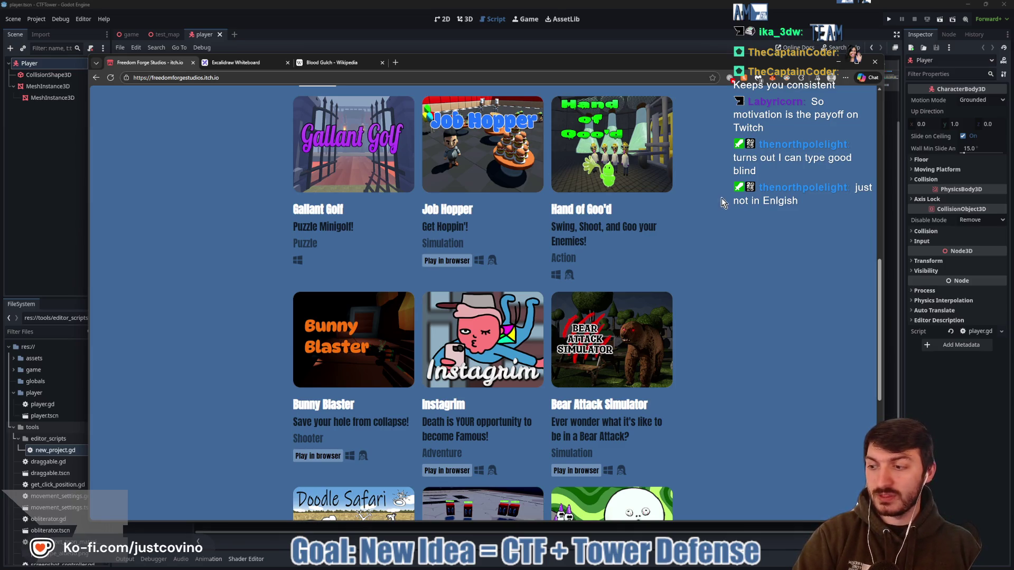
Leave the browser and put focus back in Godot's player.gd script.
{"action": "key", "text": "alt+Tab"}
{"action": "left_click", "coordinate": [472, 210]}
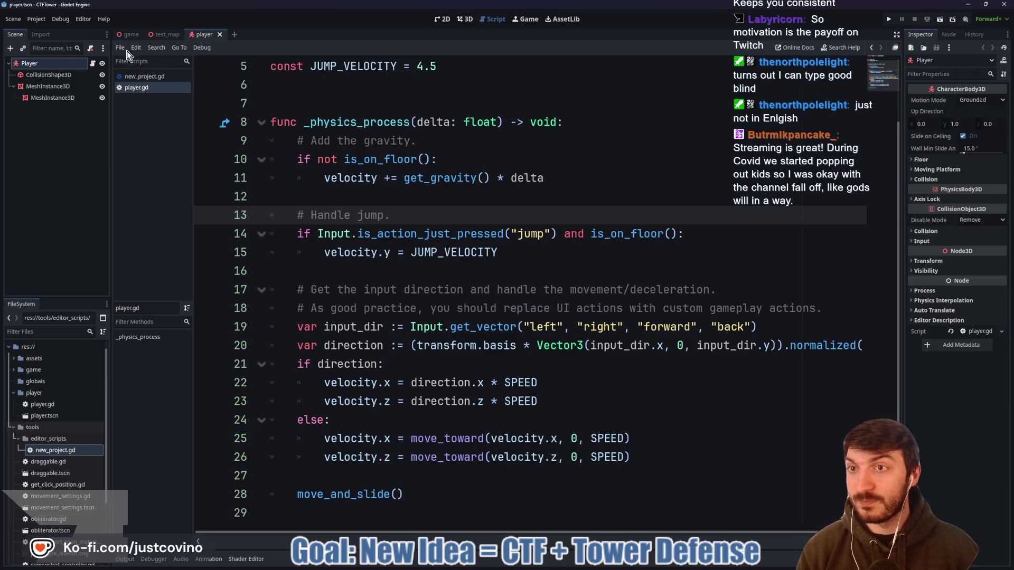
Instance test_map.tscn under the game scene's Map node and save the game scene.
{"action": "left_click", "coordinate": [131, 35]}
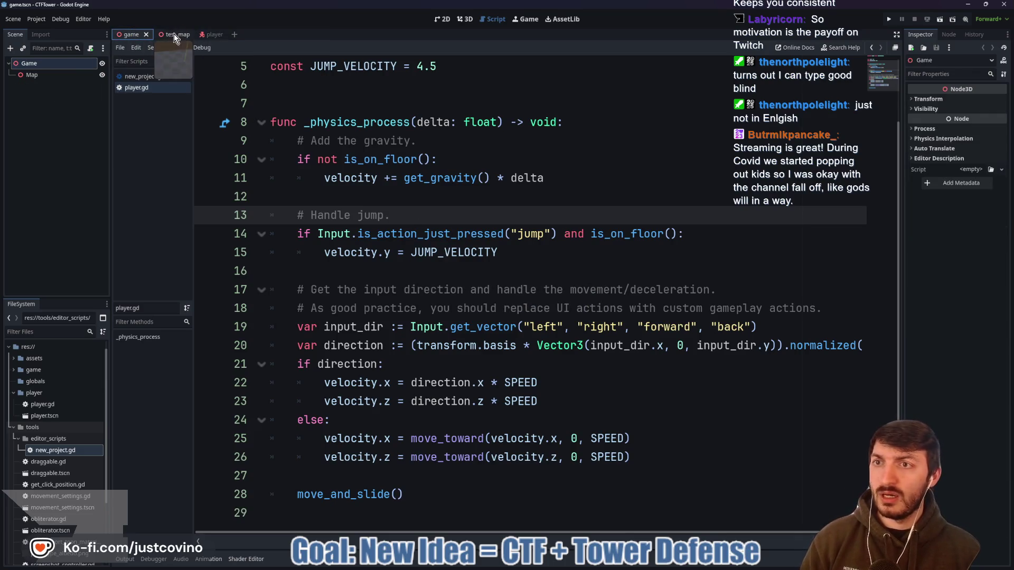
{"action": "left_click", "coordinate": [55, 76]}
{"action": "key", "text": "ctrl+shift+a"}
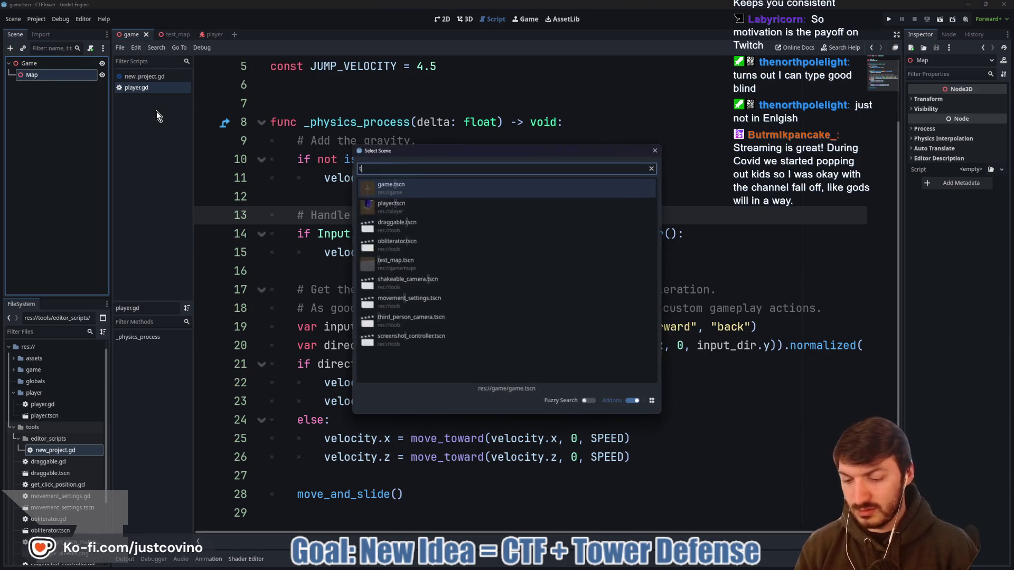
{"action": "type", "text": "test"}
{"action": "key", "text": "Return"}
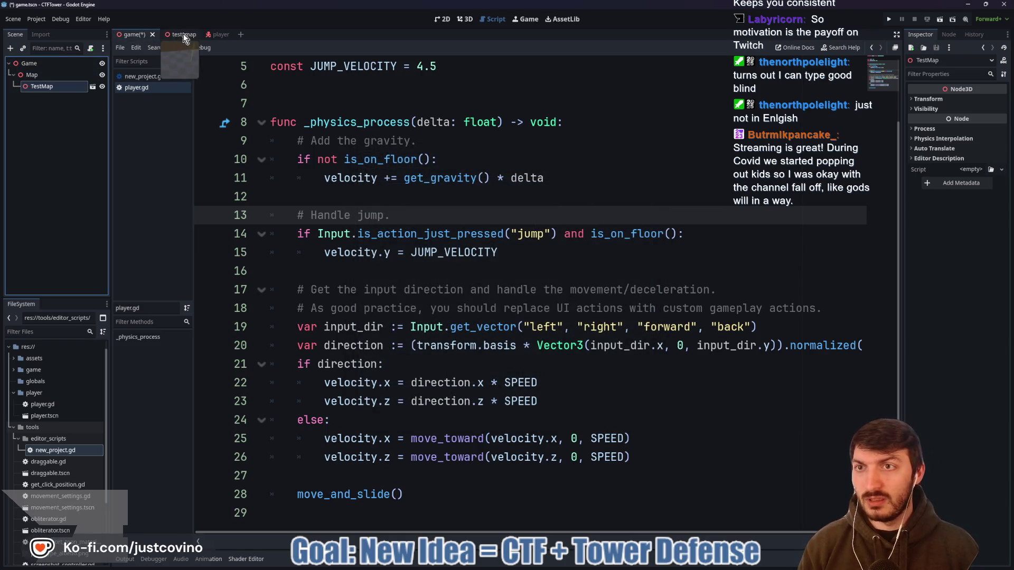
{"action": "key", "text": "ctrl+s"}
Instance player.tscn into the test_map scene, save it, and open the player scene.
{"action": "left_click", "coordinate": [179, 34]}
{"action": "left_click", "coordinate": [464, 20]}
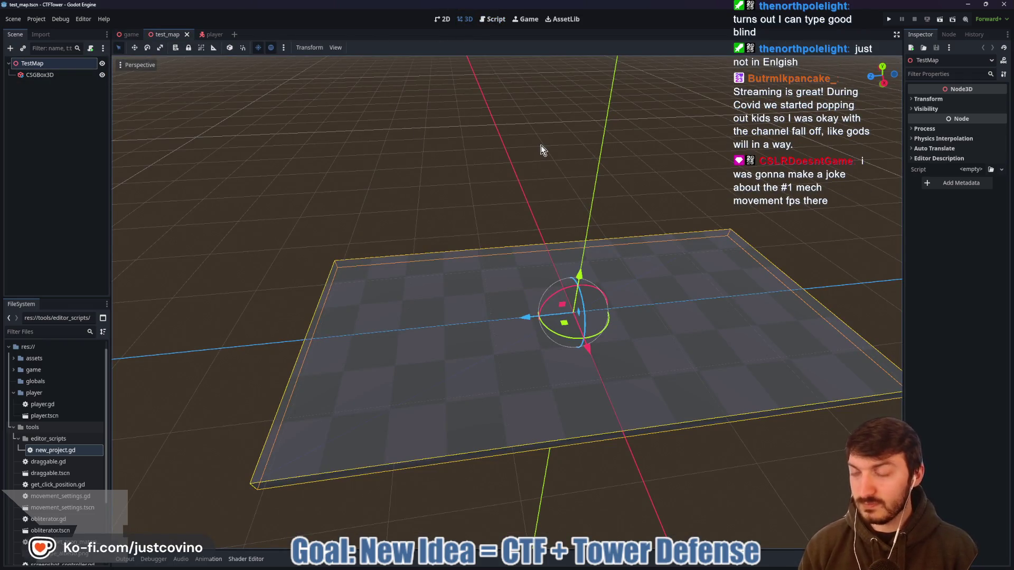
{"action": "key", "text": "ctrl+shift+a"}
{"action": "type", "text": "player"}
{"action": "key", "text": "Return"}
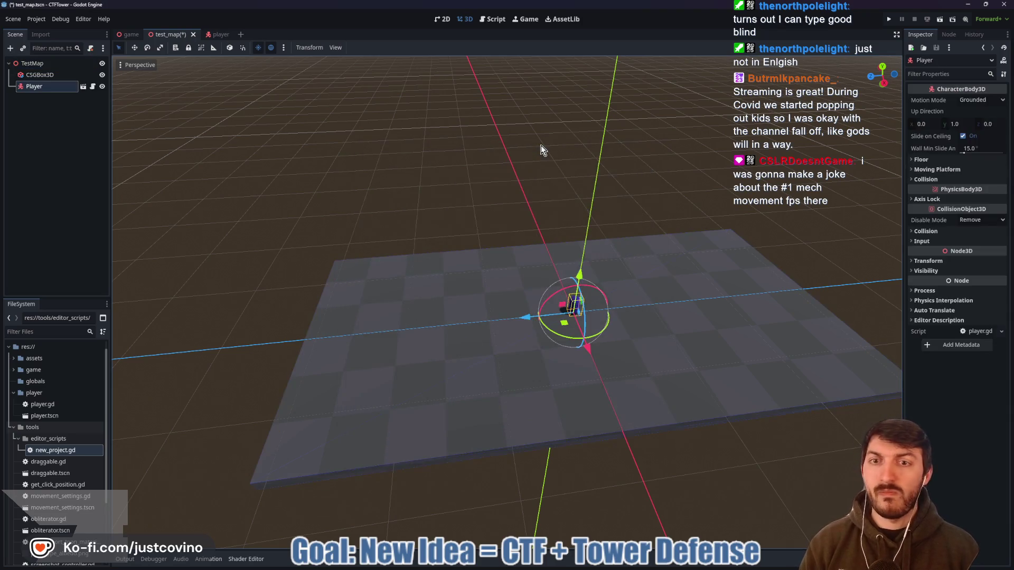
{"action": "key", "text": "ctrl+s"}
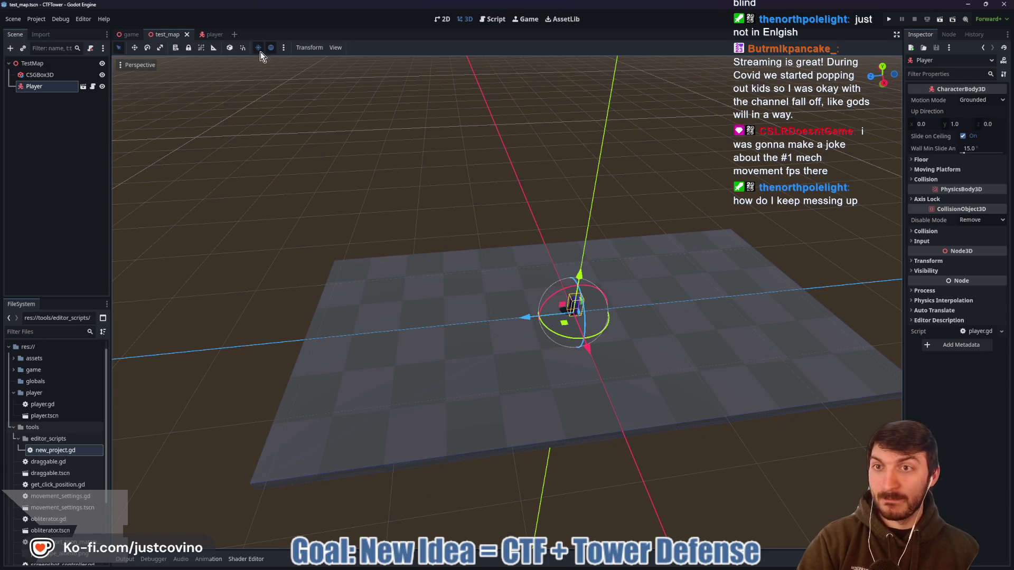
{"action": "left_click", "coordinate": [207, 35]}
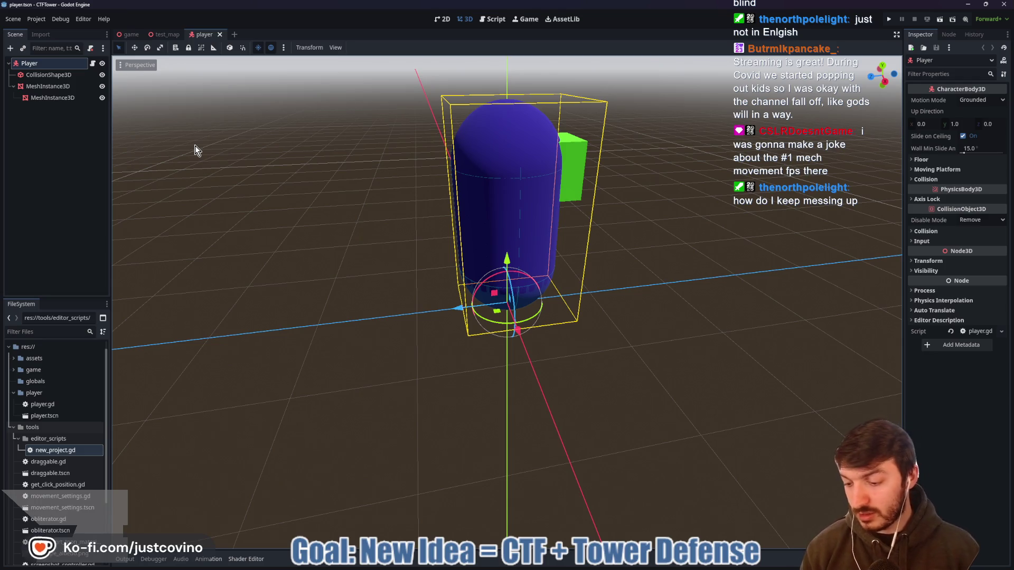
Instance shakeable_camera.tscn under Player, inspect its script and scene, then return to 3D.
{"action": "key", "text": "ctrl+shift+o"}
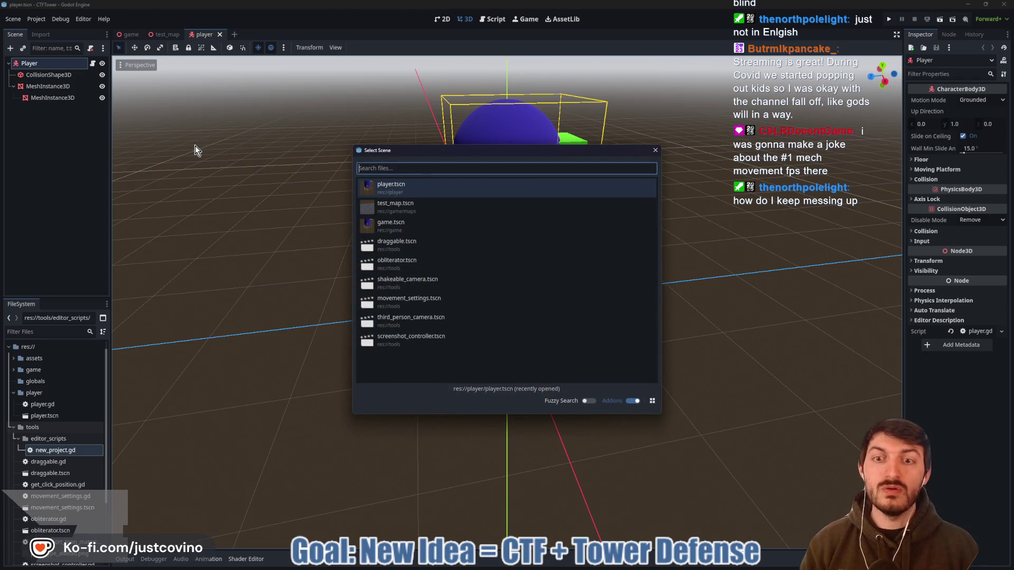
{"action": "left_click", "coordinate": [420, 286]}
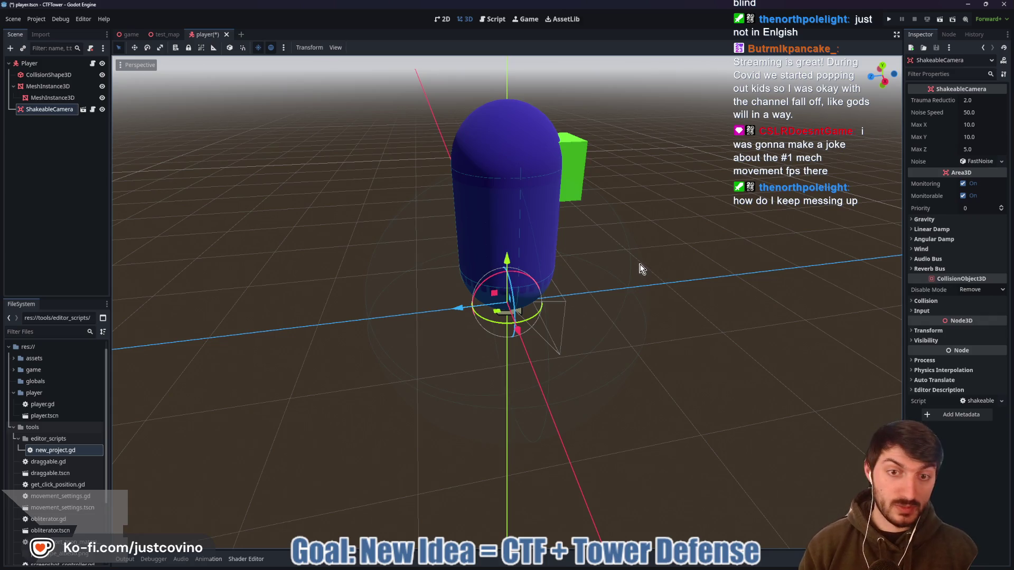
{"action": "left_click", "coordinate": [92, 110]}
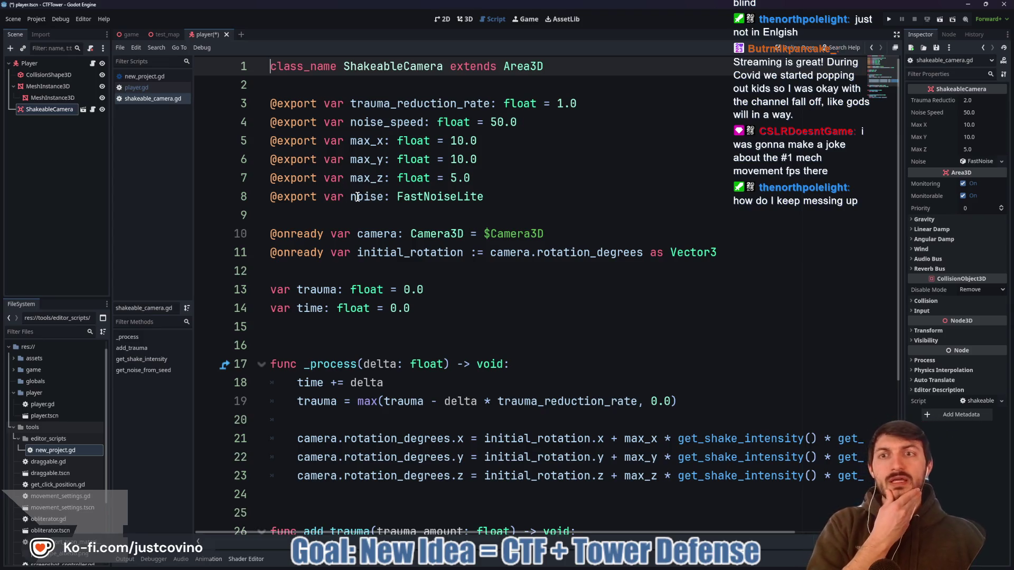
{"action": "left_click", "coordinate": [83, 109]}
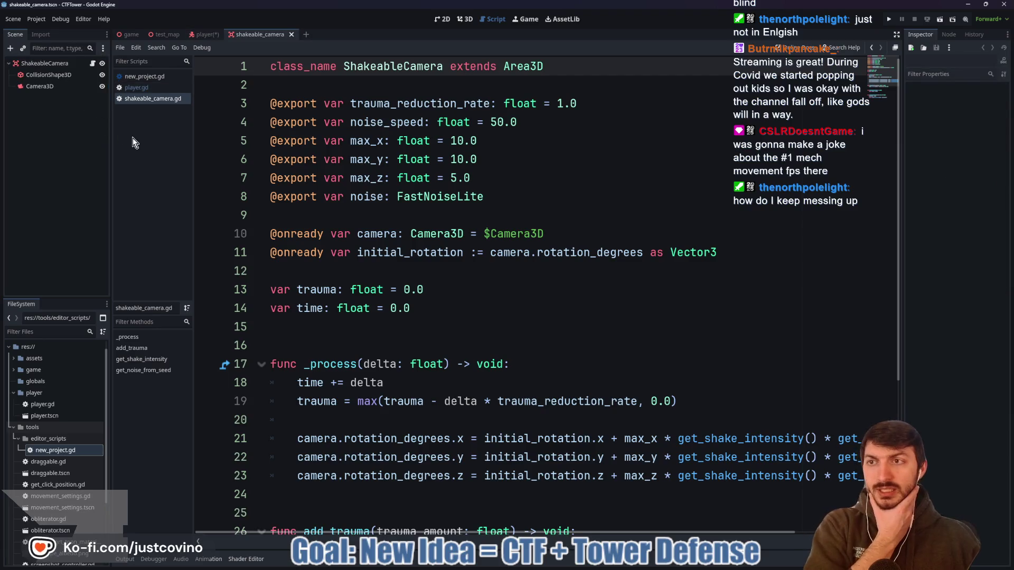
{"action": "left_click", "coordinate": [291, 34]}
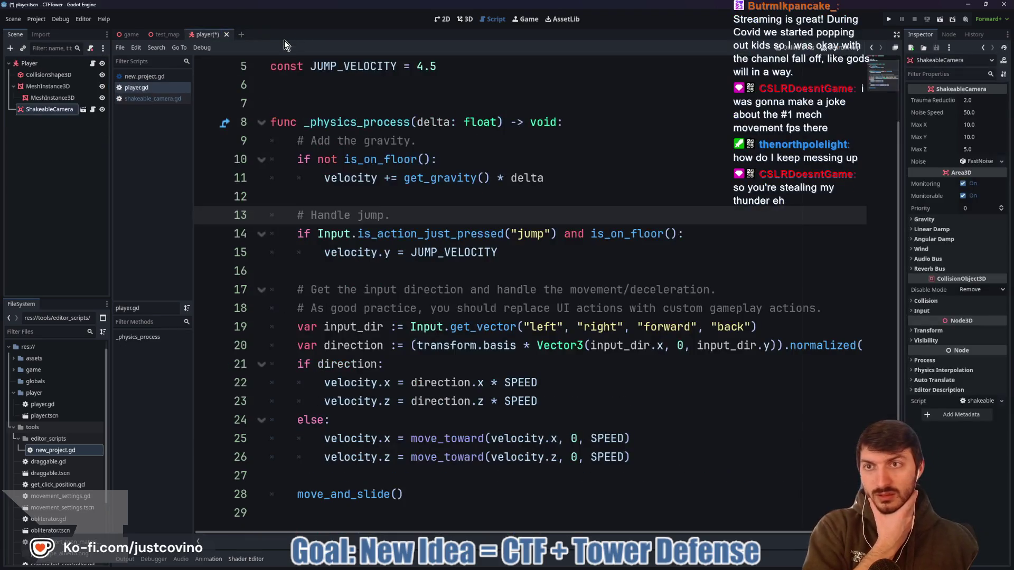
{"action": "left_click", "coordinate": [461, 19]}
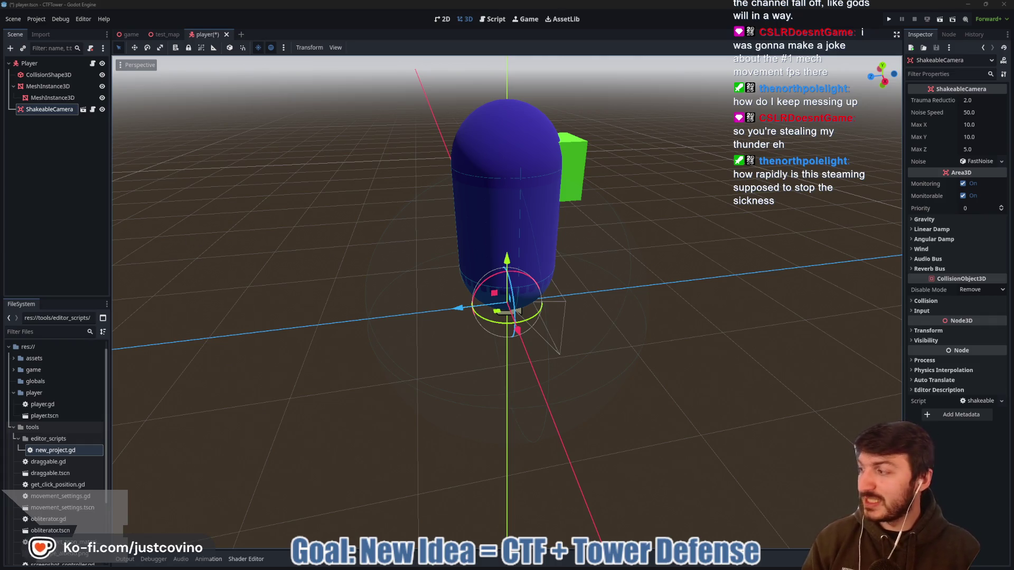
Create a Node3D child under the Player node.
{"action": "left_click", "coordinate": [373, 198]}
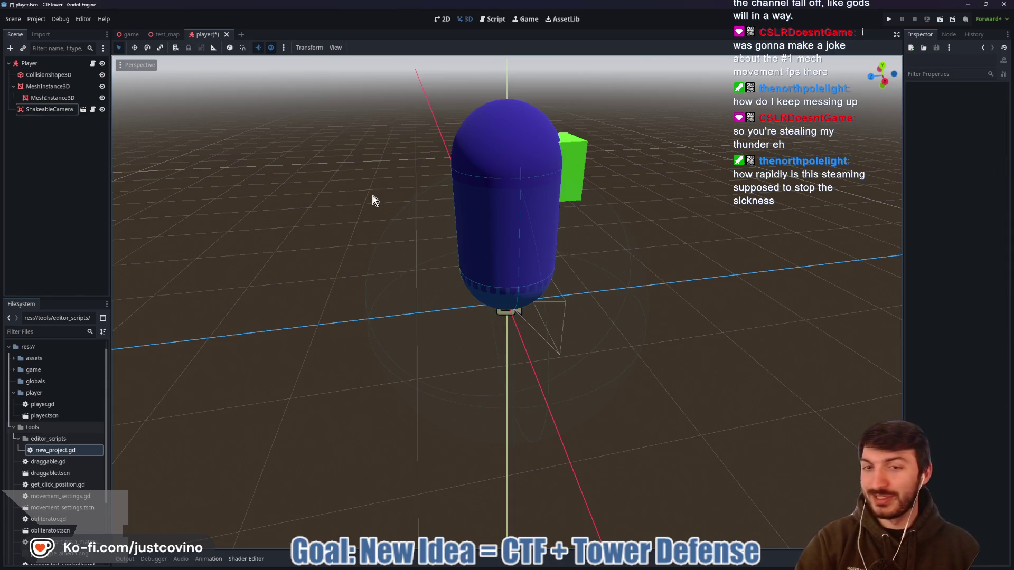
{"action": "left_click", "coordinate": [33, 62]}
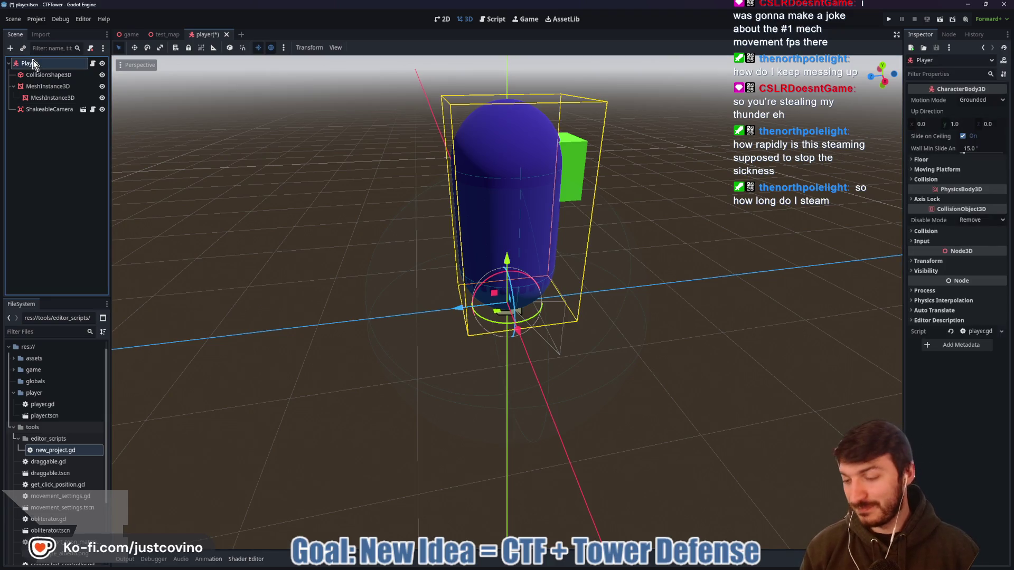
{"action": "key", "text": "ctrl+a"}
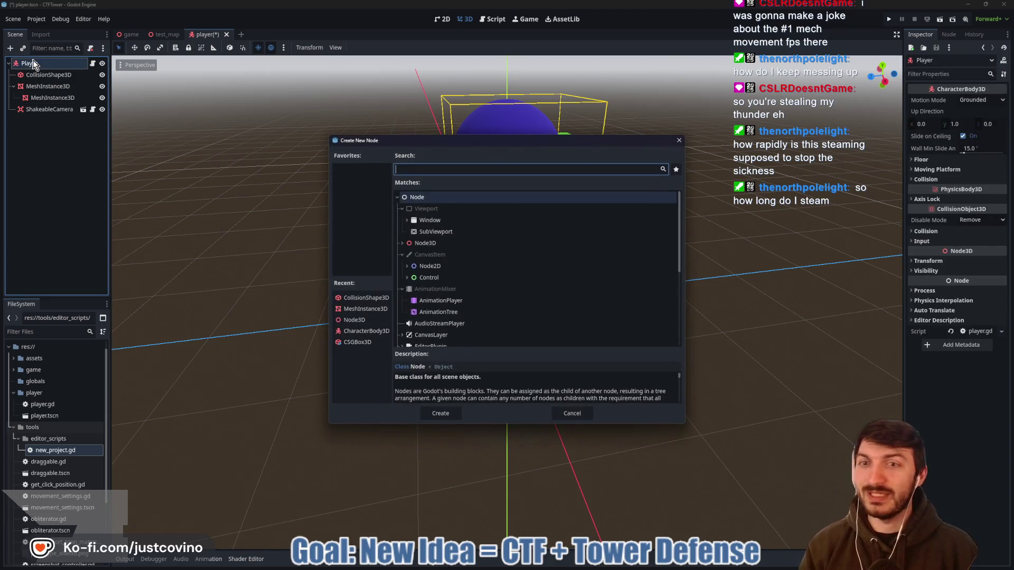
{"action": "type", "text": "node3d"}
{"action": "key", "text": "Return"}
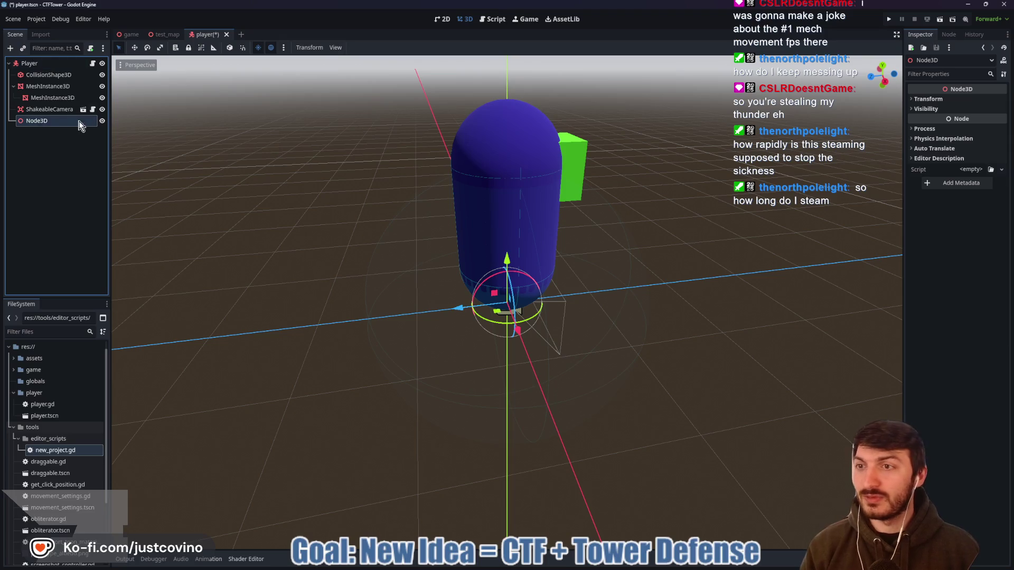
Rename the new Node3D to CameraPivot, leaving ShakeableCamera's name unchanged.
{"action": "double_click", "coordinate": [71, 121]}
{"action": "type", "text": "CameraP"}
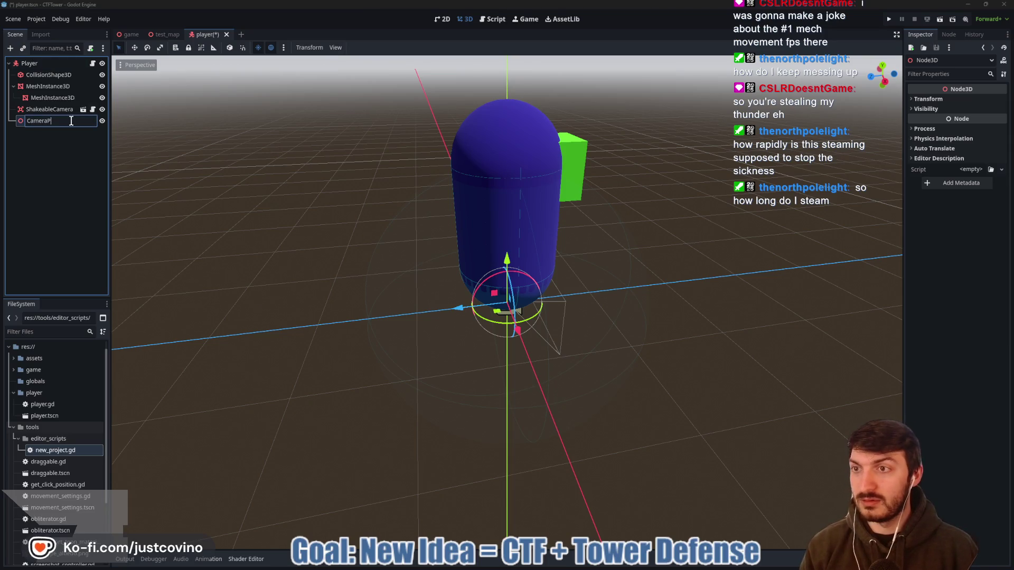
{"action": "type", "text": "ivot"}
{"action": "key", "text": "Return"}
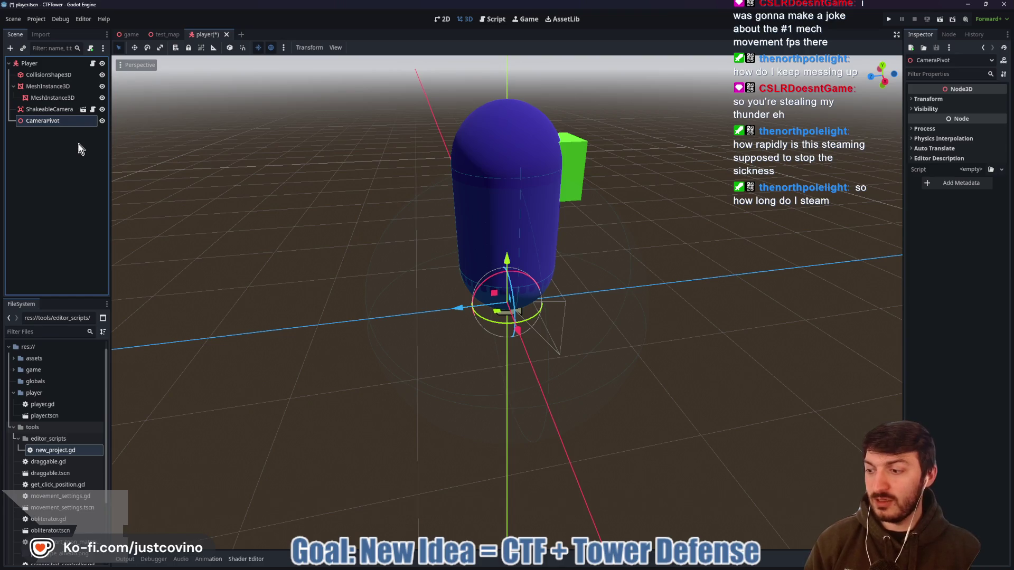
{"action": "left_click", "coordinate": [56, 111]}
{"action": "left_click", "coordinate": [56, 112]}
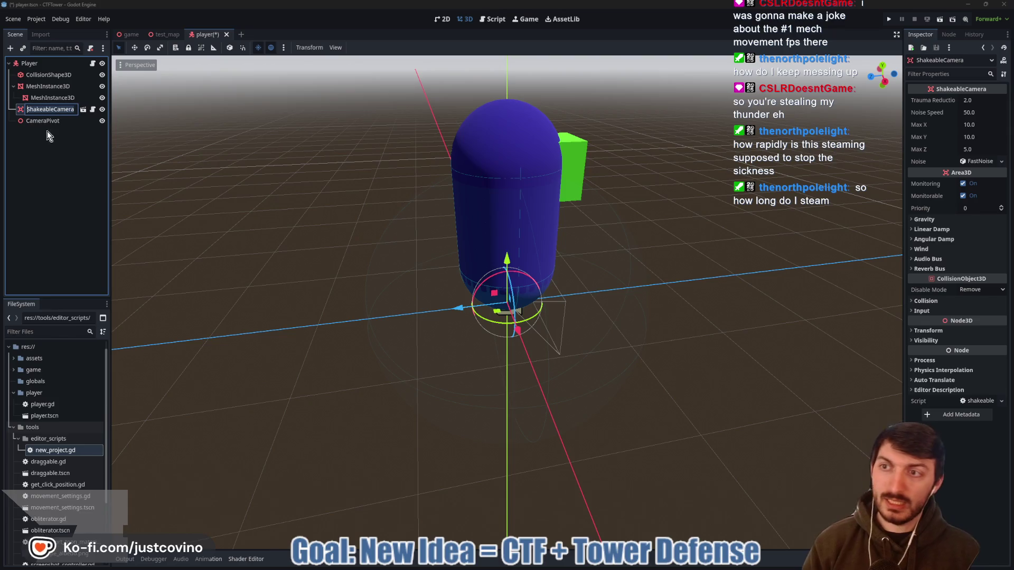
{"action": "key", "text": "Escape"}
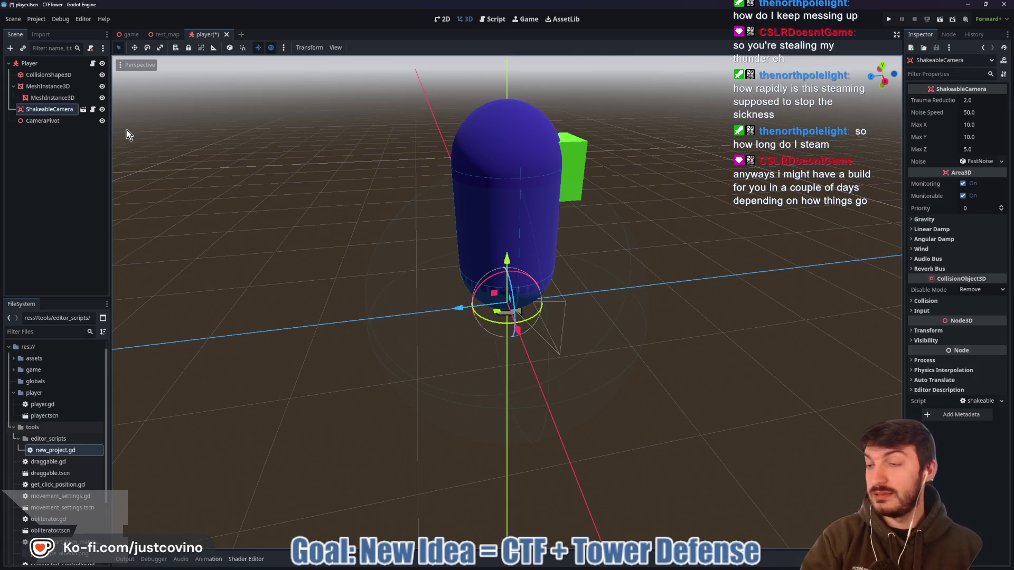
Add a SpringArm3D under CameraPivot and nest ShakeableCamera inside it.
{"action": "left_click", "coordinate": [61, 121]}
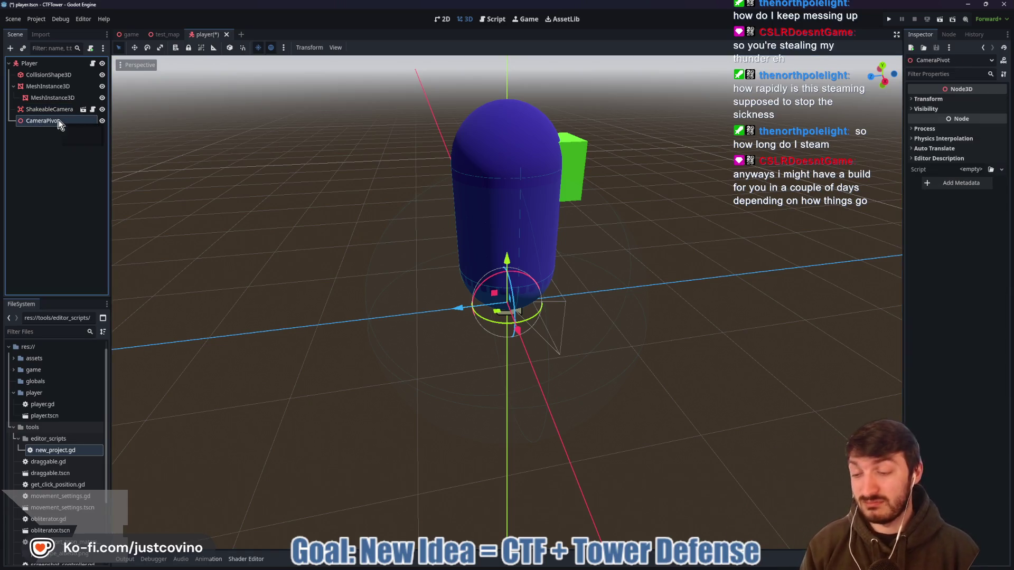
{"action": "key", "text": "ctrl+a"}
{"action": "type", "text": "spr"}
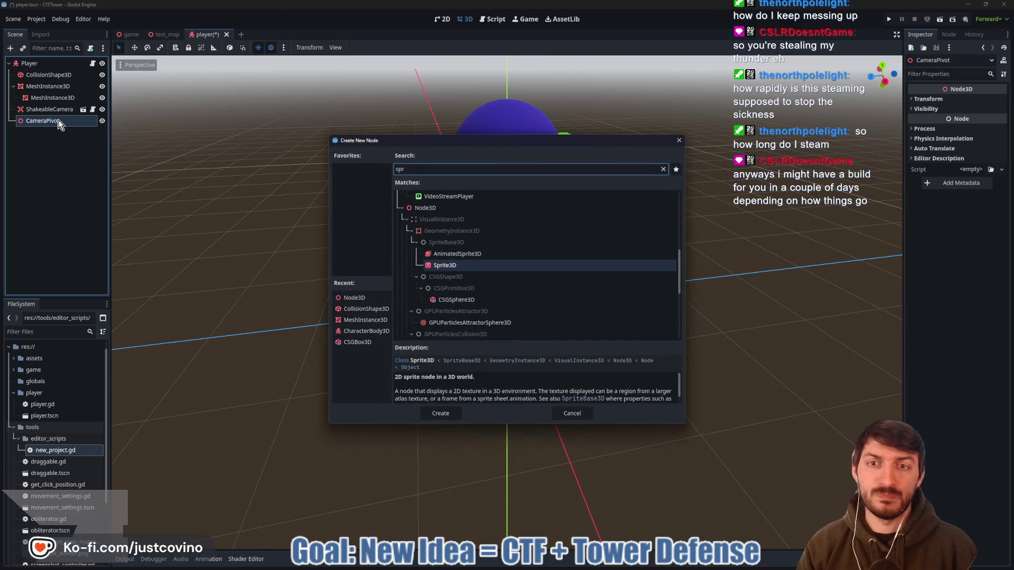
{"action": "type", "text": "ing"}
{"action": "key", "text": "Return"}
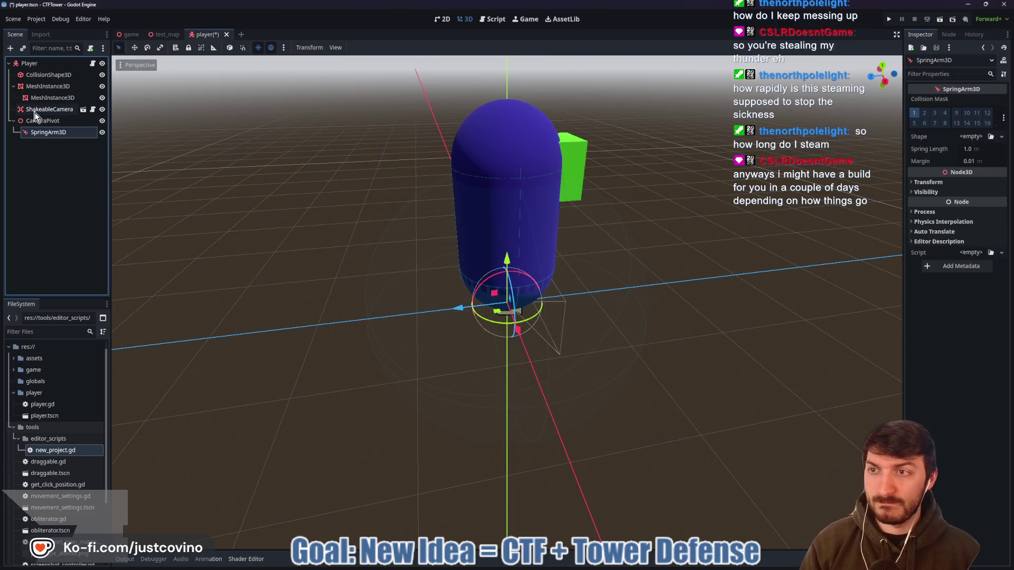
{"action": "left_click_drag", "start_coordinate": [48, 109], "coordinate": [50, 137]}
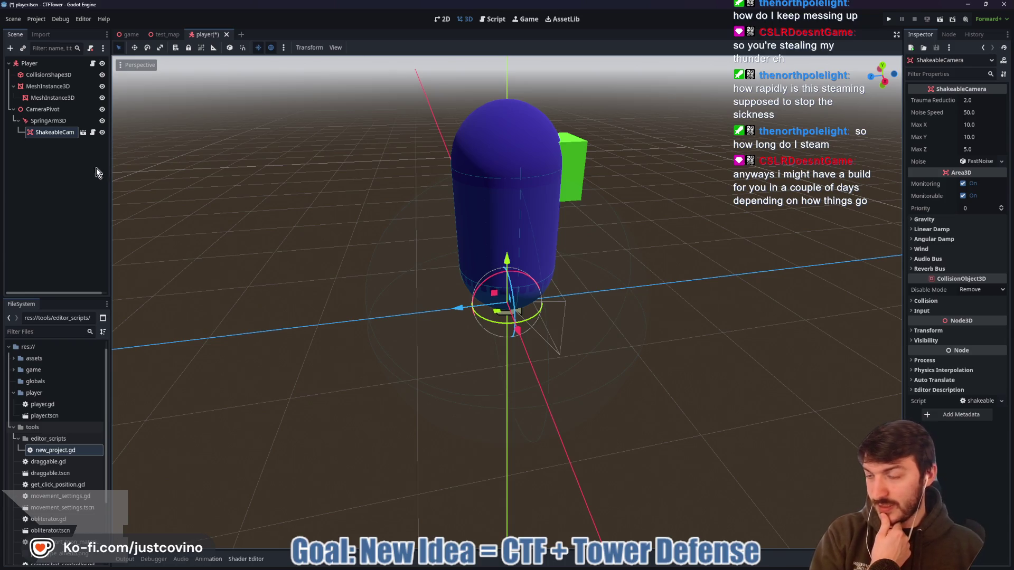
Raise the SpringArm3D along Y to near the top of the capsule.
{"action": "left_click", "coordinate": [58, 120]}
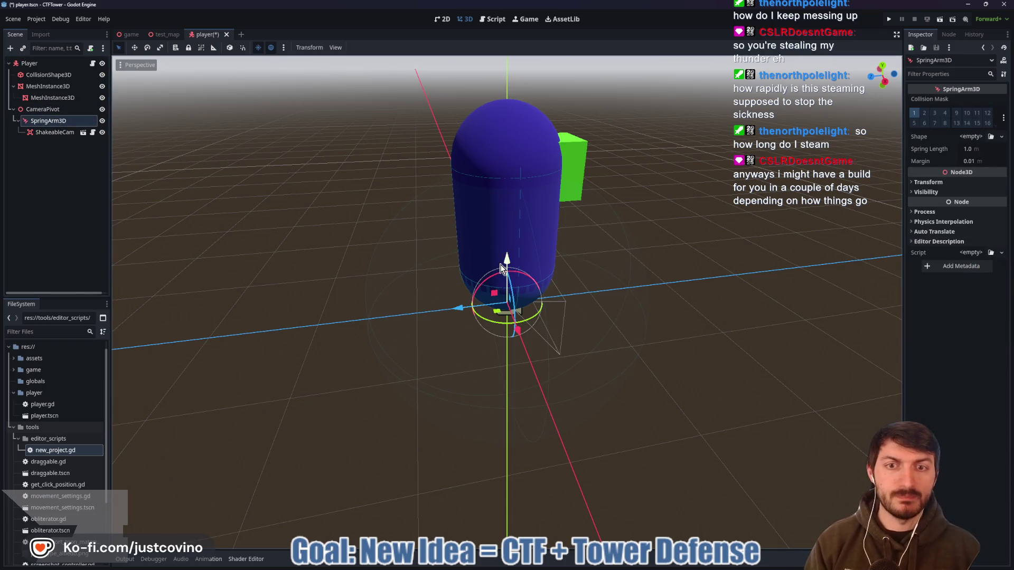
{"action": "left_click_drag", "start_coordinate": [506, 262], "coordinate": [489, 187]}
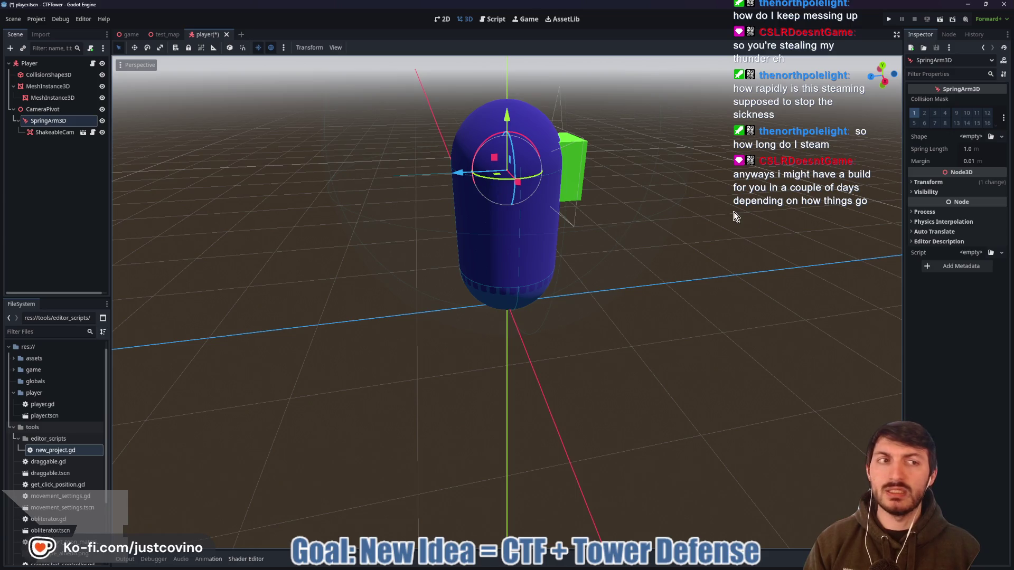
{"action": "scroll", "coordinate": [624, 211], "scroll_direction": "down", "scroll_amount": 2}
{"action": "scroll", "coordinate": [624, 211], "scroll_direction": "down", "scroll_amount": 2}
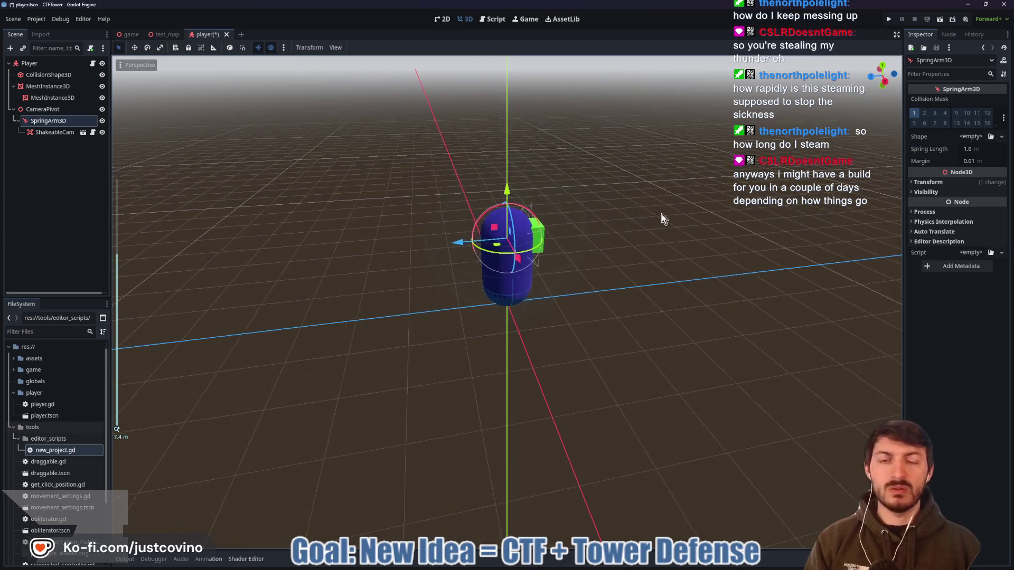
{"action": "mouse_move", "coordinate": [663, 219]}
{"action": "left_mouse_down"}
{"action": "mouse_move", "coordinate": [405, 199]}
{"action": "mouse_move", "coordinate": [618, 206]}
{"action": "left_mouse_up"}
{"action": "left_click_drag", "start_coordinate": [686, 213], "coordinate": [729, 218]}
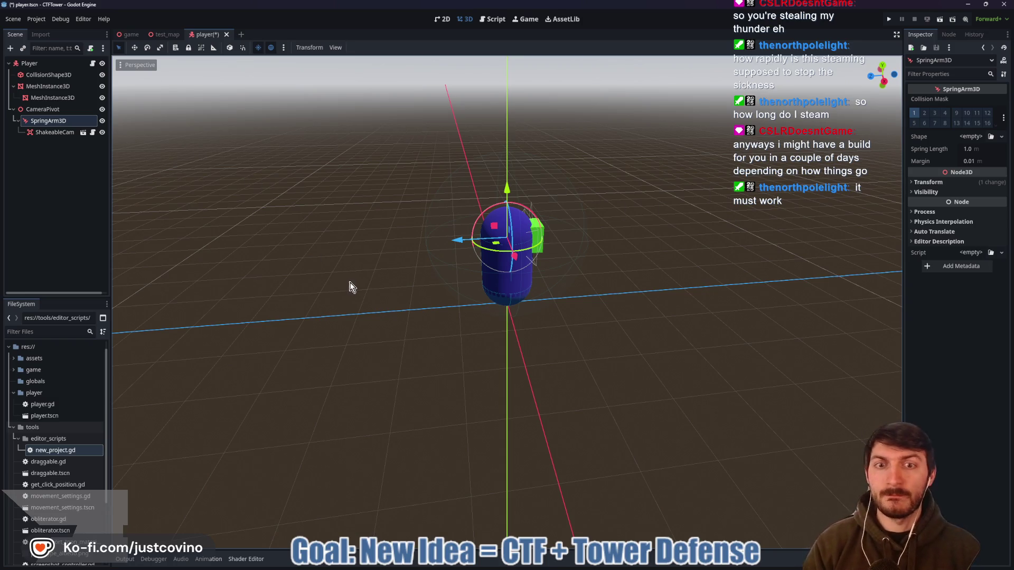
Inspect the player capsule from a top-down view and save player.tscn.
{"action": "left_click_drag", "start_coordinate": [351, 286], "coordinate": [649, 250]}
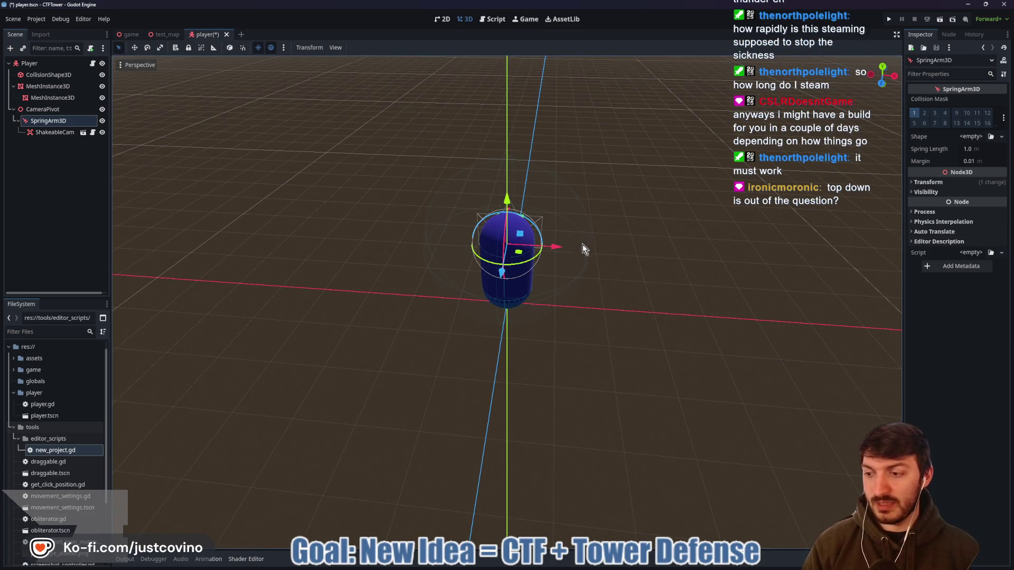
{"action": "left_click_drag", "start_coordinate": [582, 248], "coordinate": [580, 252]}
{"action": "scroll", "coordinate": [618, 324], "scroll_direction": "down", "scroll_amount": 3}
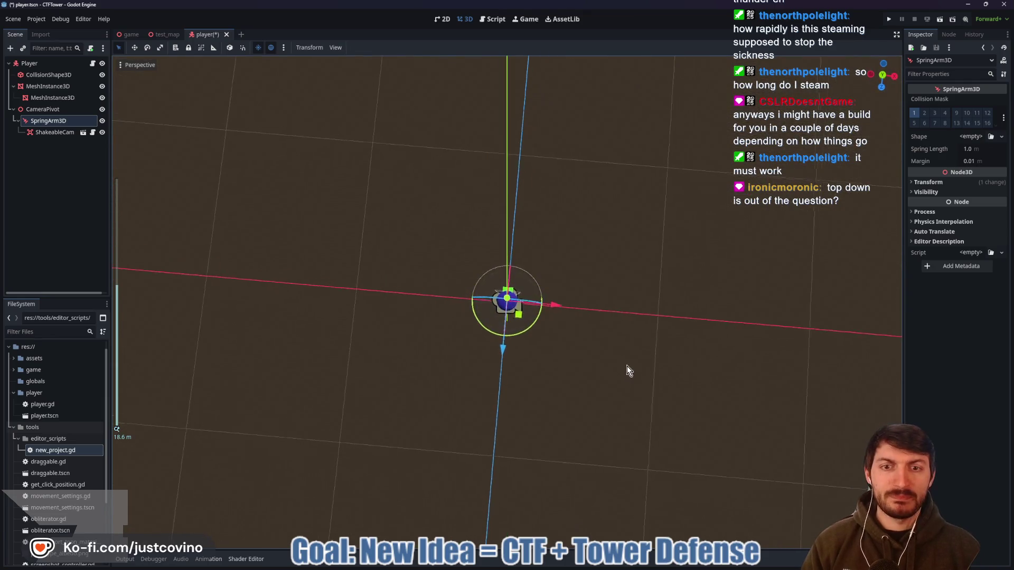
{"action": "mouse_move", "coordinate": [626, 366]}
{"action": "left_mouse_down"}
{"action": "mouse_move", "coordinate": [647, 285]}
{"action": "mouse_move", "coordinate": [637, 330]}
{"action": "mouse_move", "coordinate": [646, 284]}
{"action": "mouse_move", "coordinate": [626, 309]}
{"action": "mouse_move", "coordinate": [642, 298]}
{"action": "mouse_move", "coordinate": [635, 316]}
{"action": "left_mouse_up"}
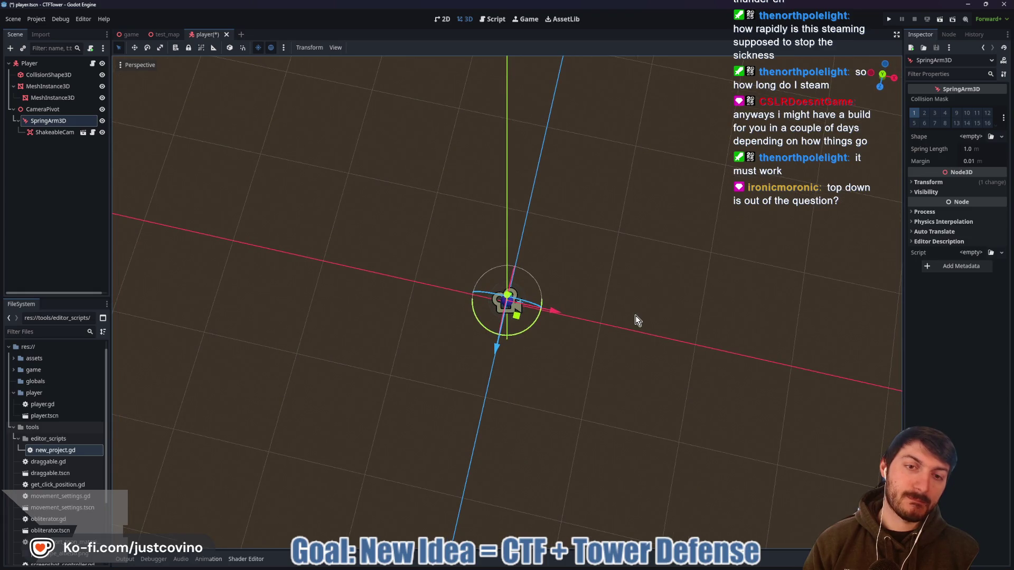
{"action": "scroll", "coordinate": [632, 302], "scroll_direction": "down", "scroll_amount": 2}
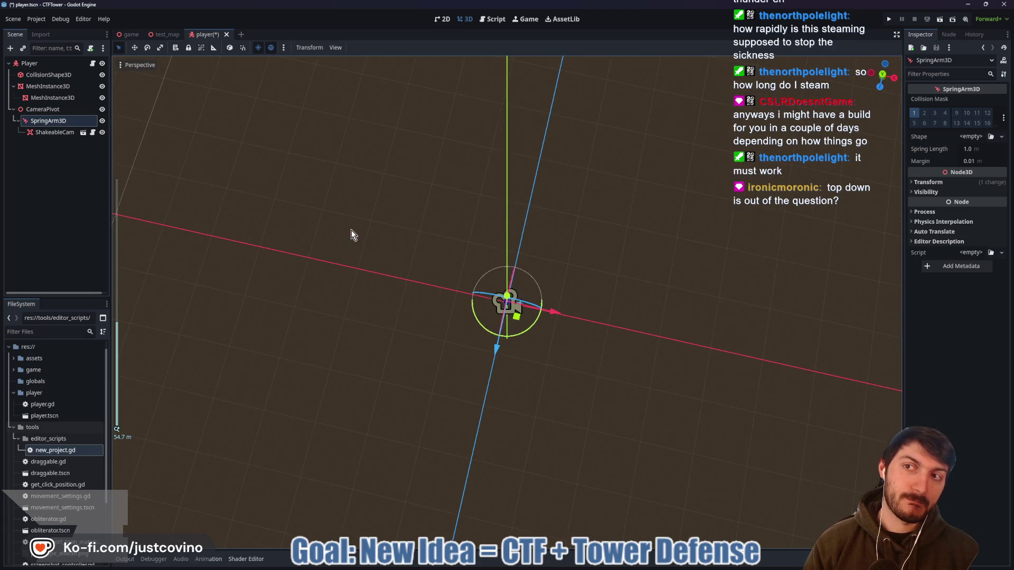
{"action": "key", "text": "ctrl+s"}
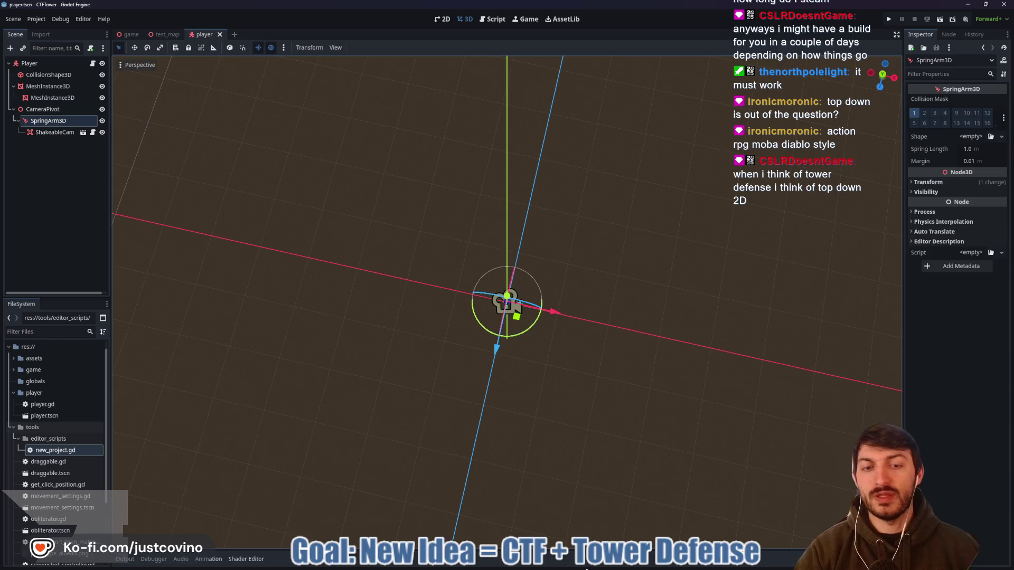
Open the Blood Gulch Wikipedia article's infobox picture enlarged.
{"action": "left_click", "coordinate": [546, 561]}
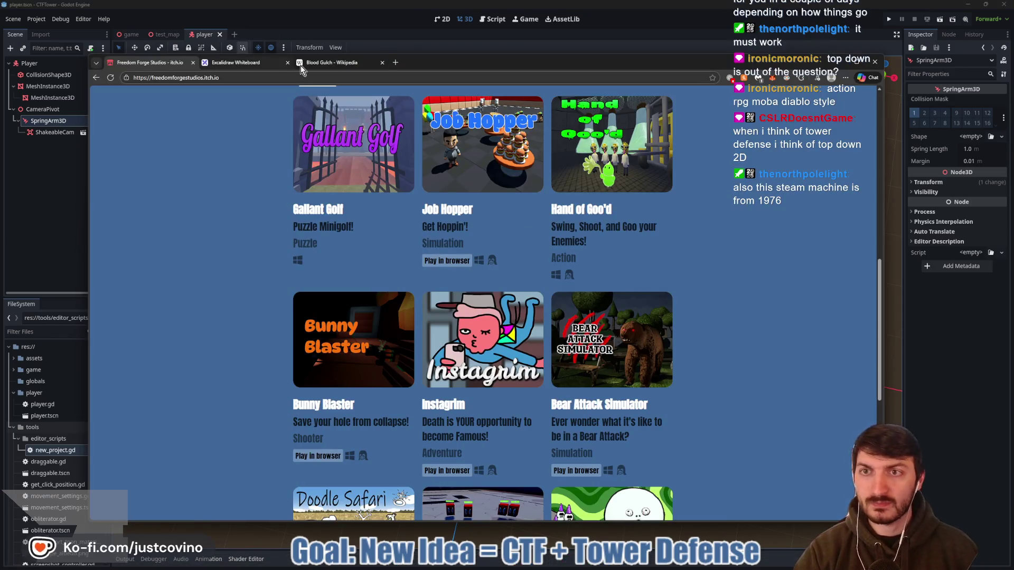
{"action": "left_click", "coordinate": [332, 62]}
{"action": "left_click", "coordinate": [610, 277]}
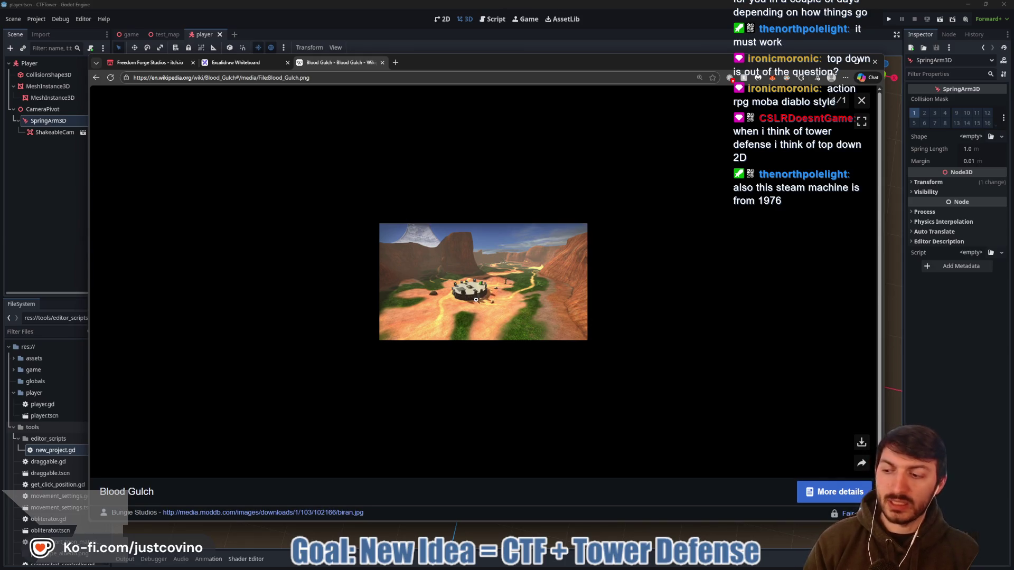
{"action": "scroll", "coordinate": [486, 297], "scroll_direction": "up", "scroll_amount": 8, "text": "ctrl"}
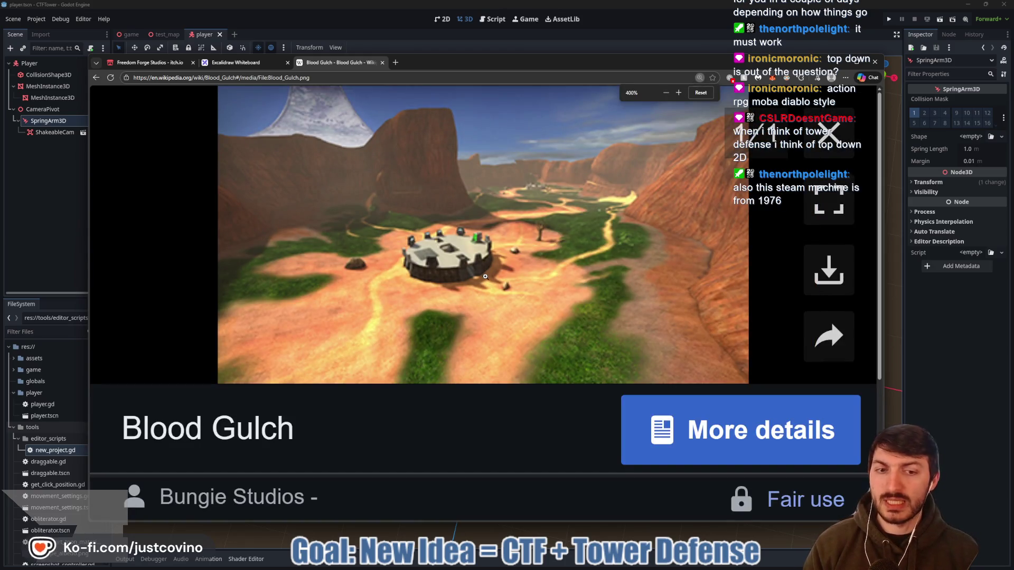
Mark the central fort with a red arrow and crossing red lines, undoing two strokes.
{"action": "left_click_drag", "start_coordinate": [496, 245], "coordinate": [473, 259]}
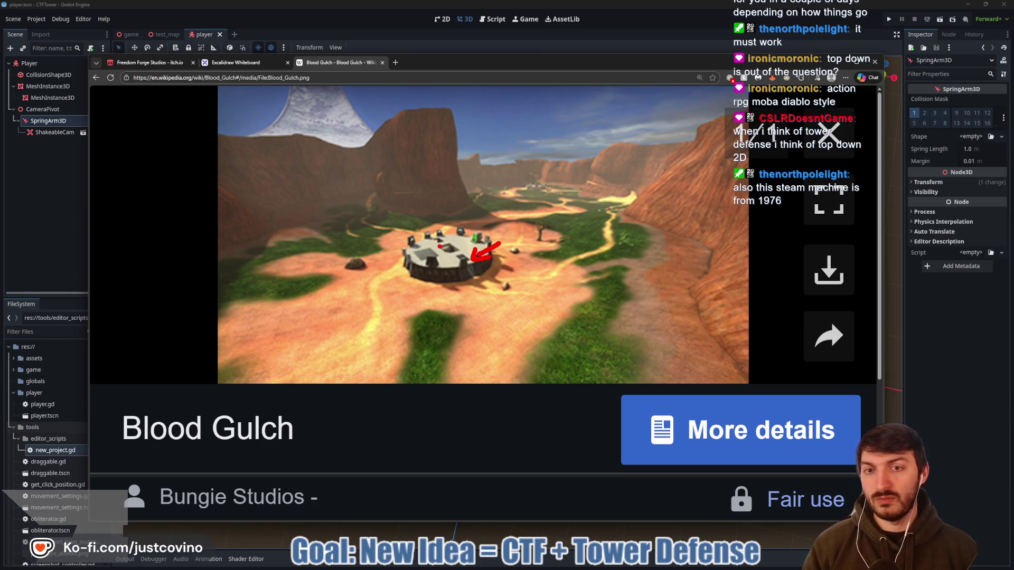
{"action": "left_click_drag", "start_coordinate": [402, 252], "coordinate": [508, 206]}
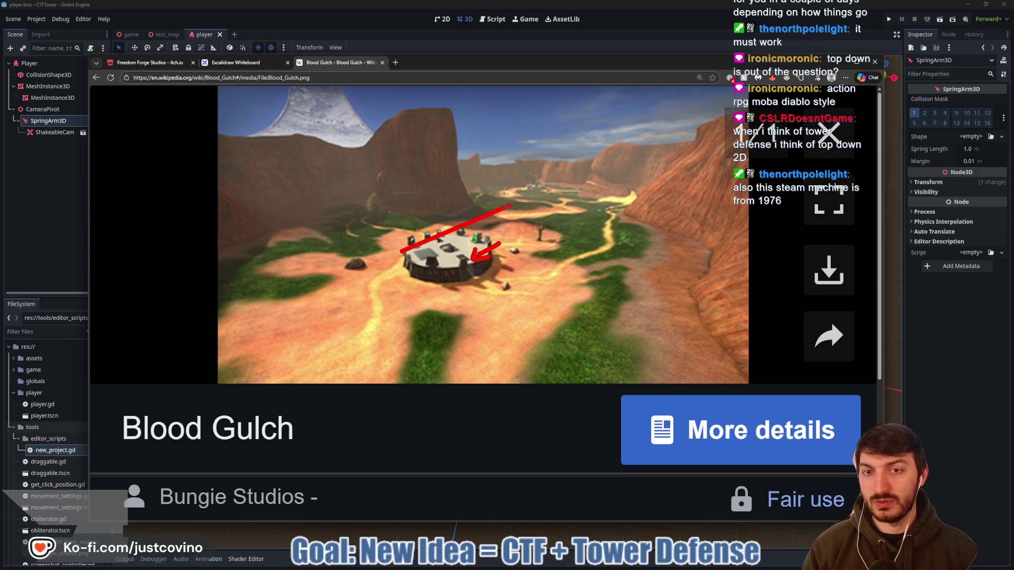
{"action": "left_click_drag", "start_coordinate": [374, 269], "coordinate": [527, 210]}
{"action": "left_click_drag", "start_coordinate": [392, 286], "coordinate": [561, 205]}
{"action": "left_click_drag", "start_coordinate": [392, 221], "coordinate": [459, 315]}
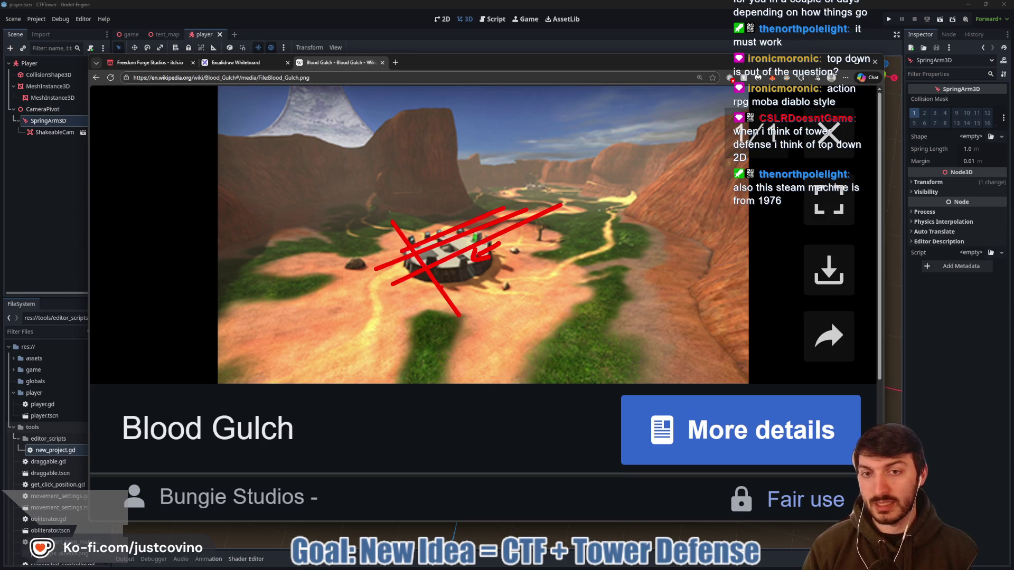
{"action": "mouse_move", "coordinate": [419, 200]}
{"action": "left_mouse_down"}
{"action": "mouse_move", "coordinate": [491, 316]}
{"action": "mouse_move", "coordinate": [510, 293]}
{"action": "left_mouse_up"}
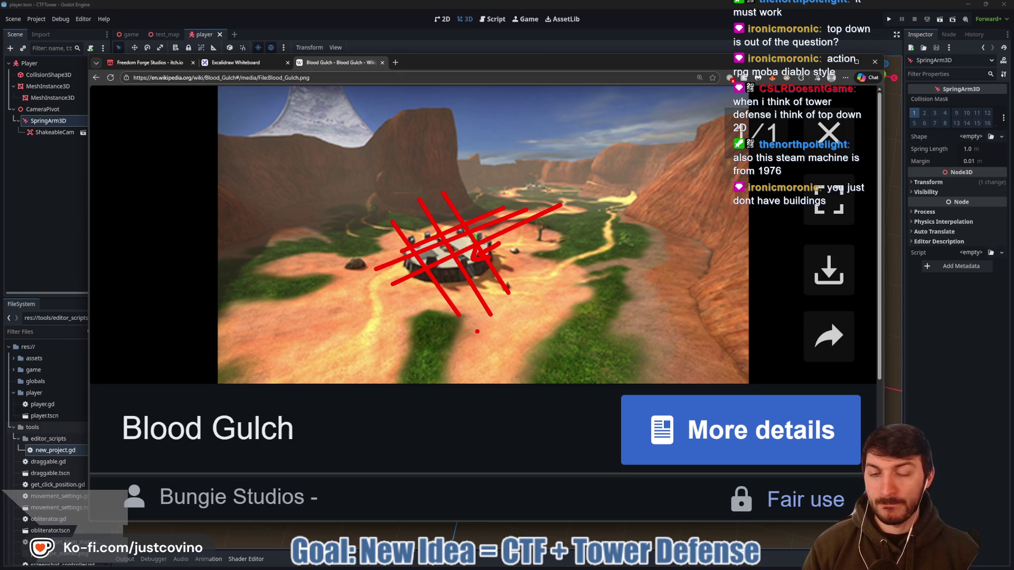
{"action": "key", "text": "ctrl+z"}
{"action": "key", "text": "ctrl+z"}
{"action": "key", "text": "ctrl+z"}
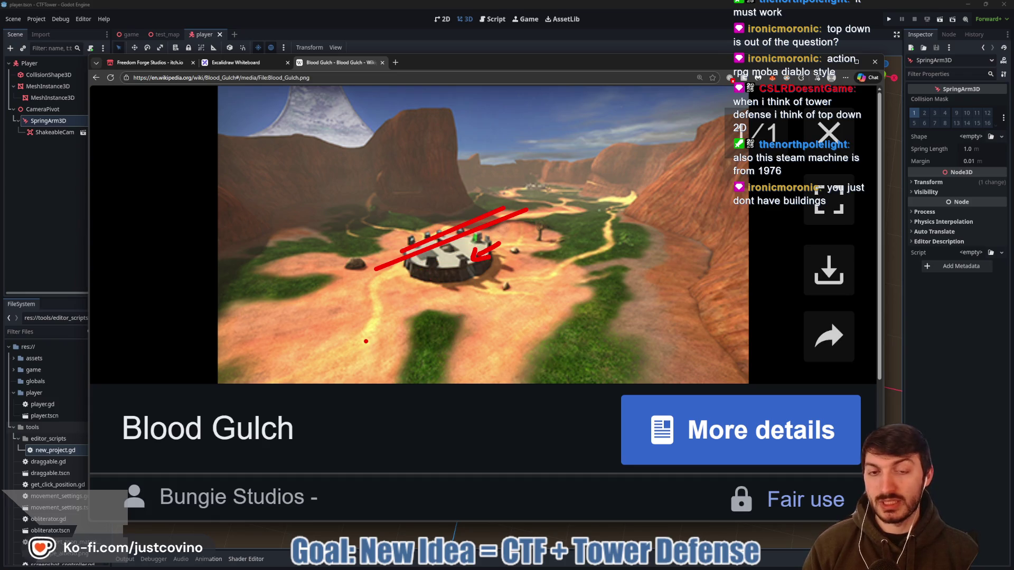
{"action": "key", "text": "ctrl+z"}
{"action": "key", "text": "ctrl+z"}
{"action": "mouse_move", "coordinate": [337, 308]}
{"action": "left_mouse_down"}
{"action": "mouse_move", "coordinate": [347, 338]}
{"action": "mouse_move", "coordinate": [348, 322]}
{"action": "mouse_move", "coordinate": [365, 342]}
{"action": "left_mouse_up"}
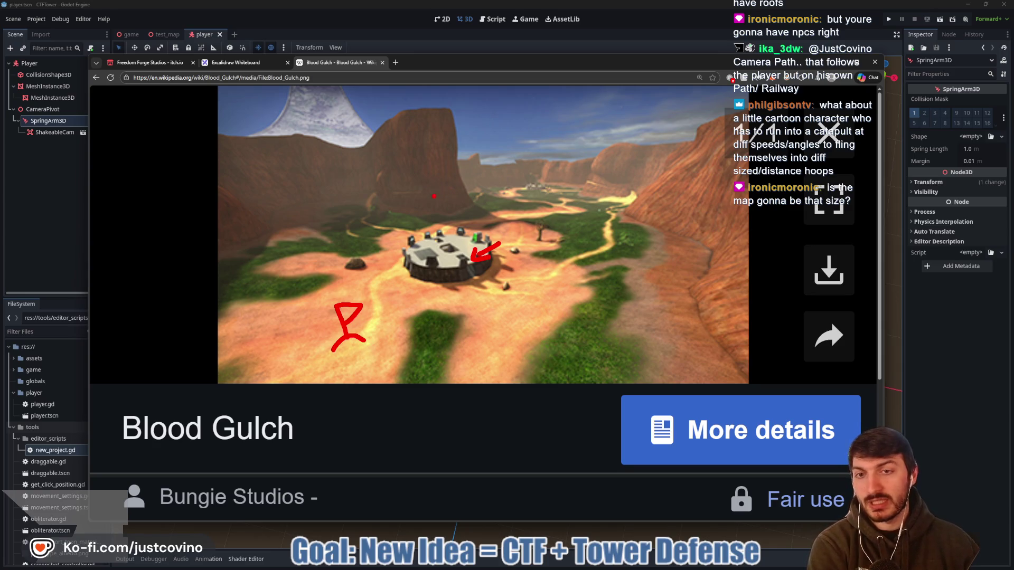
Draw a red path across the canyon, clear the sketches, close the picture, return to Godot.
{"action": "left_click_drag", "start_coordinate": [419, 199], "coordinate": [748, 269]}
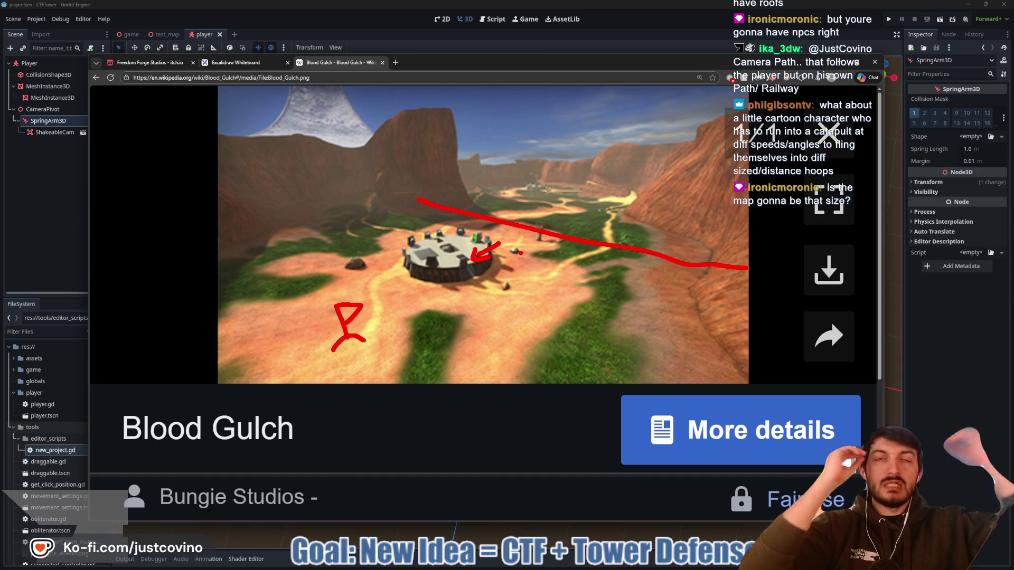
{"action": "key", "text": "Escape"}
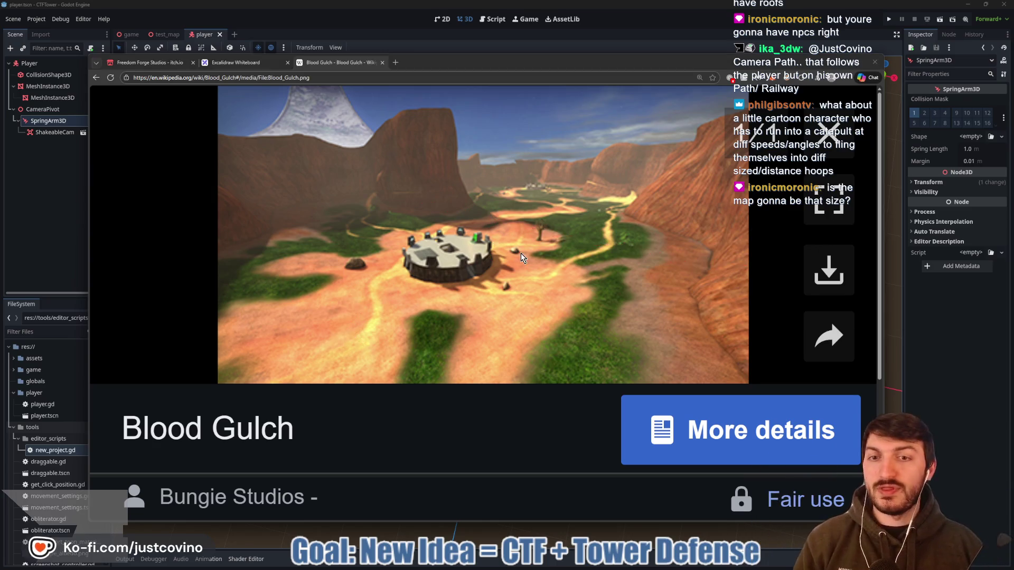
{"action": "key", "text": "Escape"}
{"action": "scroll", "coordinate": [385, 326], "scroll_direction": "down", "scroll_amount": 3}
{"action": "key", "text": "alt+Tab"}
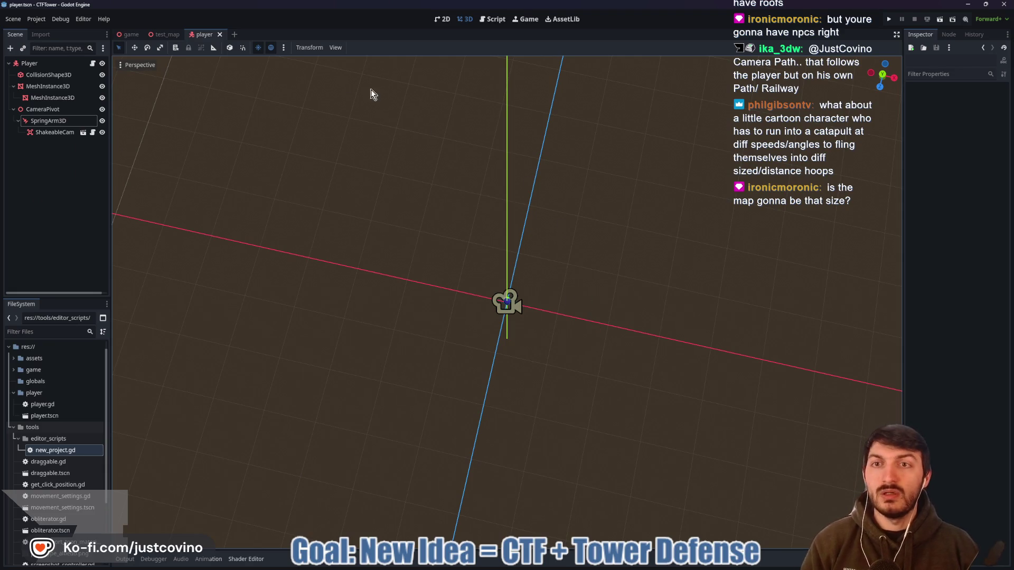
Move the Player left along X on the test_map floor, save test_map, and reopen player.tscn.
{"action": "left_click", "coordinate": [166, 35]}
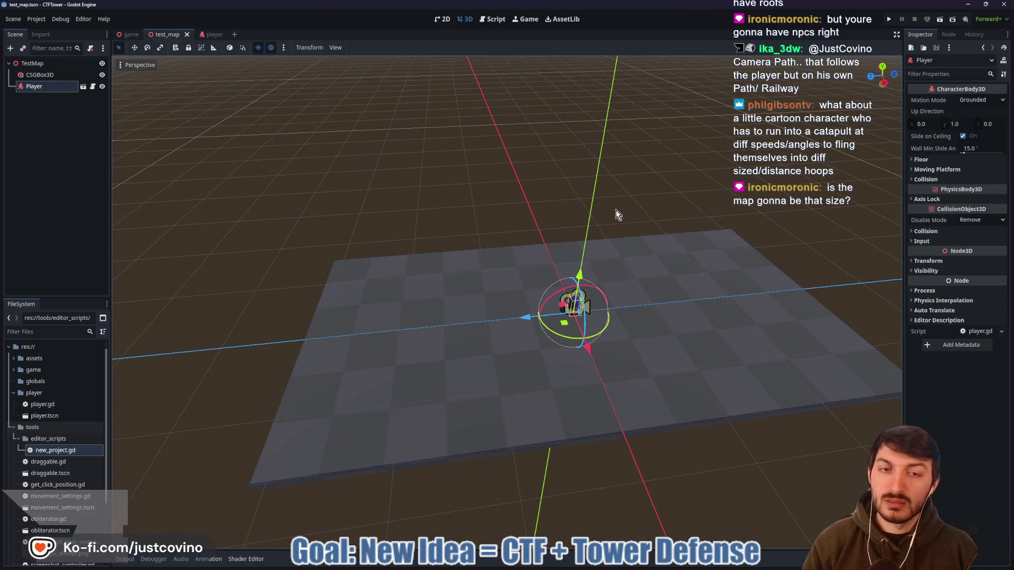
{"action": "left_click_drag", "start_coordinate": [519, 316], "coordinate": [294, 325]}
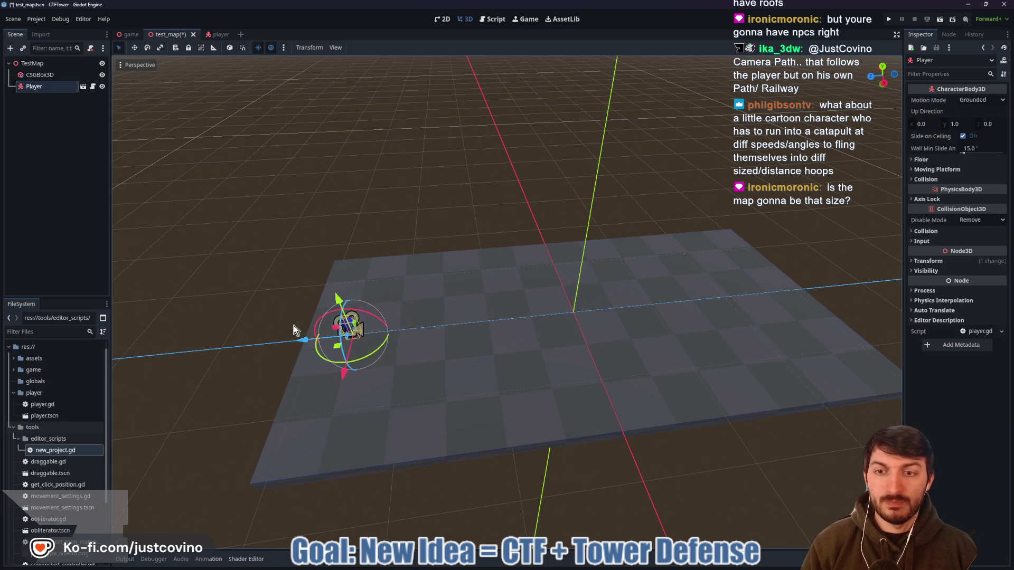
{"action": "scroll", "coordinate": [293, 325], "scroll_direction": "up", "scroll_amount": 5}
{"action": "scroll", "coordinate": [451, 317], "scroll_direction": "up", "scroll_amount": 5}
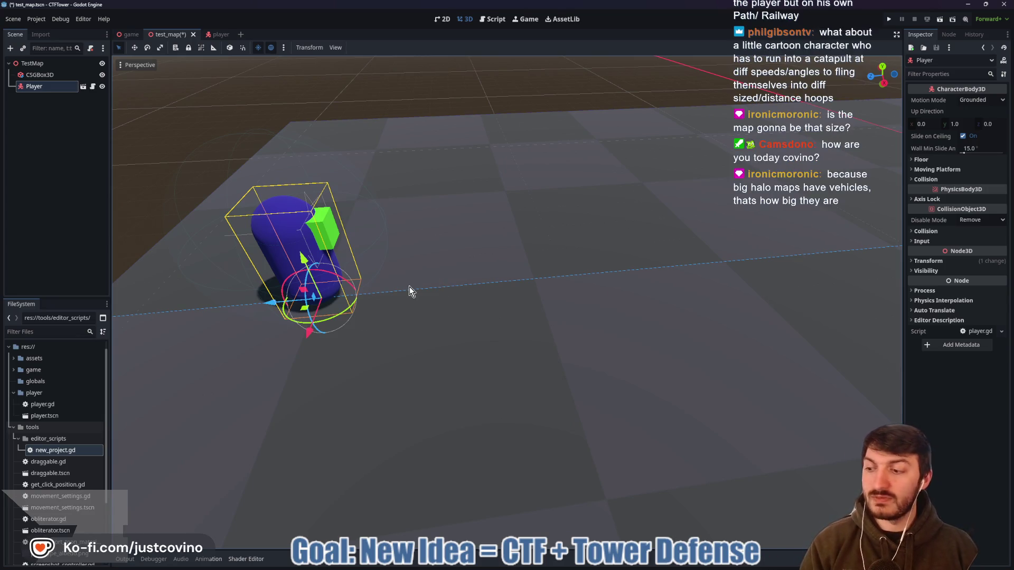
{"action": "scroll", "coordinate": [426, 262], "scroll_direction": "down", "scroll_amount": 3}
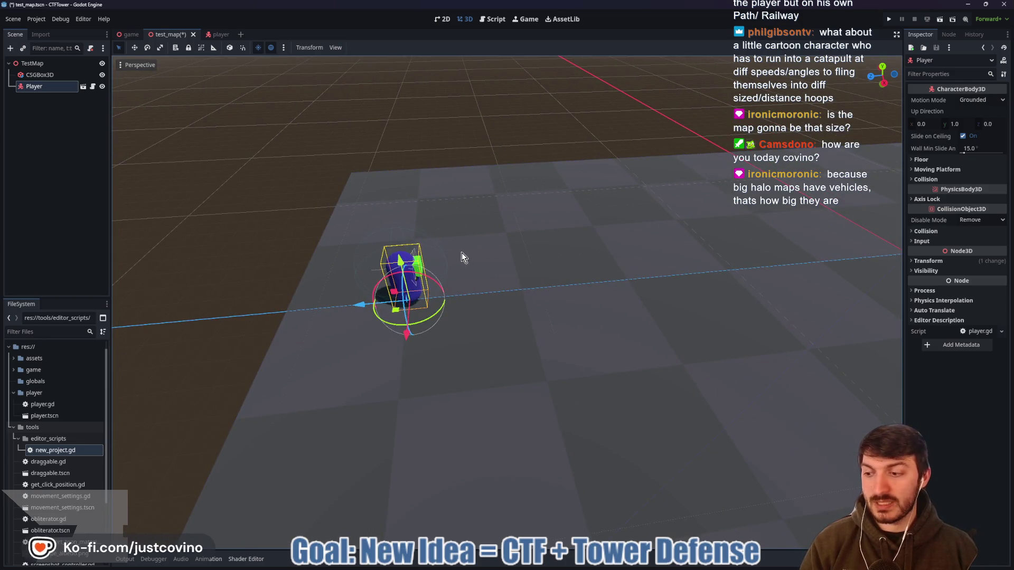
{"action": "key", "text": "ctrl+s"}
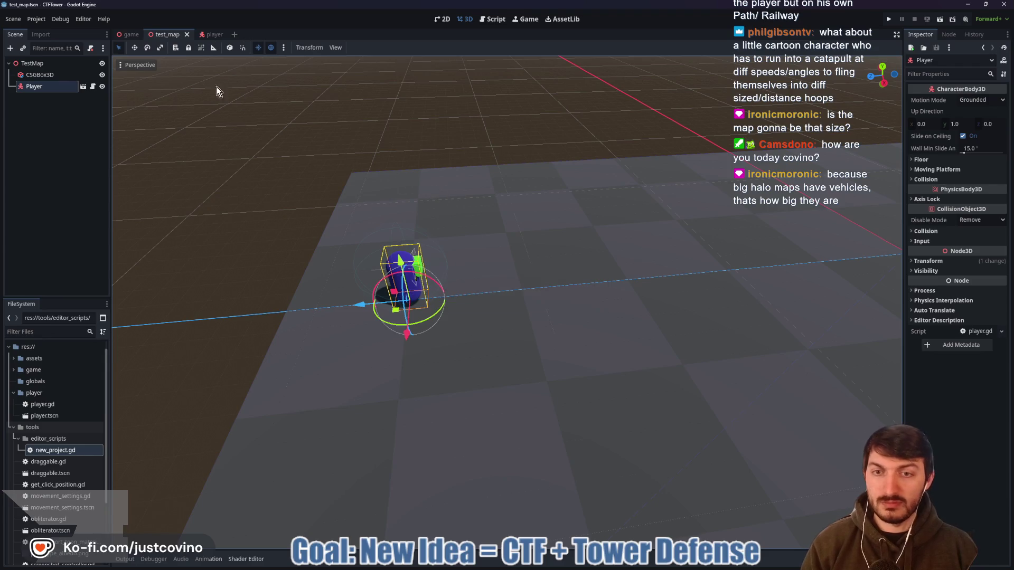
{"action": "left_click", "coordinate": [216, 34]}
{"action": "mouse_move", "coordinate": [219, 191]}
{"action": "left_mouse_down"}
{"action": "mouse_move", "coordinate": [412, 274]}
{"action": "mouse_move", "coordinate": [454, 220]}
{"action": "mouse_move", "coordinate": [581, 312]}
{"action": "mouse_move", "coordinate": [611, 347]}
{"action": "mouse_move", "coordinate": [502, 324]}
{"action": "mouse_move", "coordinate": [446, 290]}
{"action": "left_mouse_up"}
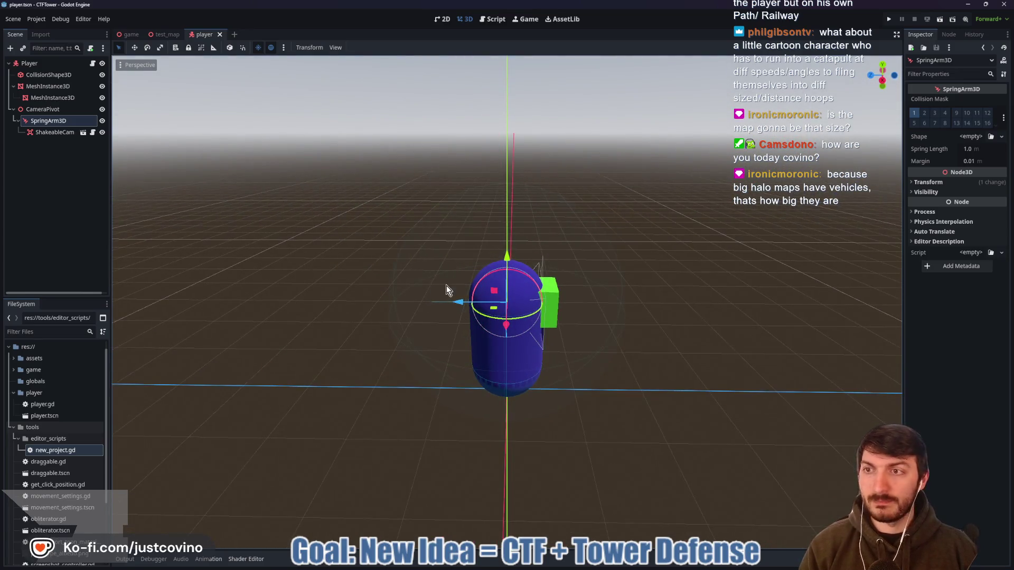
Offset CameraPivot from the capsule along the X and Z axes.
{"action": "left_click", "coordinate": [49, 109]}
{"action": "mouse_move", "coordinate": [389, 304]}
{"action": "left_mouse_down"}
{"action": "mouse_move", "coordinate": [510, 315]}
{"action": "mouse_move", "coordinate": [528, 338]}
{"action": "left_mouse_up"}
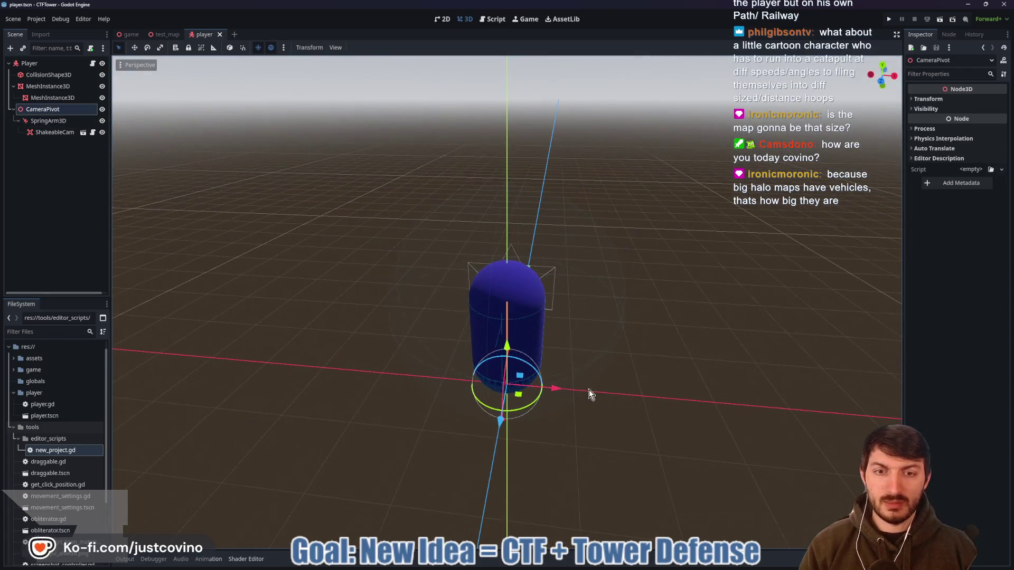
{"action": "left_click_drag", "start_coordinate": [559, 389], "coordinate": [620, 394]}
{"action": "left_click_drag", "start_coordinate": [566, 428], "coordinate": [561, 518]}
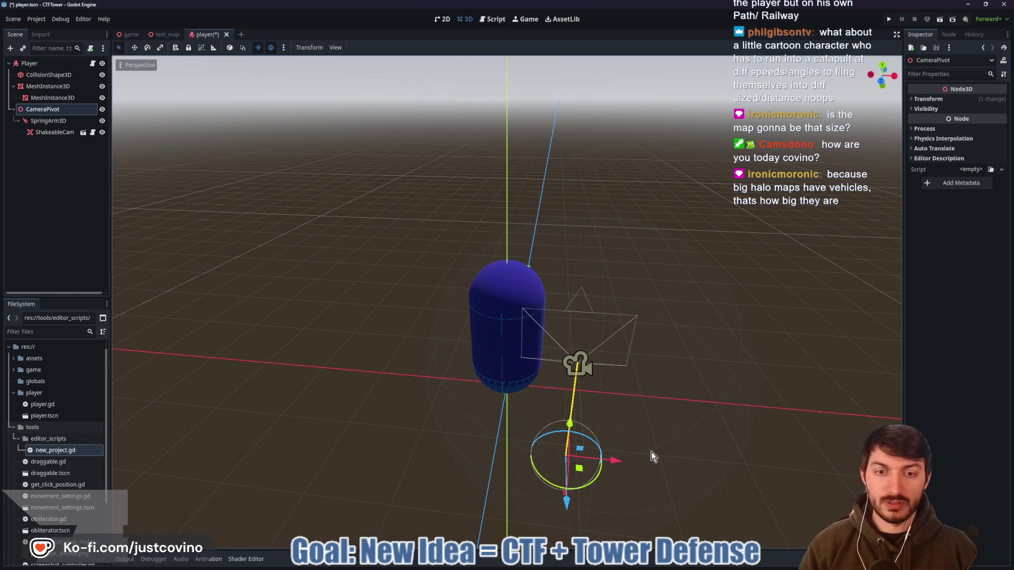
Slide the SpringArm3D along Z, review the rig, and save the player scene.
{"action": "left_click", "coordinate": [48, 121]}
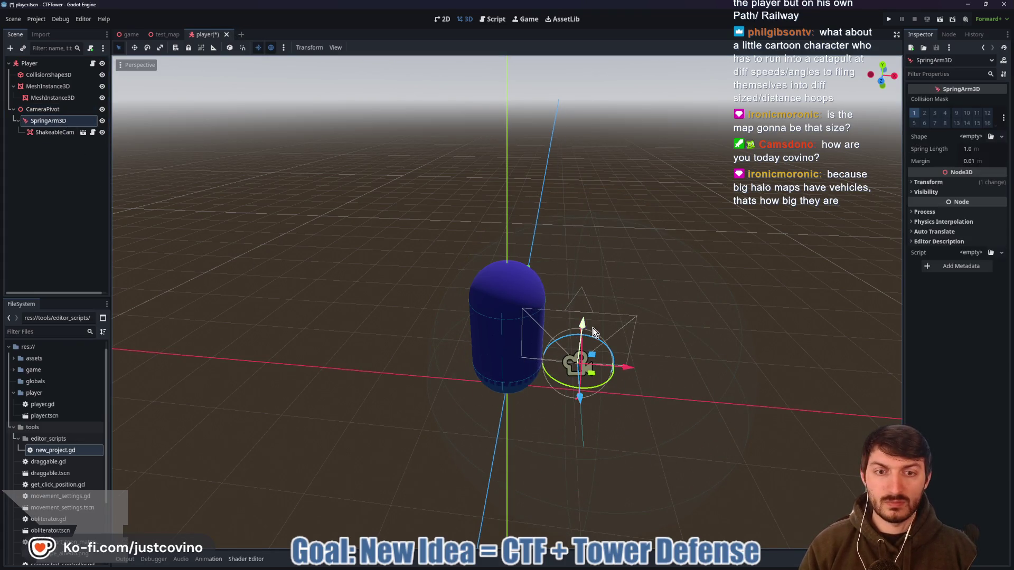
{"action": "mouse_move", "coordinate": [583, 325]}
{"action": "left_mouse_down"}
{"action": "mouse_move", "coordinate": [597, 249]}
{"action": "mouse_move", "coordinate": [589, 331]}
{"action": "mouse_move", "coordinate": [600, 415]}
{"action": "mouse_move", "coordinate": [602, 346]}
{"action": "mouse_move", "coordinate": [597, 398]}
{"action": "left_mouse_up"}
{"action": "left_click", "coordinate": [54, 132]}
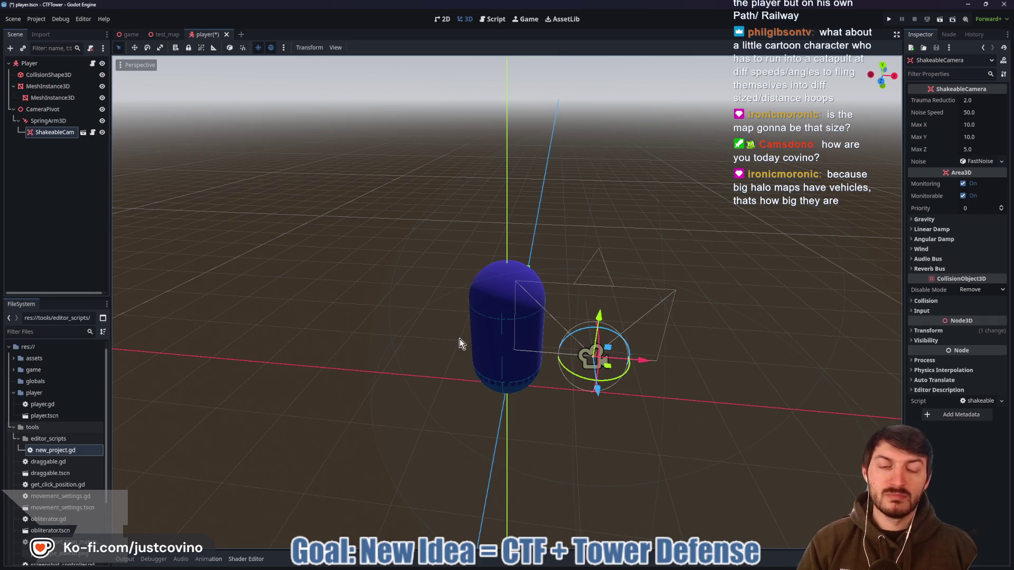
{"action": "mouse_move", "coordinate": [539, 388]}
{"action": "left_mouse_down"}
{"action": "mouse_move", "coordinate": [549, 393]}
{"action": "mouse_move", "coordinate": [151, 313]}
{"action": "left_mouse_up"}
{"action": "left_click", "coordinate": [43, 109]}
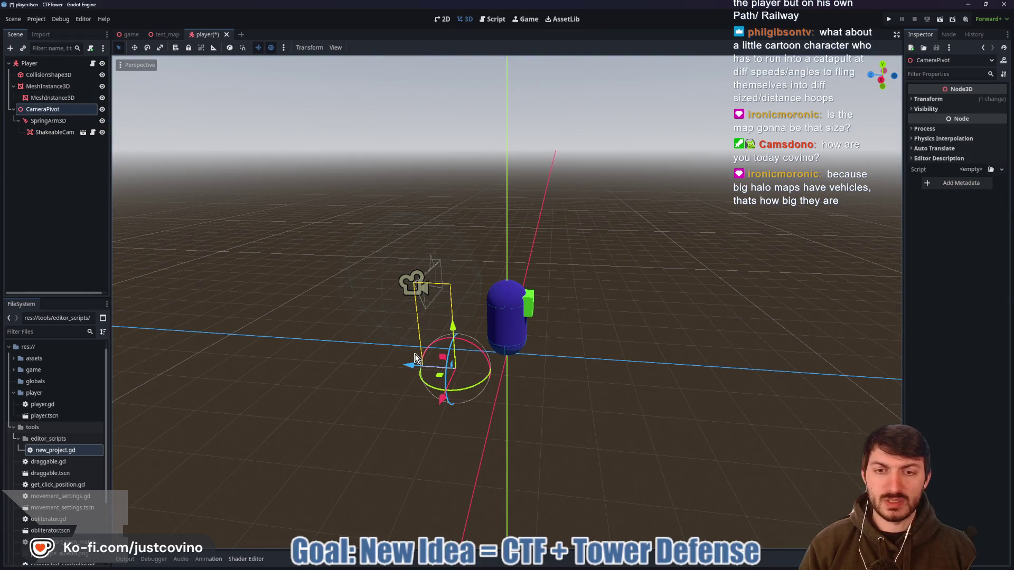
{"action": "mouse_move", "coordinate": [283, 335]}
{"action": "left_mouse_down"}
{"action": "mouse_move", "coordinate": [446, 350]}
{"action": "mouse_move", "coordinate": [423, 312]}
{"action": "mouse_move", "coordinate": [433, 339]}
{"action": "left_mouse_up"}
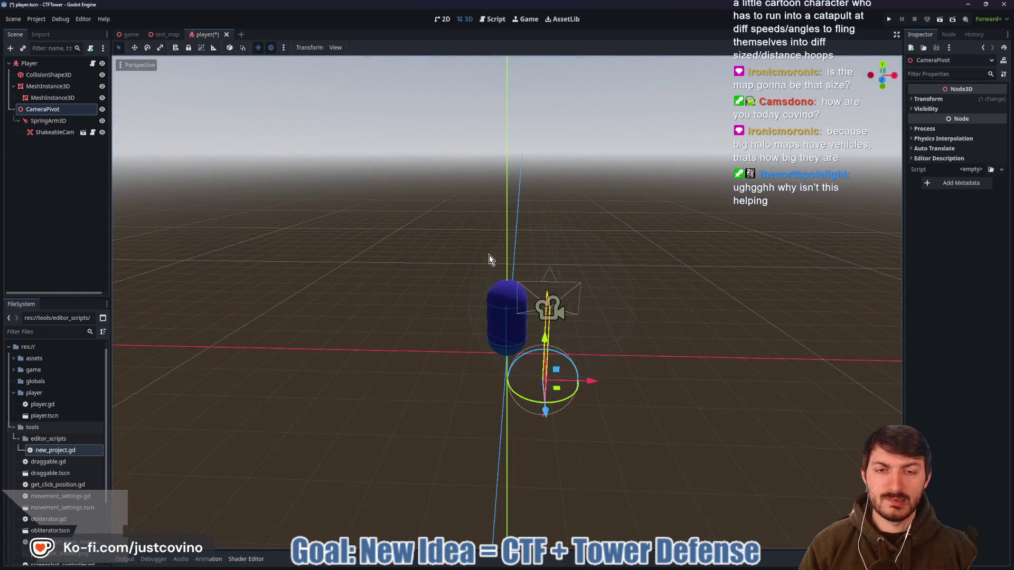
{"action": "key", "text": "ctrl+s"}
Run the game scene as the project's main scene, then stop the CTFTower debug run.
{"action": "left_click", "coordinate": [131, 34]}
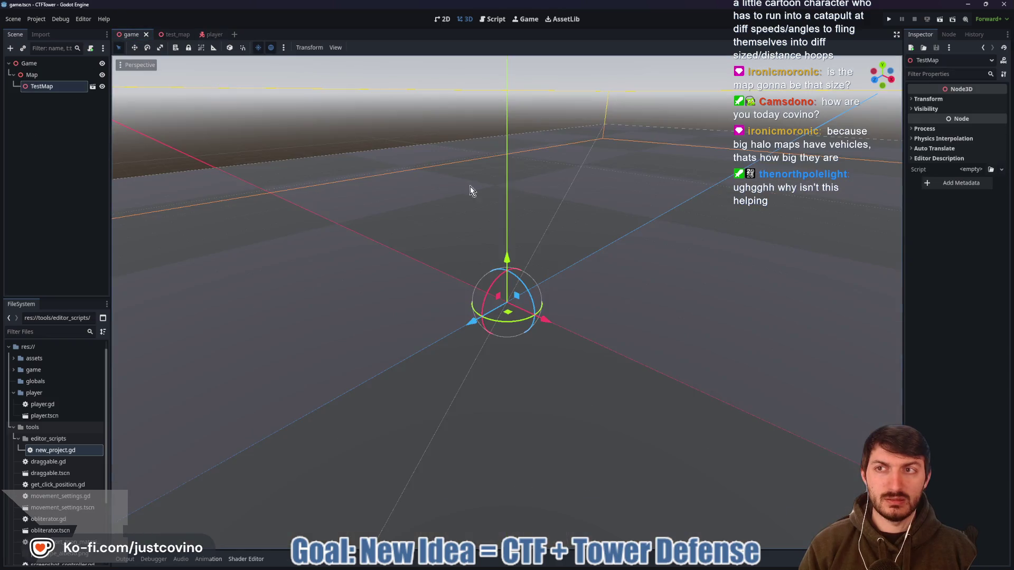
{"action": "left_click", "coordinate": [890, 23]}
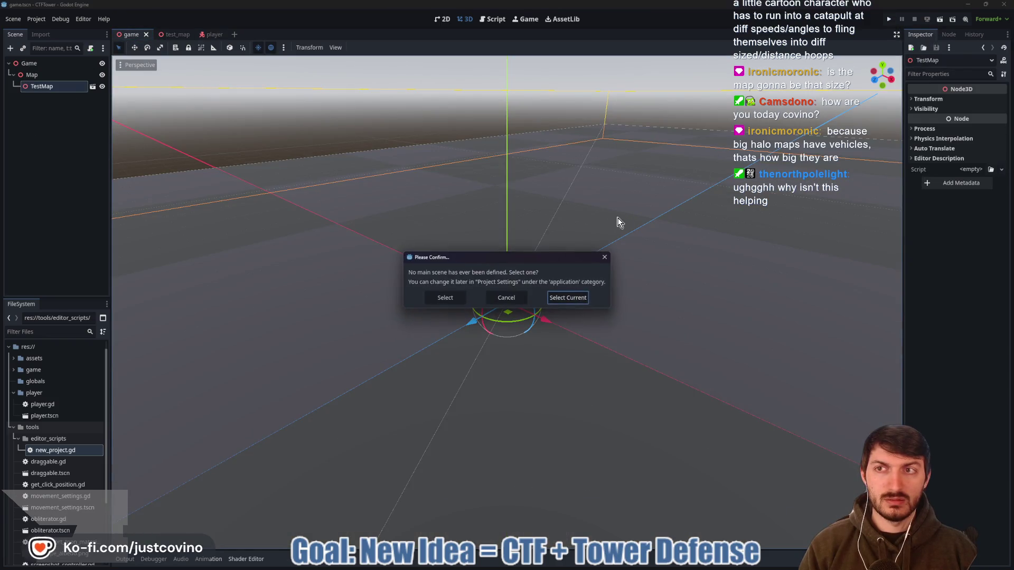
{"action": "left_click", "coordinate": [495, 298]}
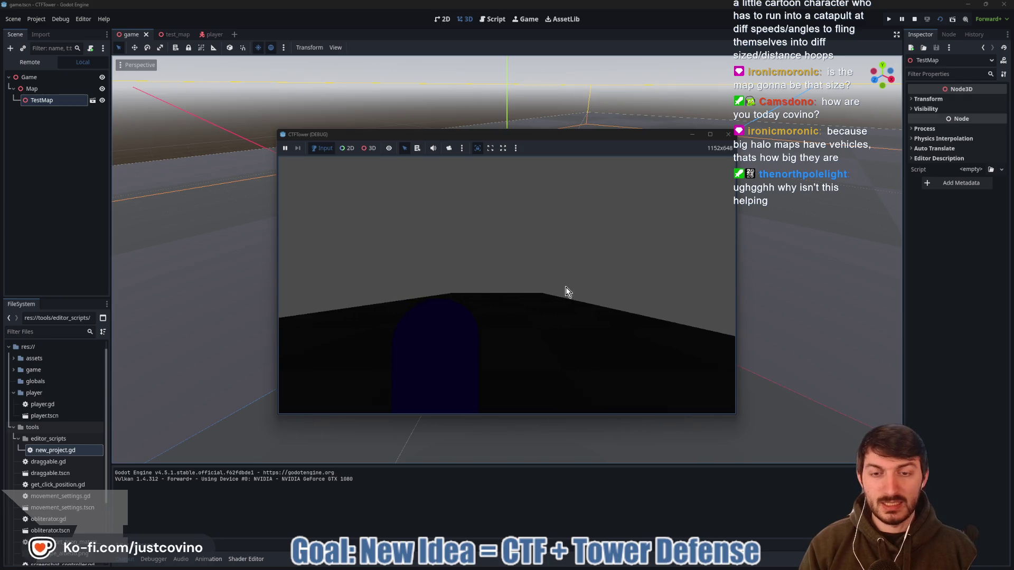
{"action": "left_click", "coordinate": [728, 134]}
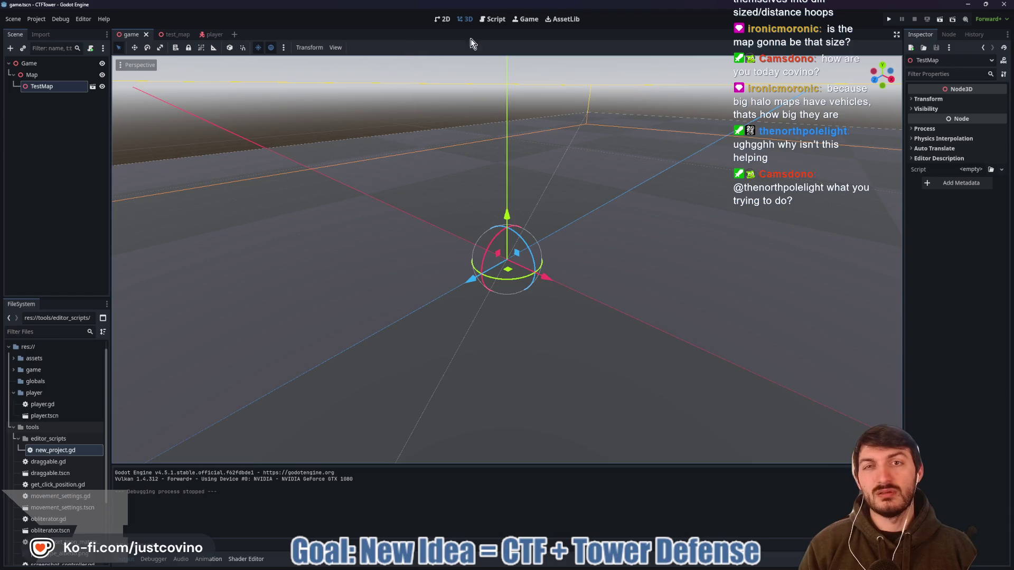
Add the preview sun and preview environment to the game scene and save it.
{"action": "left_click", "coordinate": [283, 48]}
{"action": "left_click", "coordinate": [259, 248]}
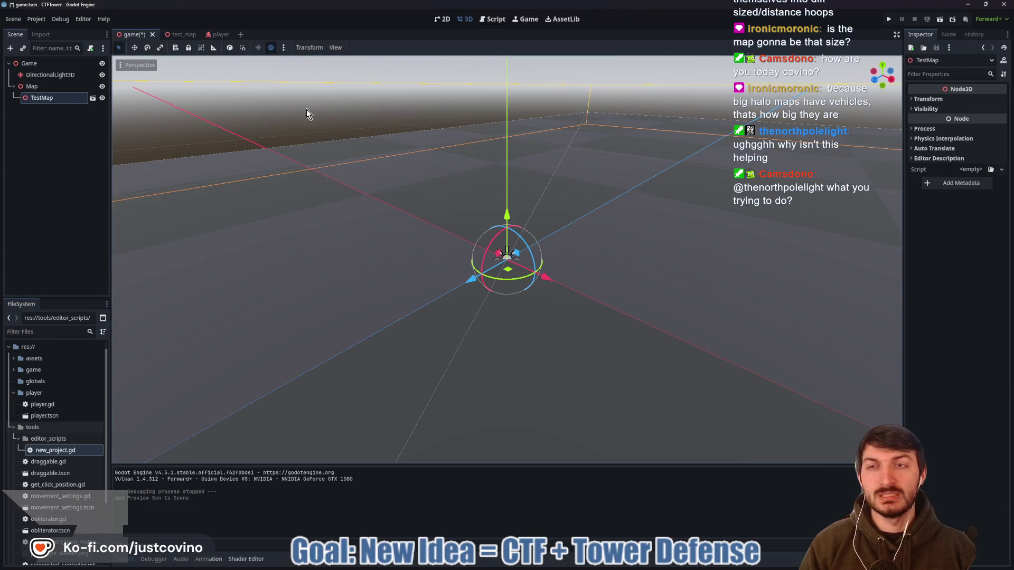
{"action": "left_click", "coordinate": [284, 48]}
{"action": "left_click", "coordinate": [335, 251]}
{"action": "key", "text": "ctrl+s"}
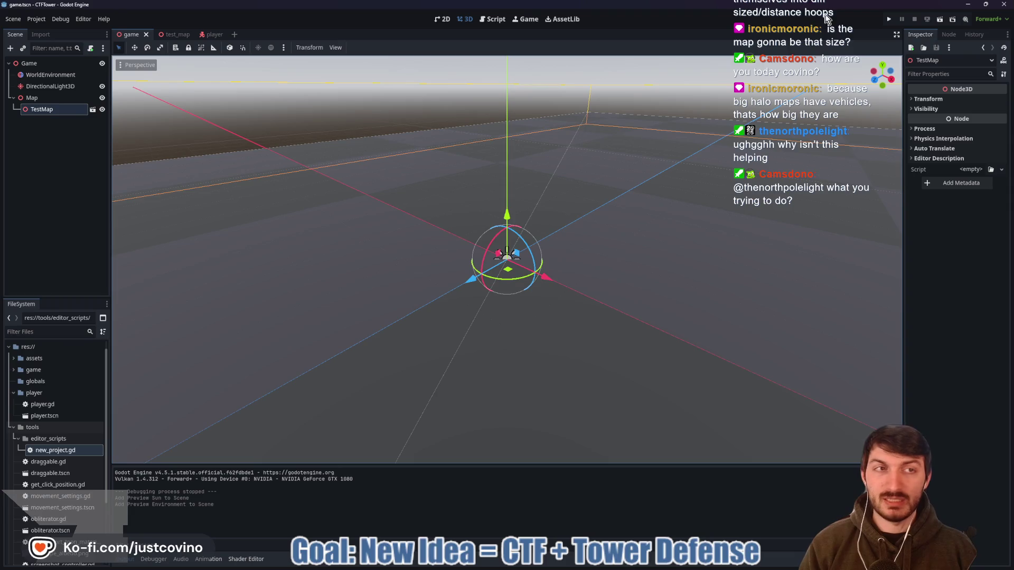
Run the game to check the new sky and lighting, then close the game window.
{"action": "key", "text": "F5"}
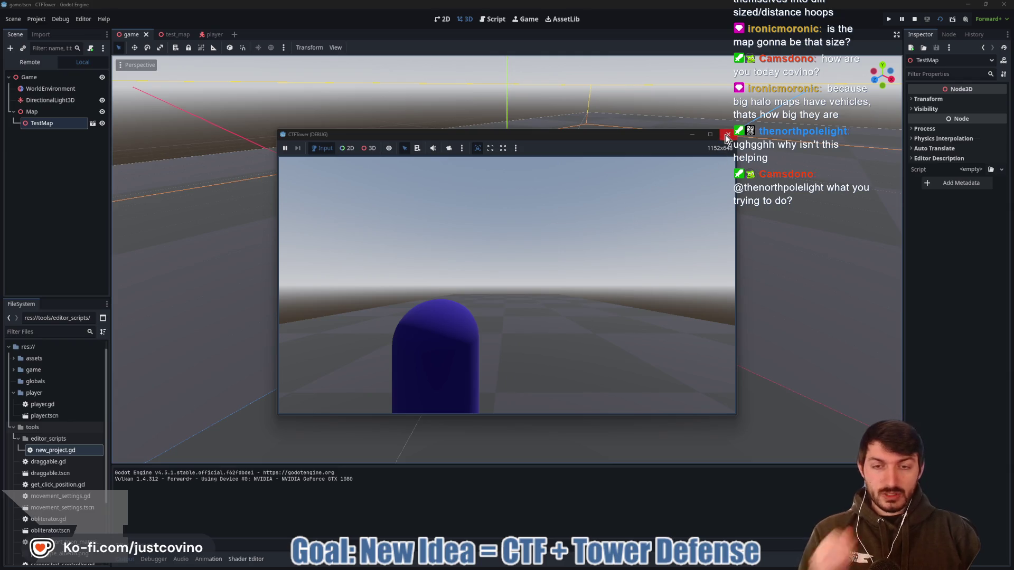
{"action": "mouse_move", "coordinate": [714, 140]}
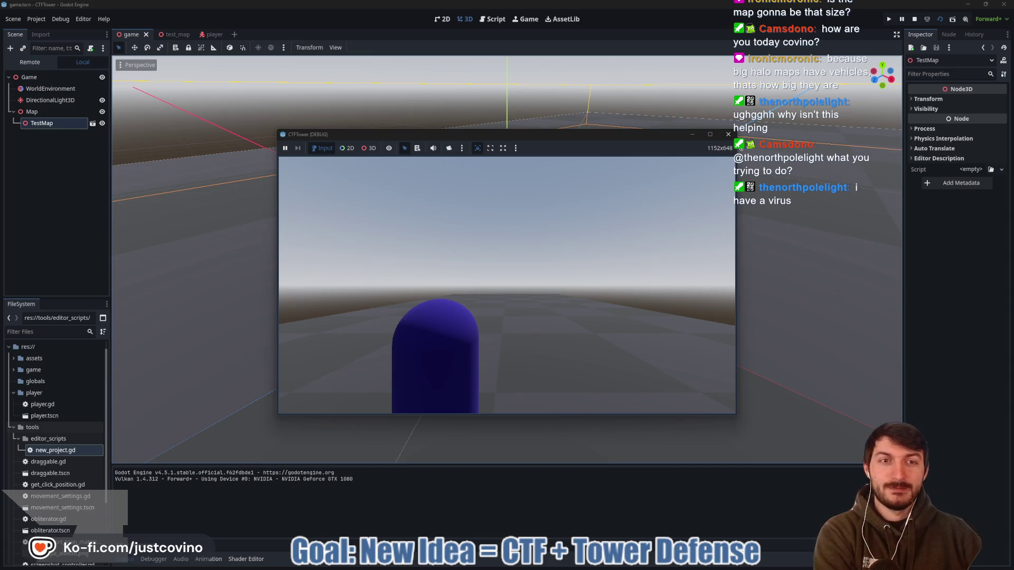
{"action": "left_click", "coordinate": [729, 134]}
Switch to the player scene and orbit around the capsule to inspect the CameraPivot rig.
{"action": "left_click", "coordinate": [205, 34]}
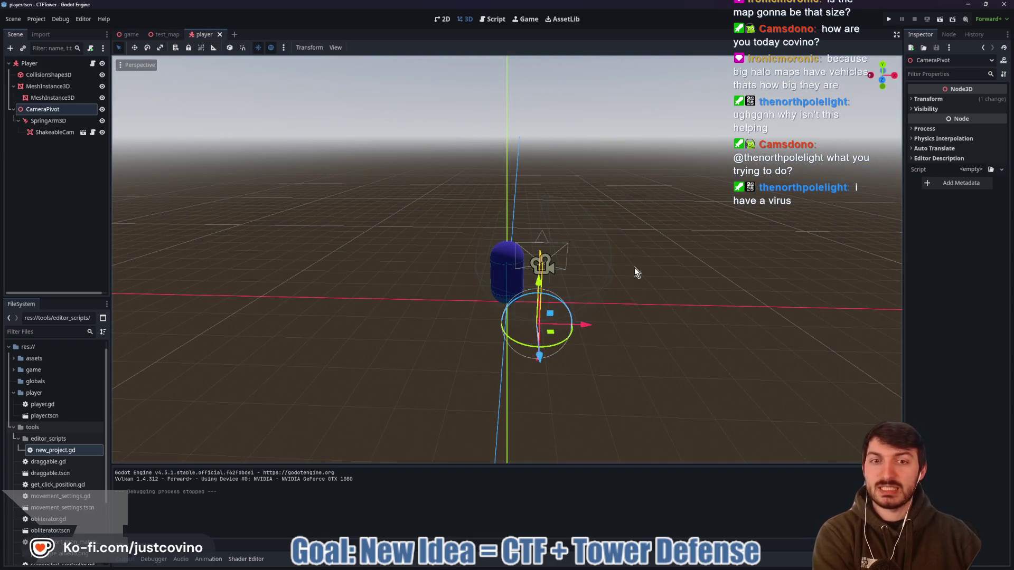
{"action": "mouse_move", "coordinate": [635, 267]}
{"action": "left_mouse_down"}
{"action": "mouse_move", "coordinate": [509, 312]}
{"action": "mouse_move", "coordinate": [336, 306]}
{"action": "left_mouse_up"}
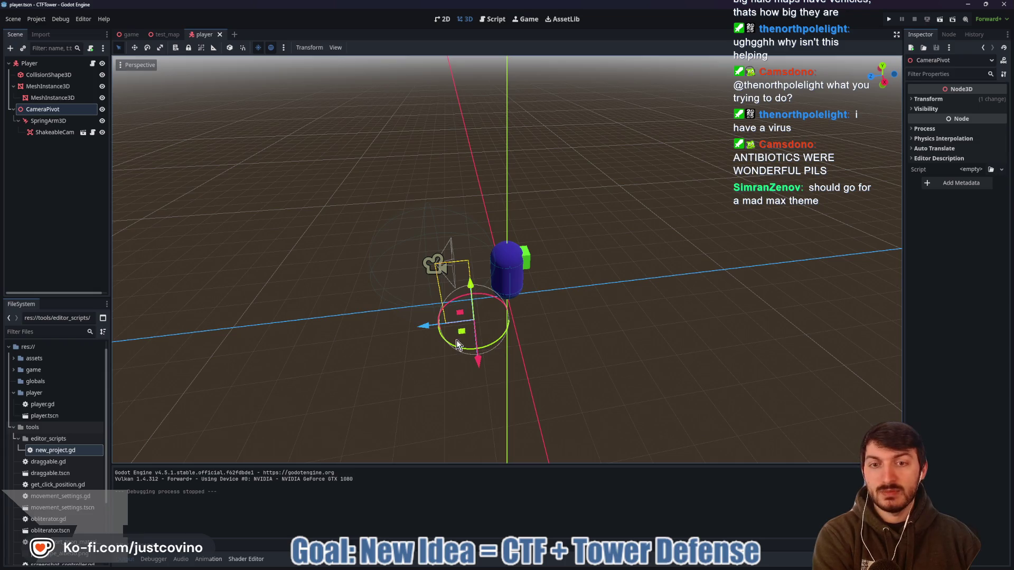
{"action": "mouse_move", "coordinate": [457, 340]}
{"action": "left_mouse_down"}
{"action": "mouse_move", "coordinate": [382, 366]}
{"action": "mouse_move", "coordinate": [412, 376]}
{"action": "left_mouse_up"}
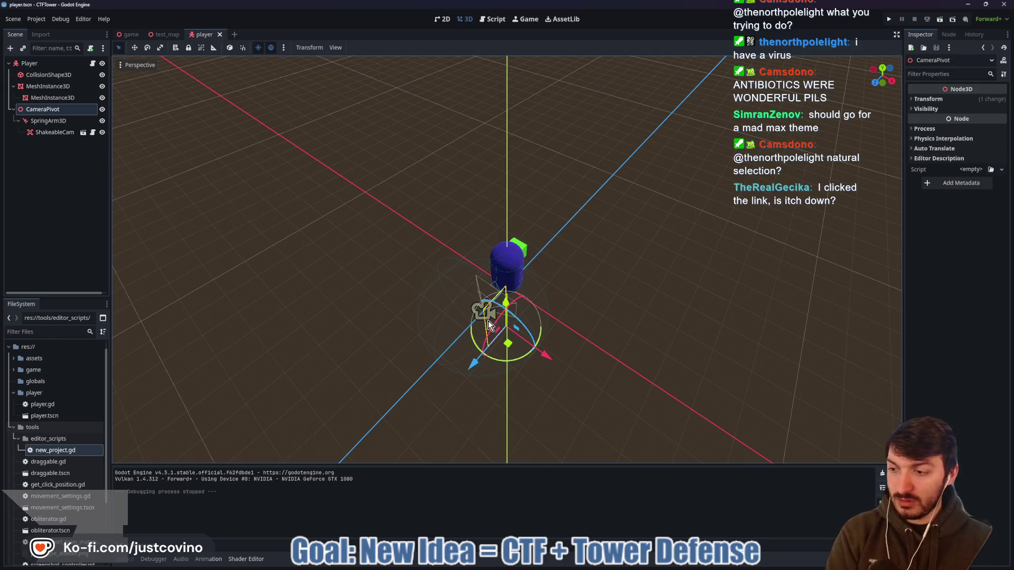
Copy the Freedom Forge Studios itch.io page address in Chrome and return to Godot.
{"action": "key", "text": "alt+Tab"}
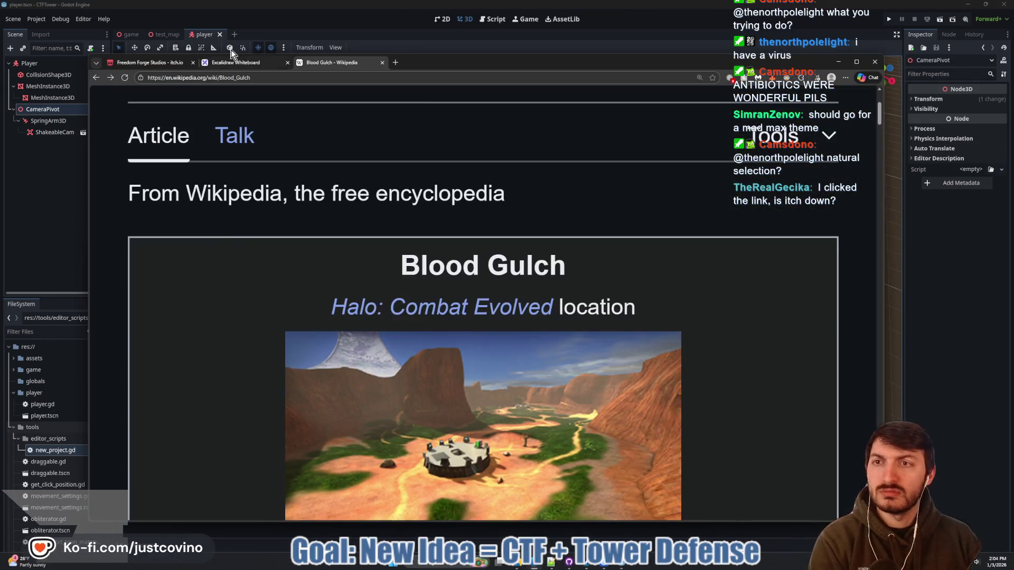
{"action": "left_click", "coordinate": [150, 62]}
{"action": "left_click", "coordinate": [112, 77]}
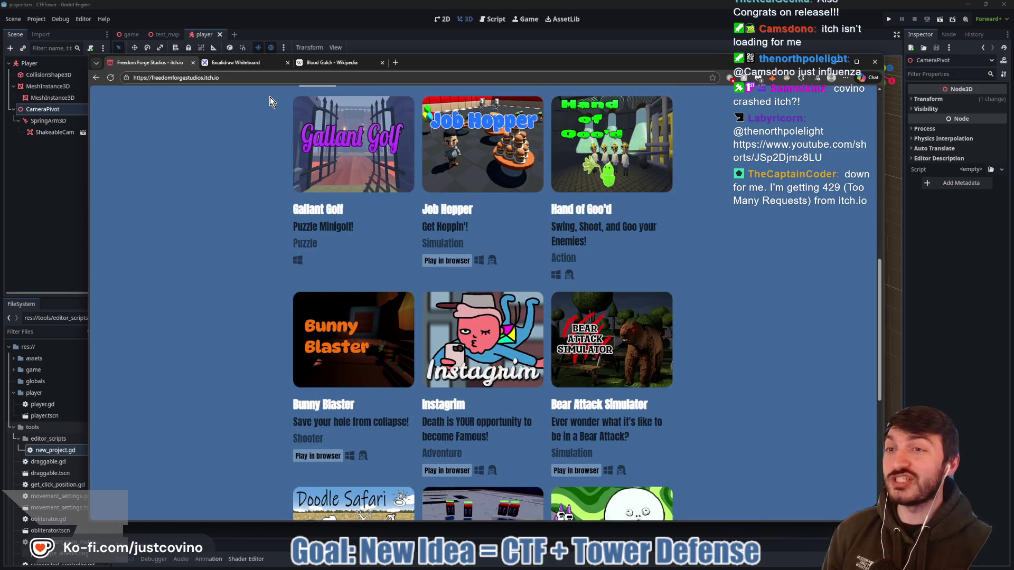
{"action": "left_click", "coordinate": [229, 79]}
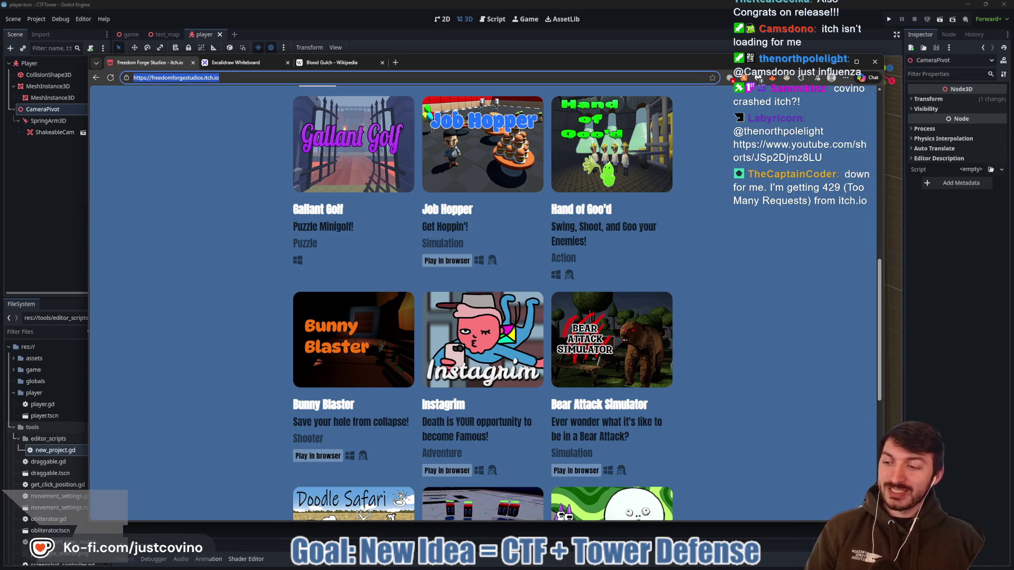
{"action": "key", "text": "alt+Tab"}
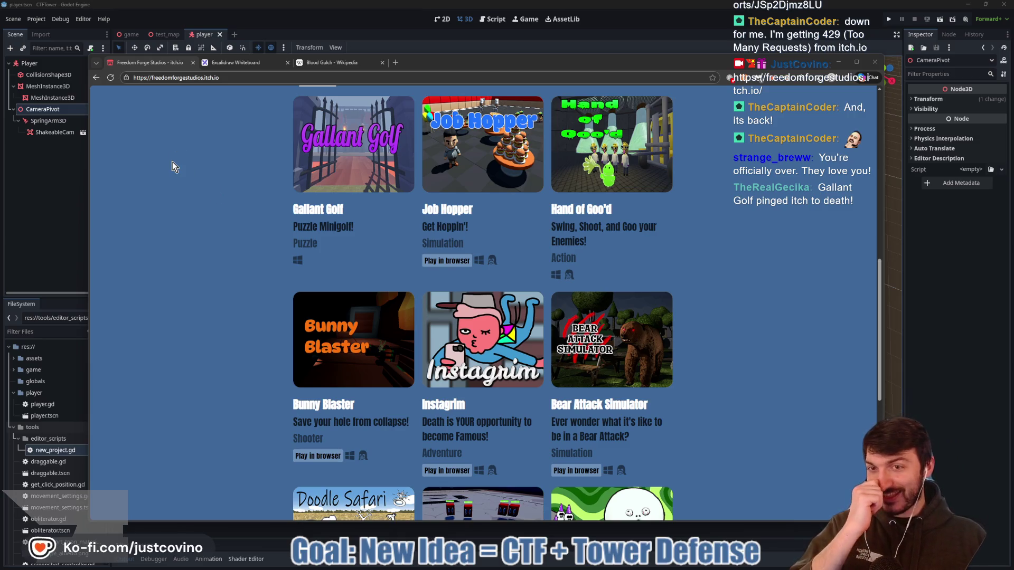
{"action": "left_click", "coordinate": [52, 199]}
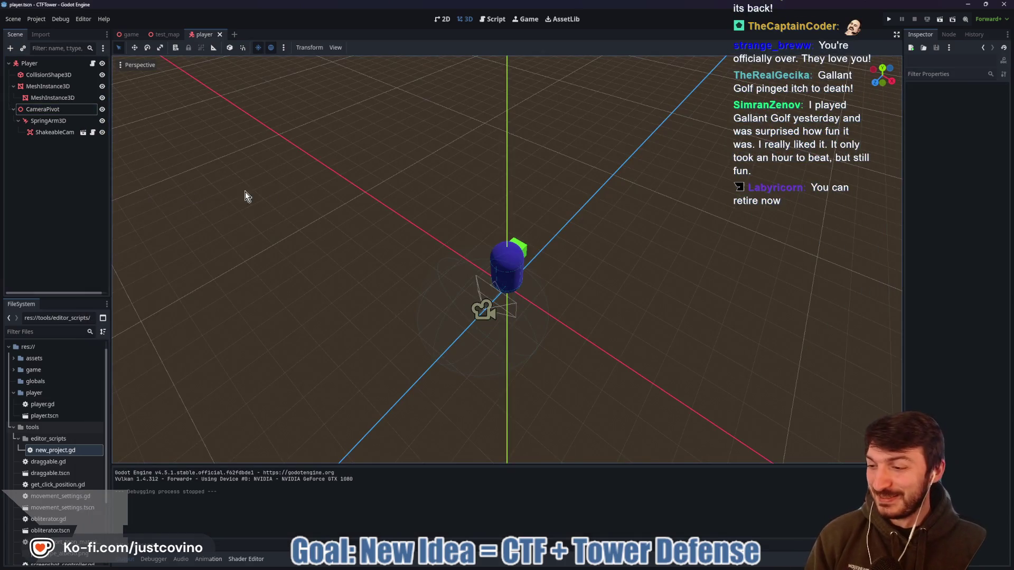
{"action": "mouse_move", "coordinate": [623, 569]}
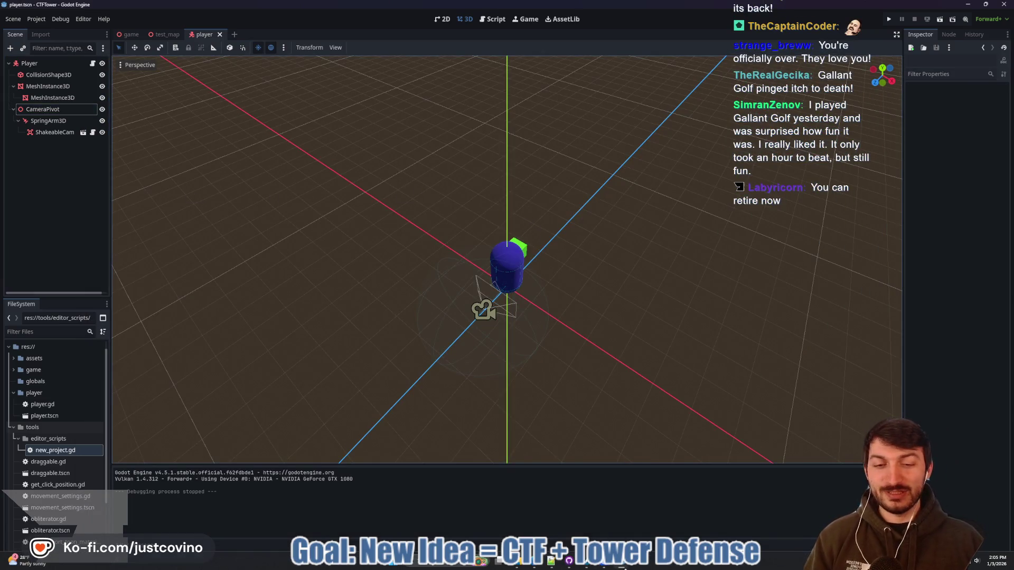
{"action": "left_click", "coordinate": [541, 565]}
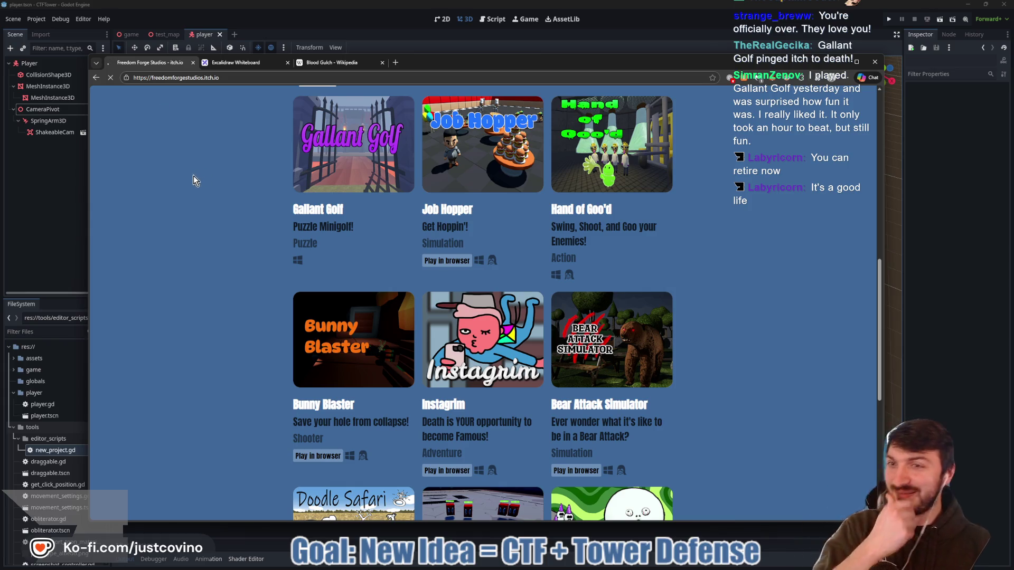
{"action": "key", "text": "alt+Tab"}
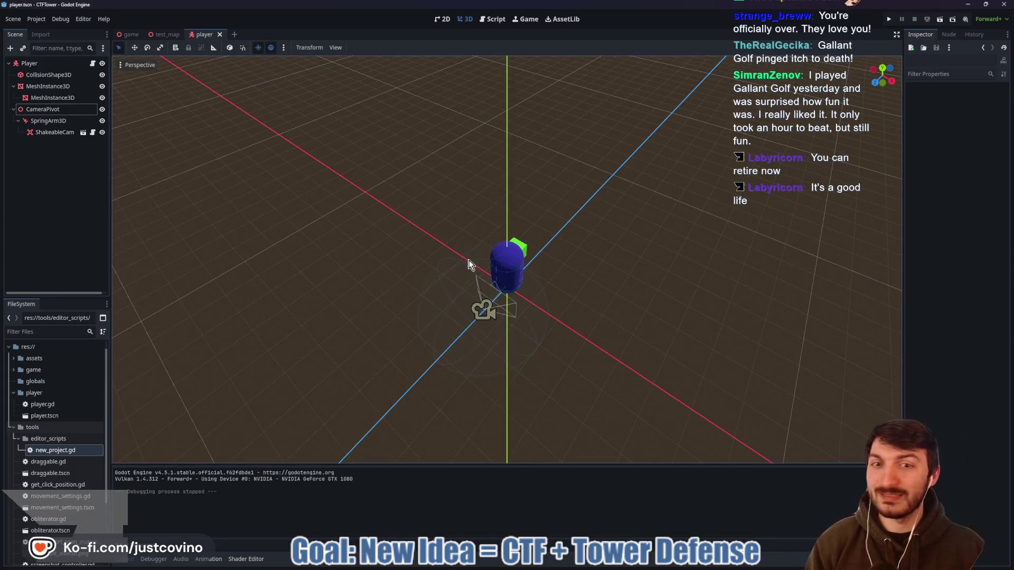
{"action": "mouse_move", "coordinate": [549, 245]}
{"action": "left_mouse_down"}
{"action": "mouse_move", "coordinate": [553, 220]}
{"action": "mouse_move", "coordinate": [598, 229]}
{"action": "mouse_move", "coordinate": [540, 311]}
{"action": "left_mouse_up"}
{"action": "scroll", "coordinate": [589, 295], "scroll_direction": "down", "scroll_amount": 5}
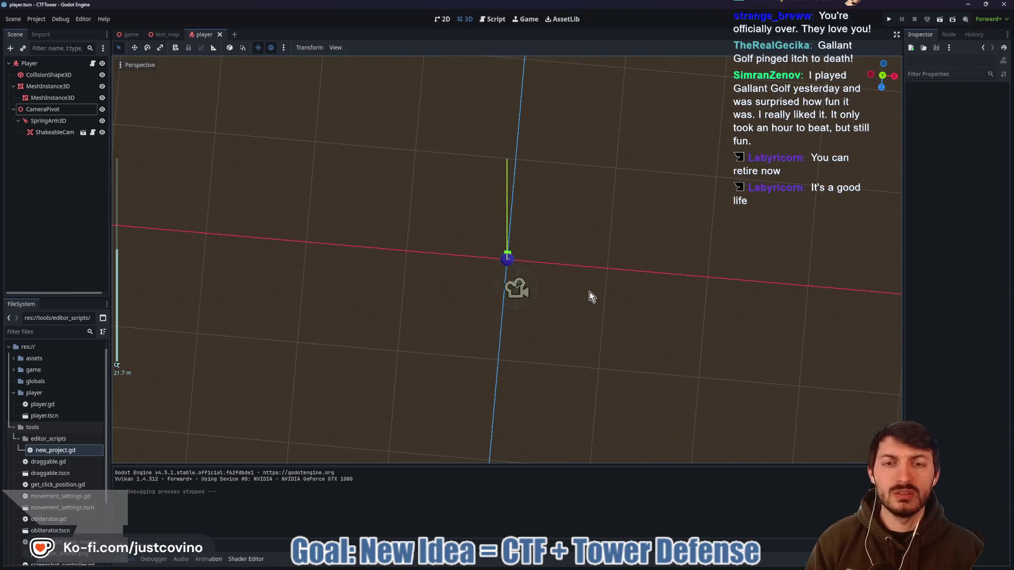
{"action": "mouse_move", "coordinate": [588, 287]}
{"action": "left_mouse_down"}
{"action": "mouse_move", "coordinate": [572, 285]}
{"action": "mouse_move", "coordinate": [529, 235]}
{"action": "mouse_move", "coordinate": [658, 200]}
{"action": "mouse_move", "coordinate": [569, 265]}
{"action": "mouse_move", "coordinate": [616, 287]}
{"action": "mouse_move", "coordinate": [536, 287]}
{"action": "mouse_move", "coordinate": [600, 274]}
{"action": "mouse_move", "coordinate": [590, 227]}
{"action": "left_mouse_up"}
{"action": "scroll", "coordinate": [619, 282], "scroll_direction": "up", "scroll_amount": 3}
{"action": "scroll", "coordinate": [611, 294], "scroll_direction": "up", "scroll_amount": 5}
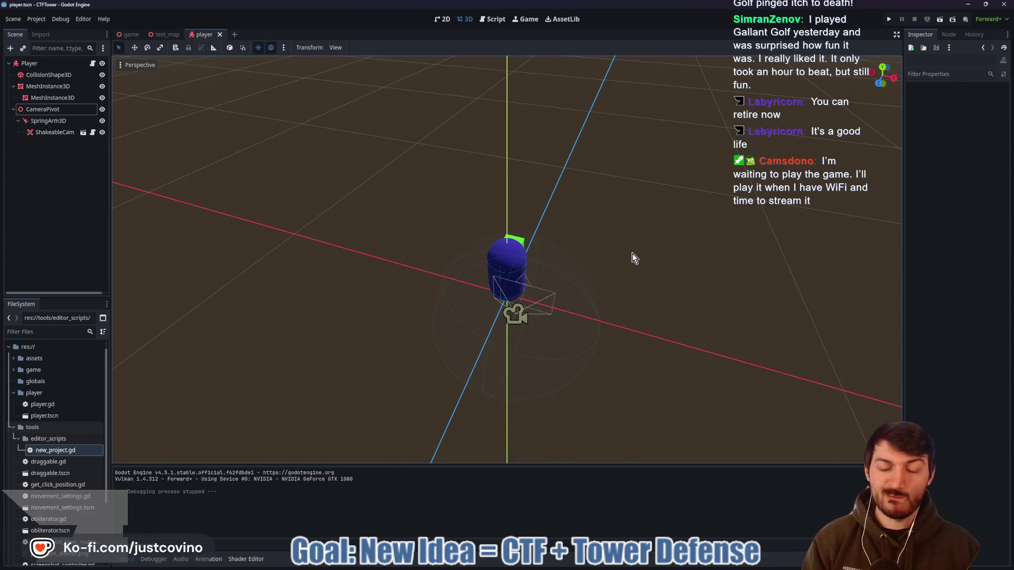
{"action": "mouse_move", "coordinate": [634, 257]}
{"action": "left_mouse_down"}
{"action": "mouse_move", "coordinate": [676, 233]}
{"action": "mouse_move", "coordinate": [657, 229]}
{"action": "left_mouse_up"}
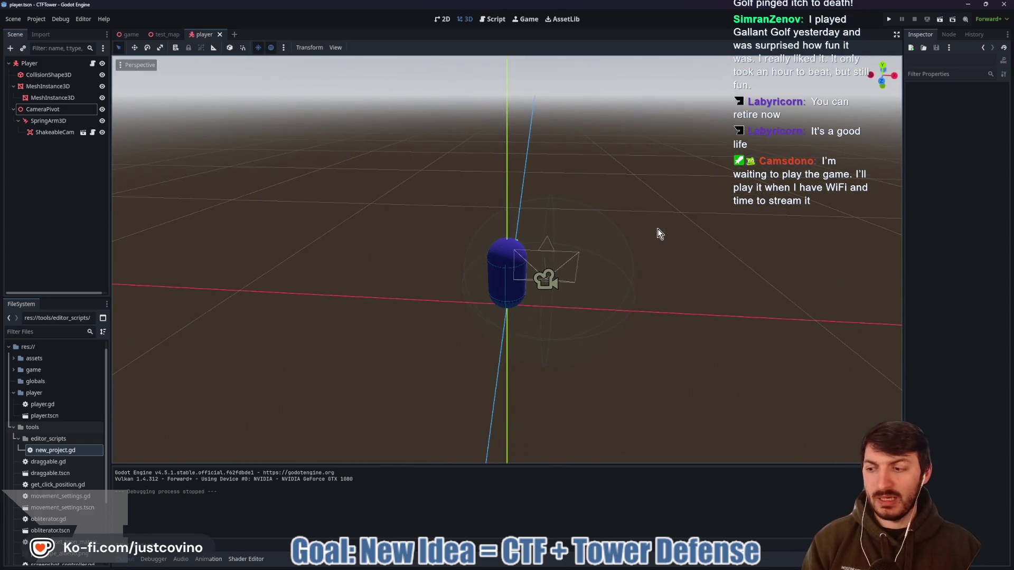
{"action": "scroll", "coordinate": [629, 267], "scroll_direction": "up", "scroll_amount": 2}
{"action": "left_click_drag", "start_coordinate": [679, 290], "coordinate": [634, 275]}
{"action": "key", "text": "f"}
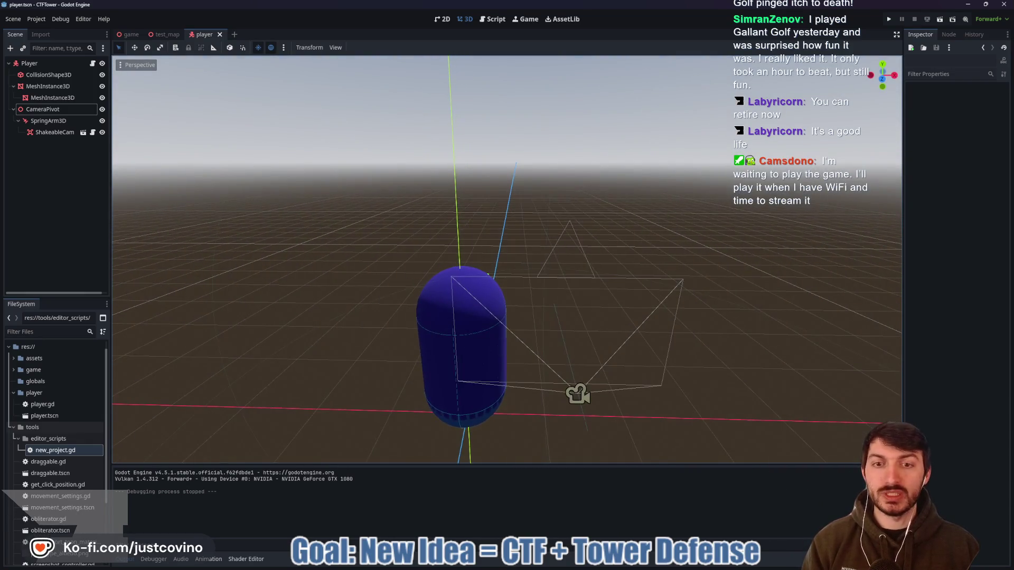
{"action": "key", "text": "KP_1"}
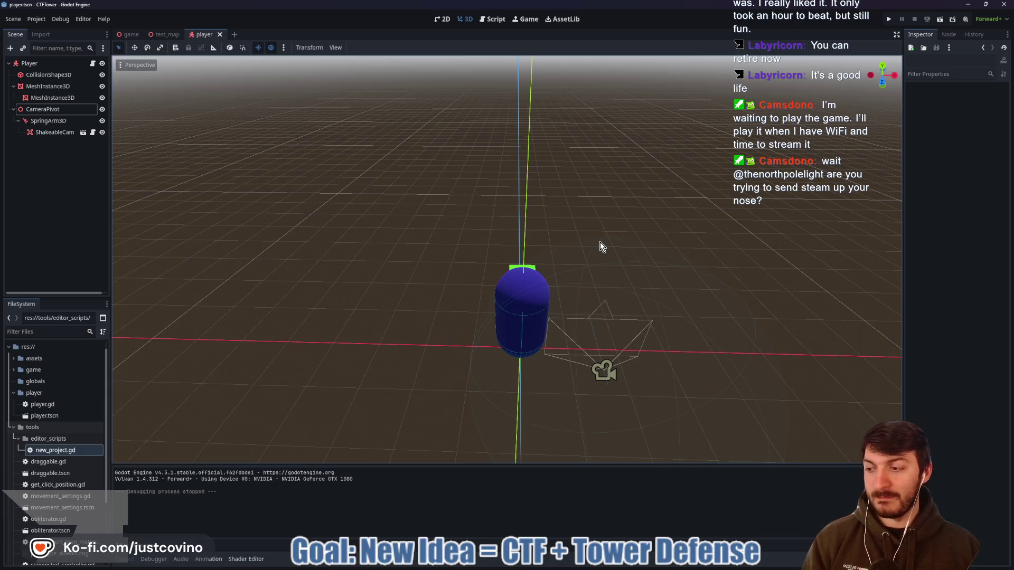
{"action": "mouse_move", "coordinate": [621, 249]}
{"action": "left_mouse_down"}
{"action": "mouse_move", "coordinate": [471, 235]}
{"action": "mouse_move", "coordinate": [503, 230]}
{"action": "left_mouse_up"}
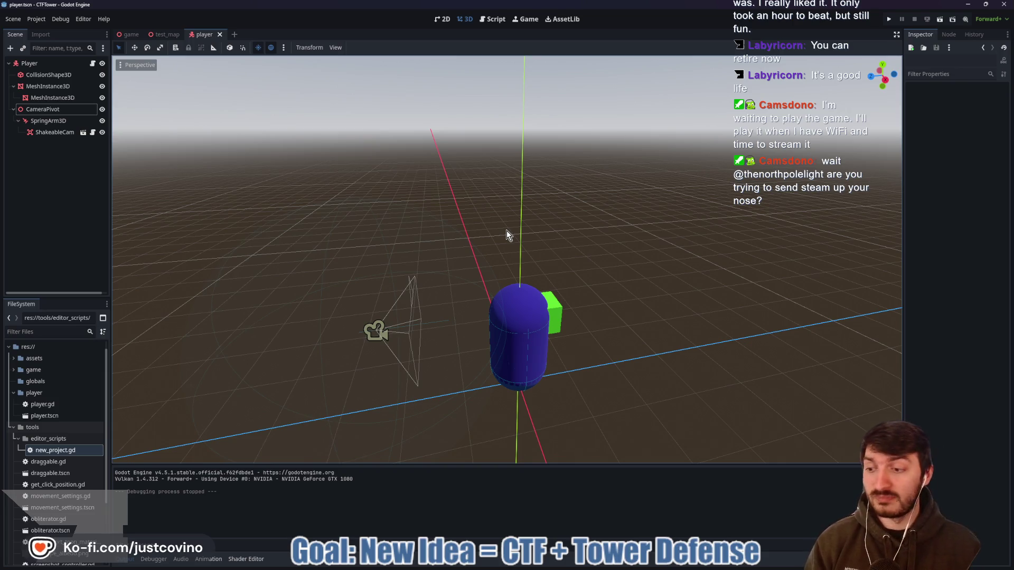
Tilt the SpringArm3D upward and set its Spring Length to 5.0 m.
{"action": "left_click", "coordinate": [48, 121]}
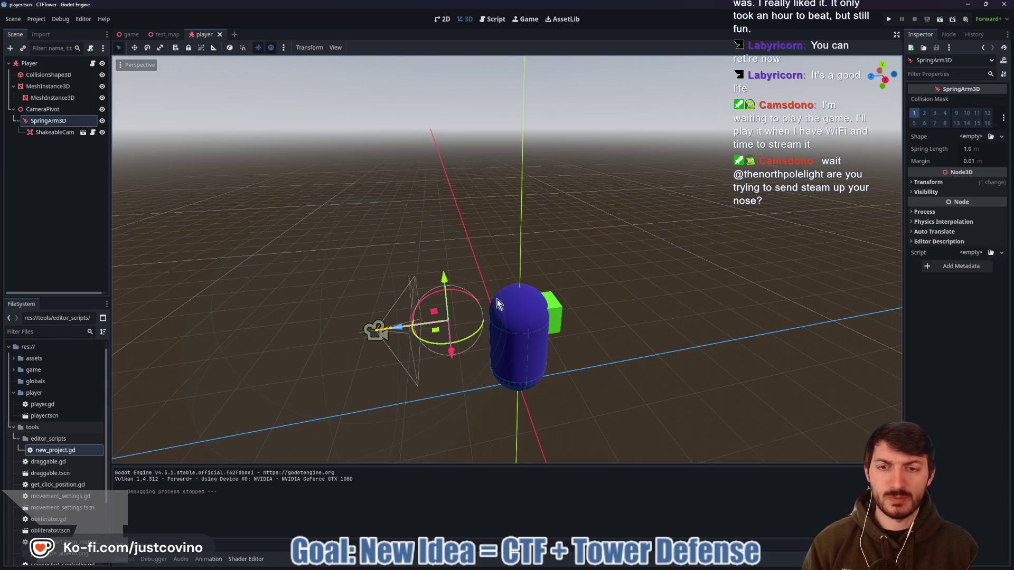
{"action": "left_click_drag", "start_coordinate": [484, 322], "coordinate": [491, 304]}
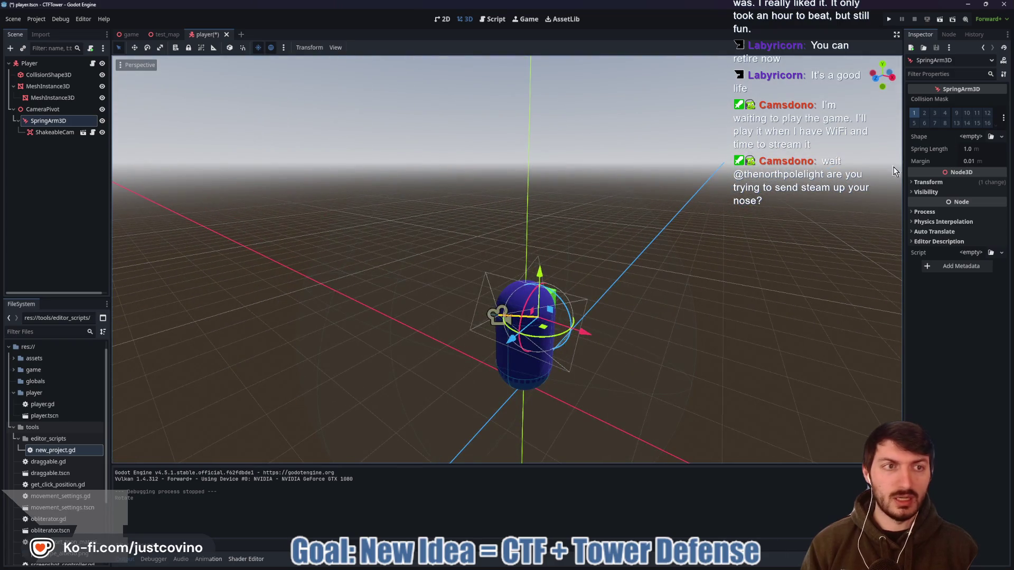
{"action": "left_click", "coordinate": [982, 148]}
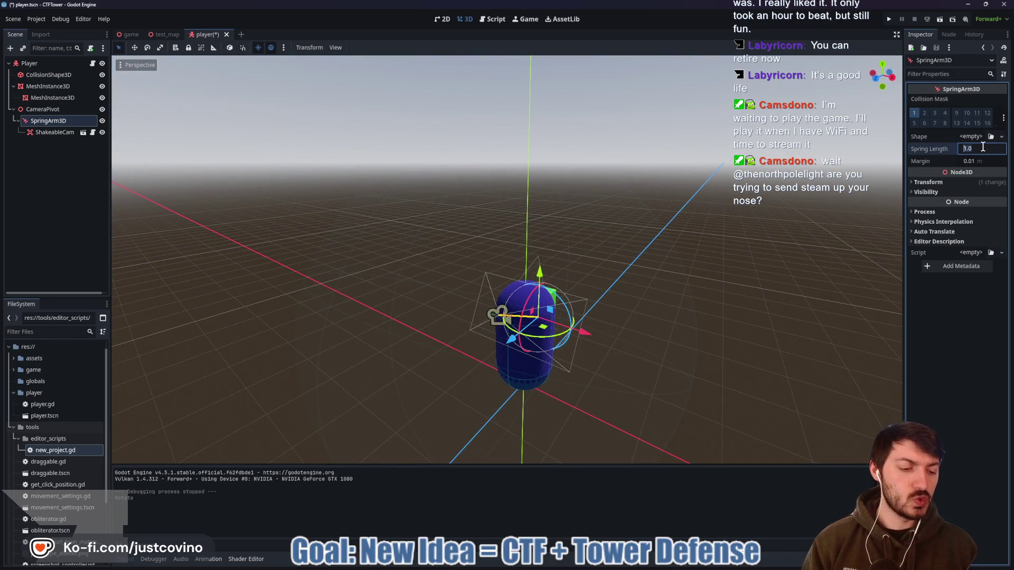
{"action": "key", "text": "Return"}
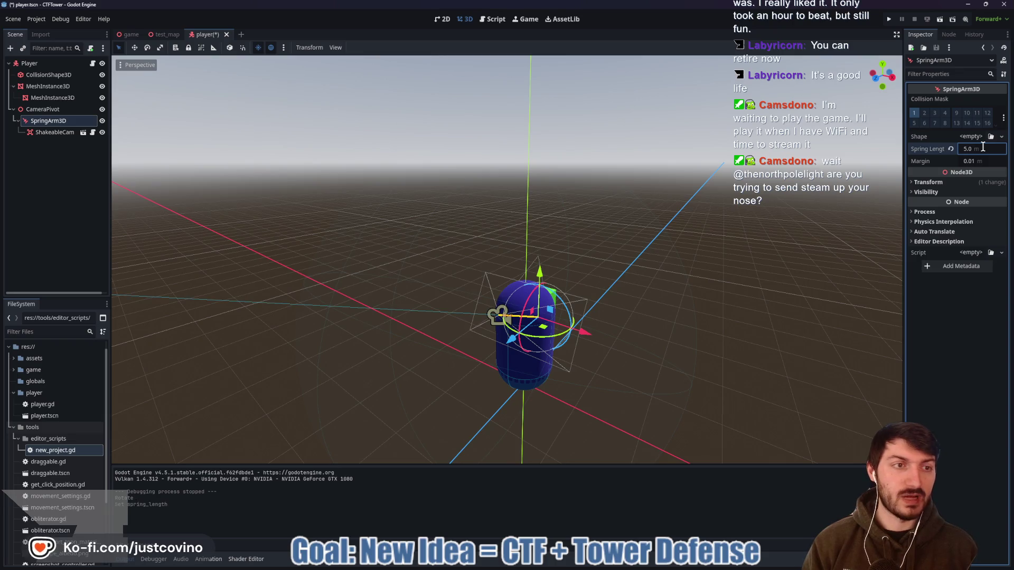
Move the ShakeableCam along its local axes to a new position and save the player scene.
{"action": "left_click", "coordinate": [53, 132]}
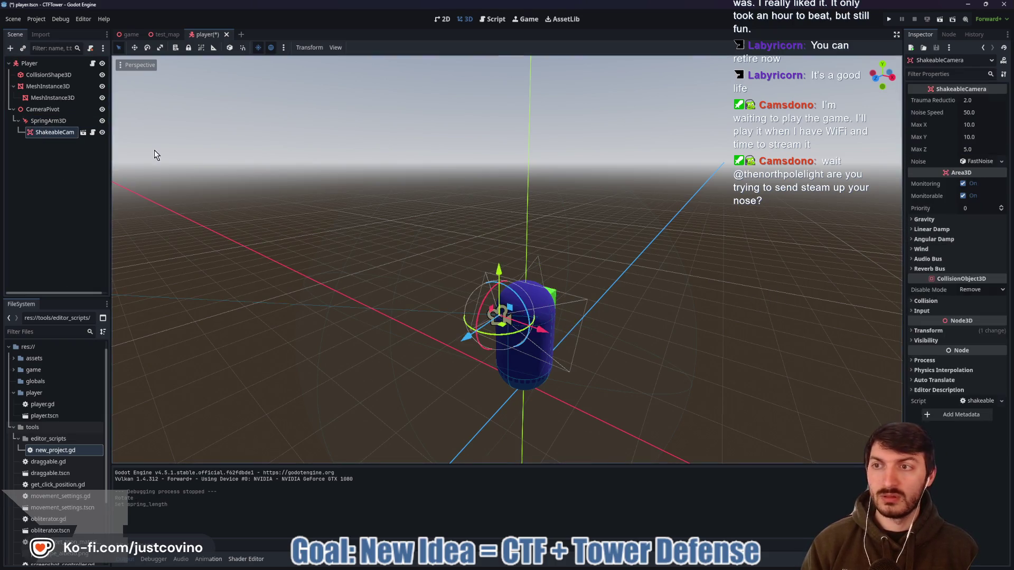
{"action": "scroll", "coordinate": [385, 222], "scroll_direction": "down", "scroll_amount": 3}
{"action": "key", "text": "t"}
{"action": "key", "text": "g"}
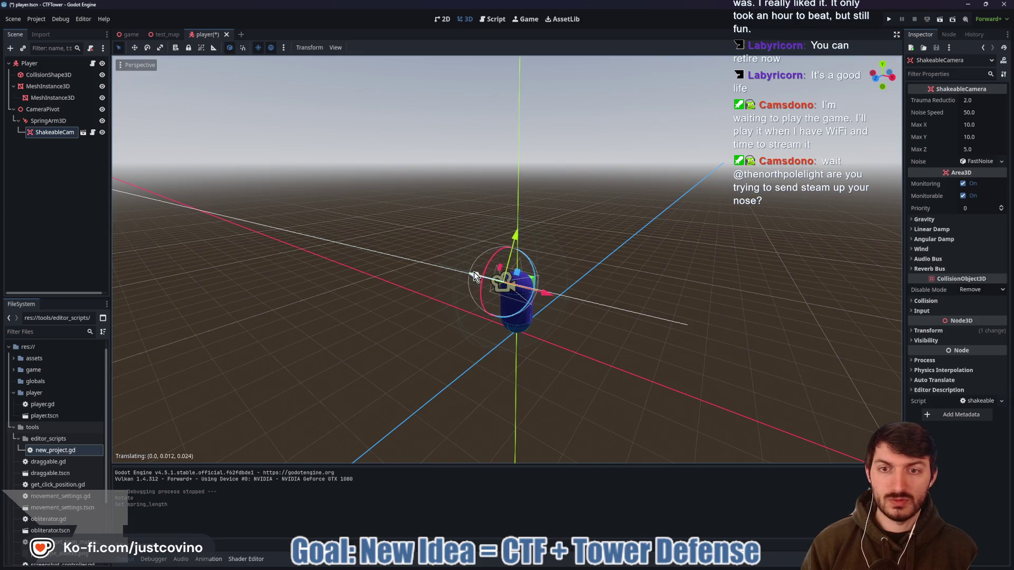
{"action": "left_click", "coordinate": [232, 227]}
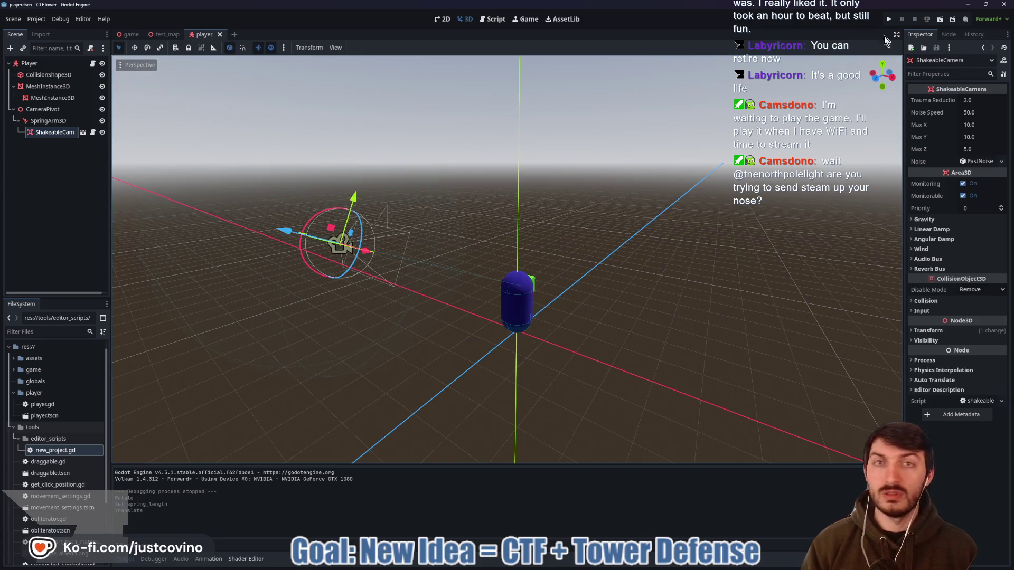
{"action": "key", "text": "ctrl+s"}
{"action": "left_click", "coordinate": [131, 34]}
Run the game, maximize its window and stretch the view to fill it.
{"action": "key", "text": "F5"}
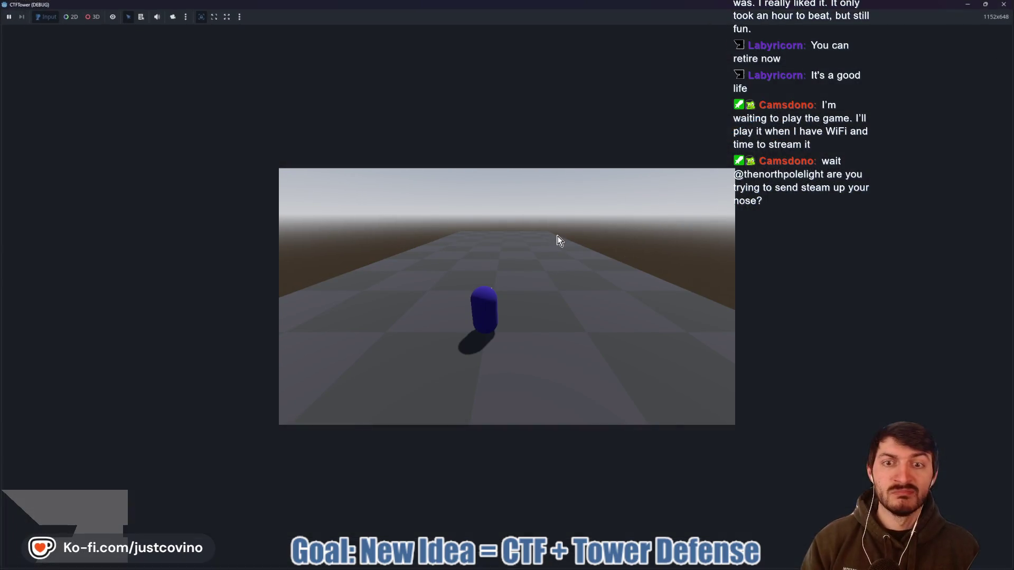
{"action": "left_click", "coordinate": [713, 135]}
{"action": "left_click", "coordinate": [226, 17]}
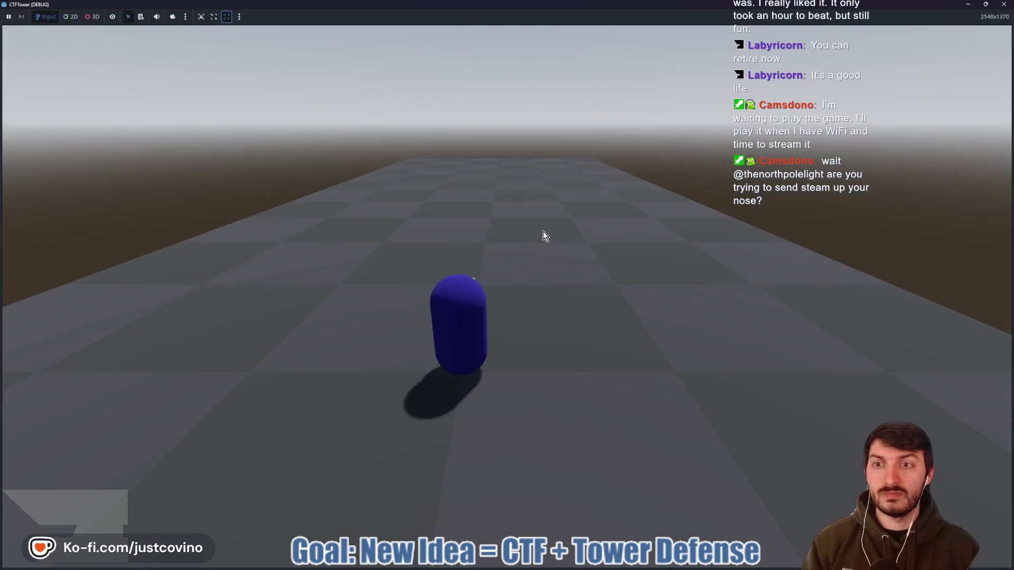
Walk, strafe and repeatedly jump the capsule, then restore the game window to normal size.
{"action": "key", "text": "w"}
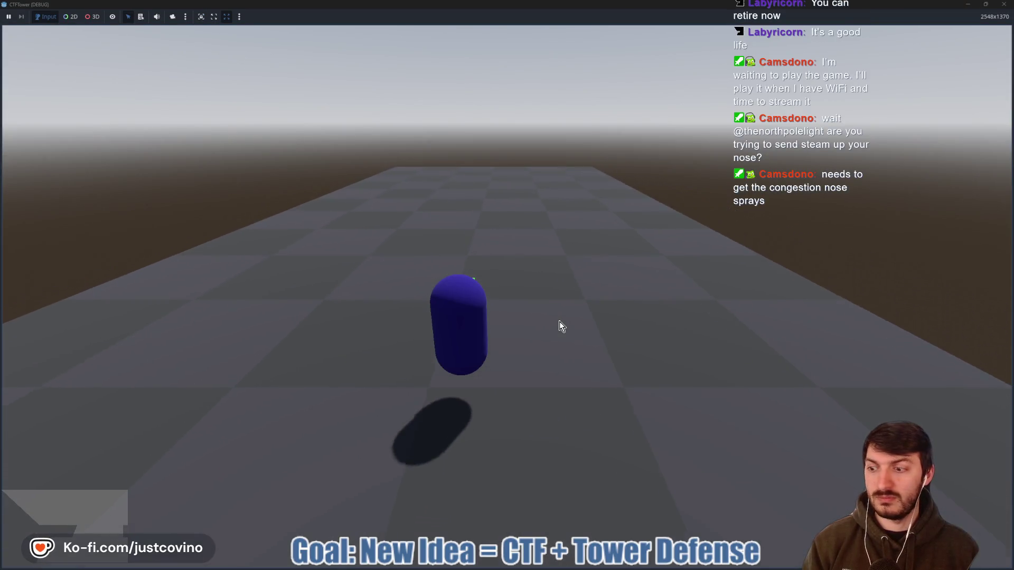
{"action": "key", "text": "w"}
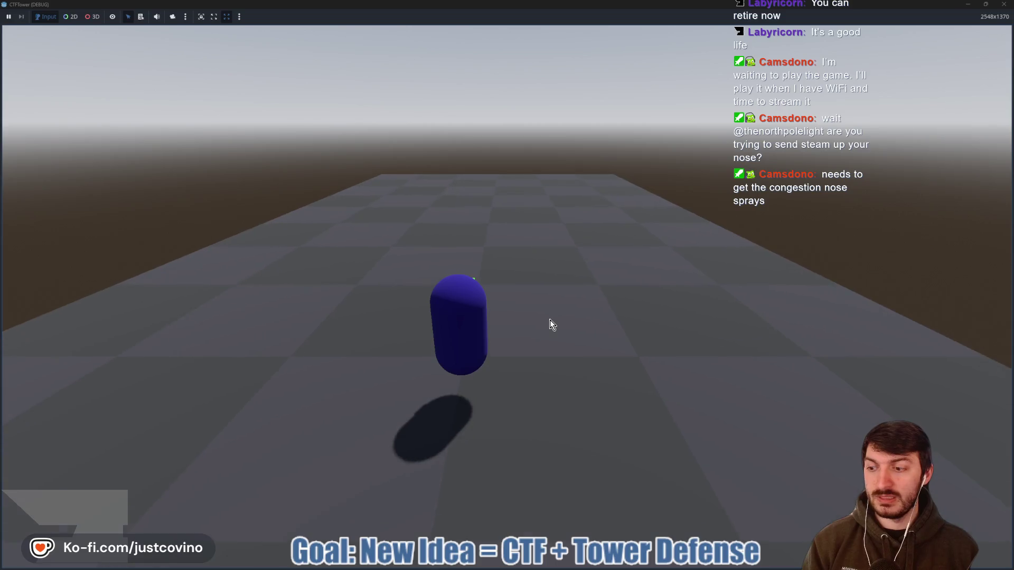
{"action": "key", "text": "d"}
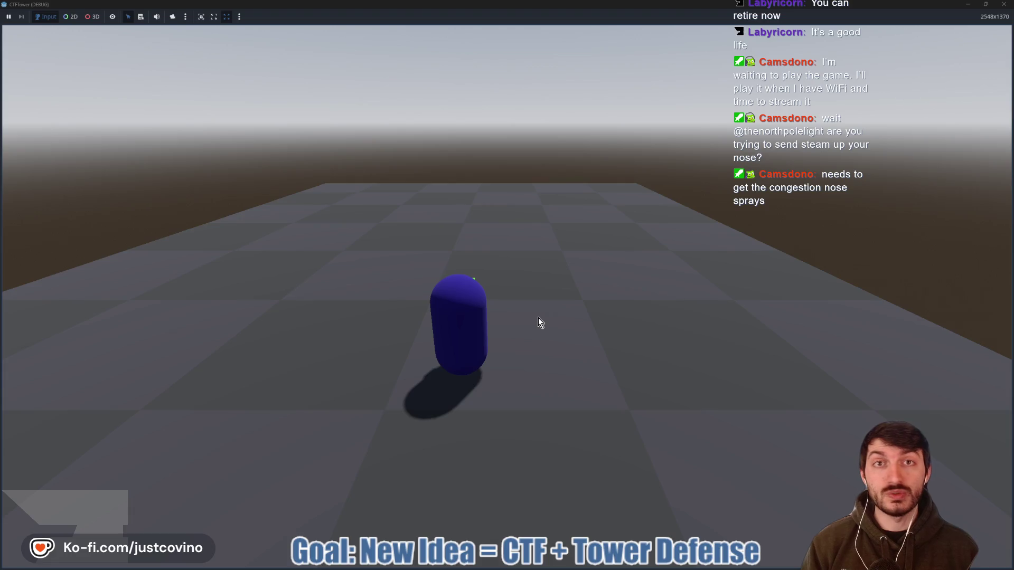
{"action": "key", "text": "space"}
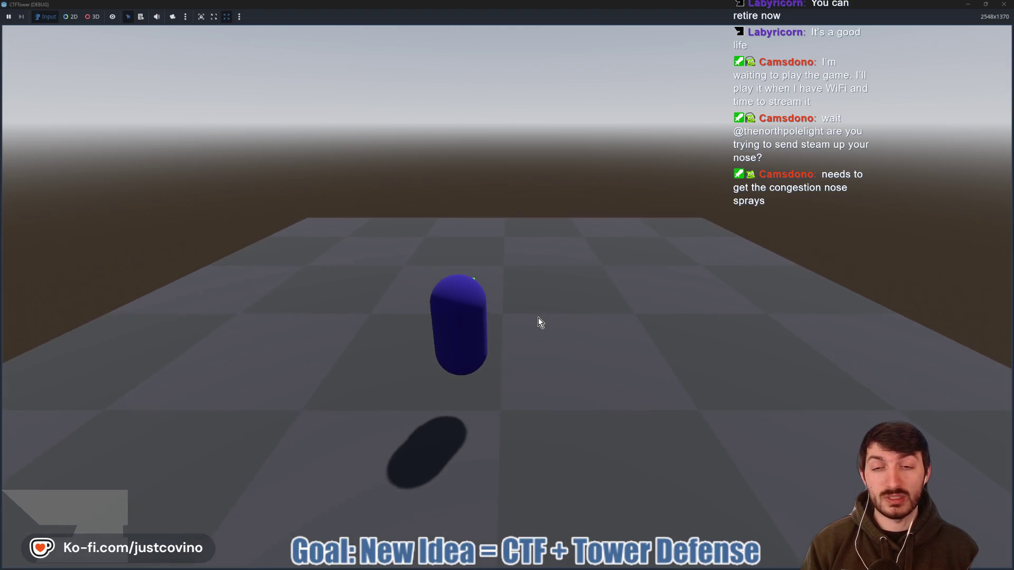
{"action": "key", "text": "space"}
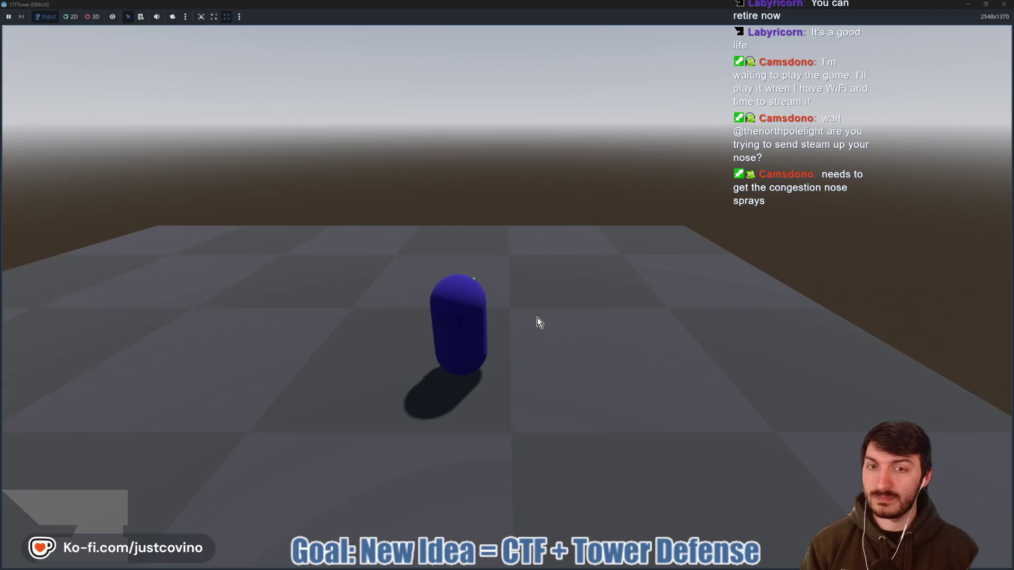
{"action": "key", "text": "space"}
{"action": "key", "text": "space"}
{"action": "key", "text": "space"}
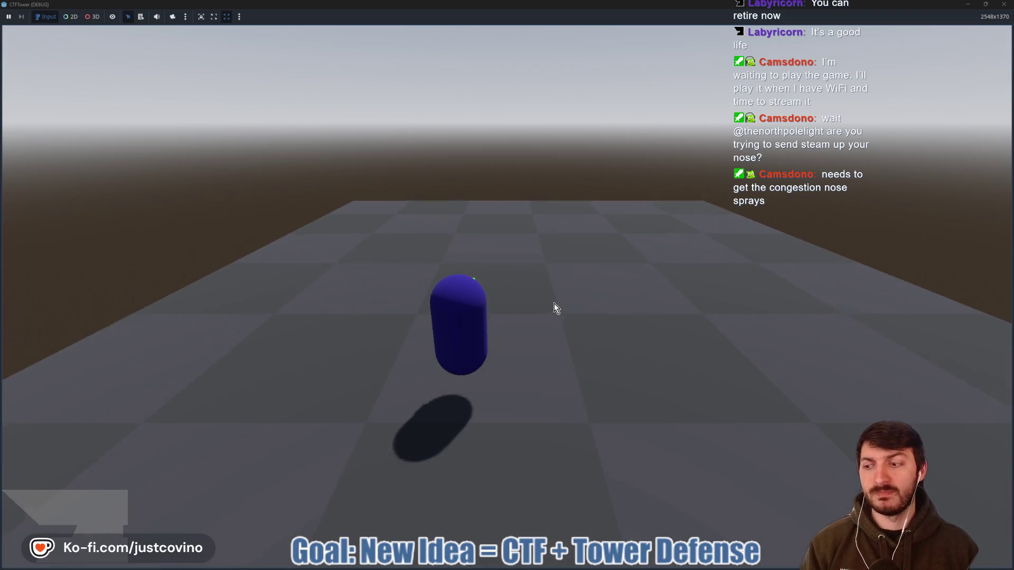
{"action": "key", "text": "space"}
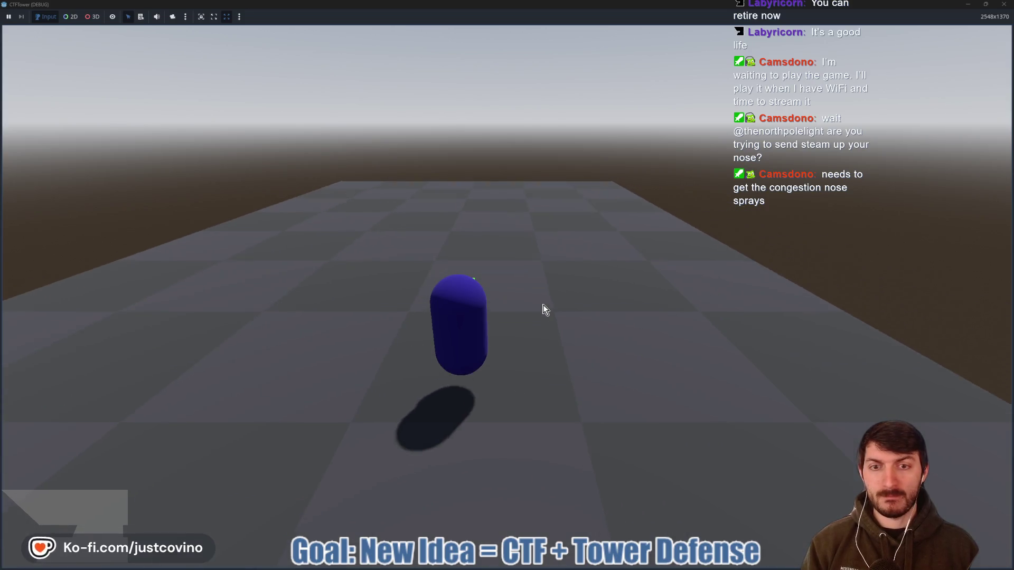
{"action": "key", "text": "space"}
{"action": "key", "text": "space"}
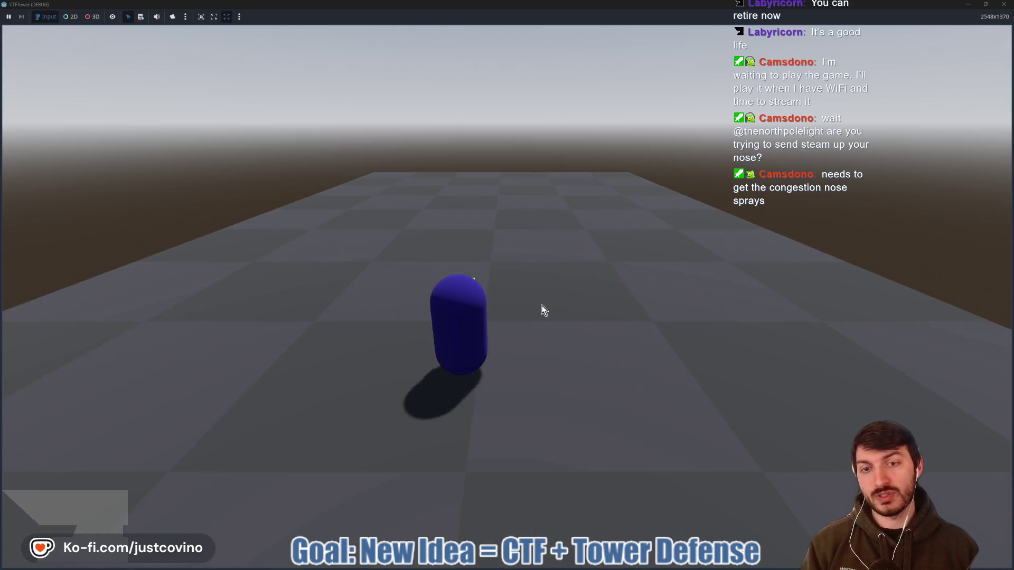
{"action": "key", "text": "a"}
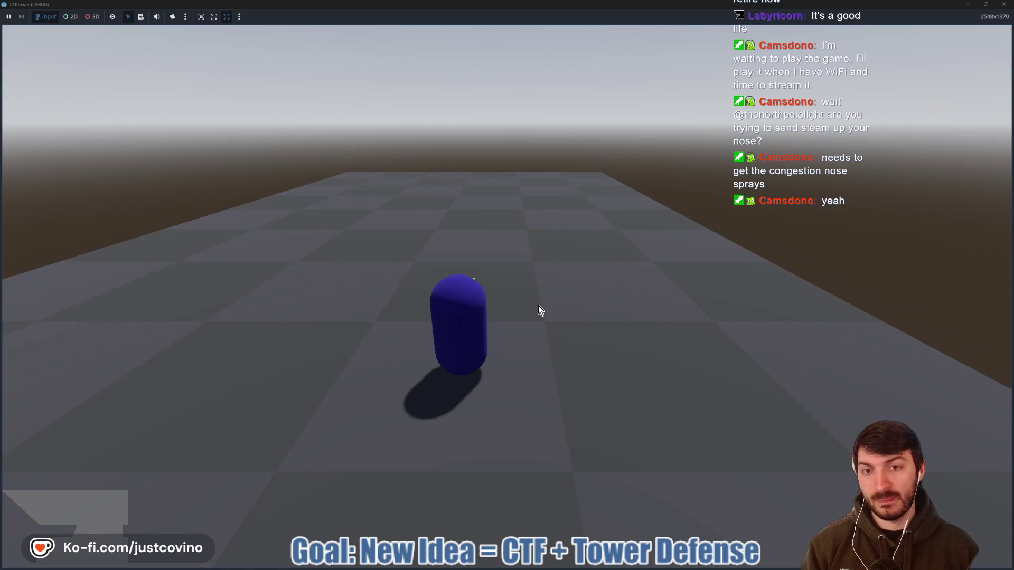
{"action": "key", "text": "space"}
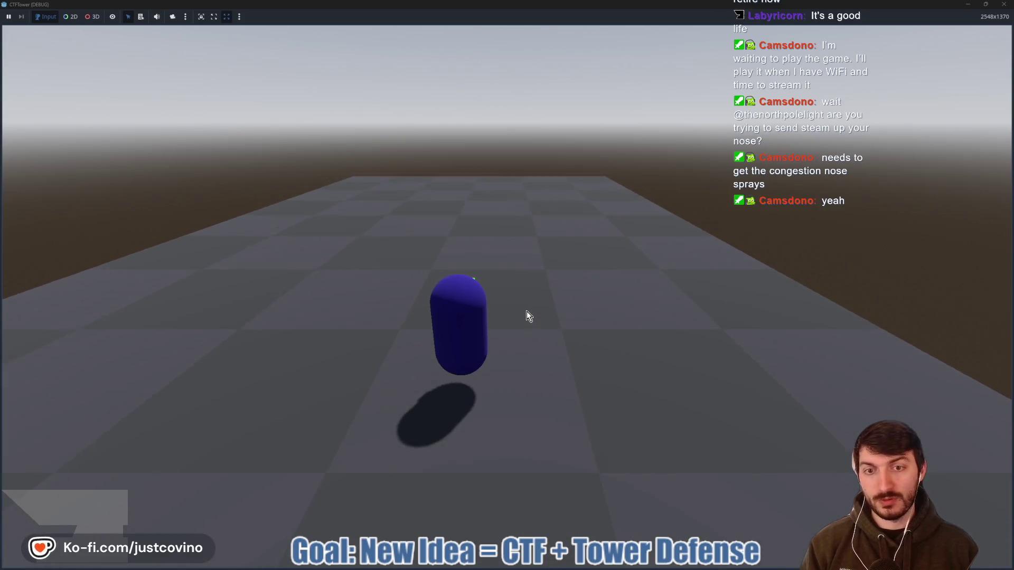
{"action": "key", "text": "space"}
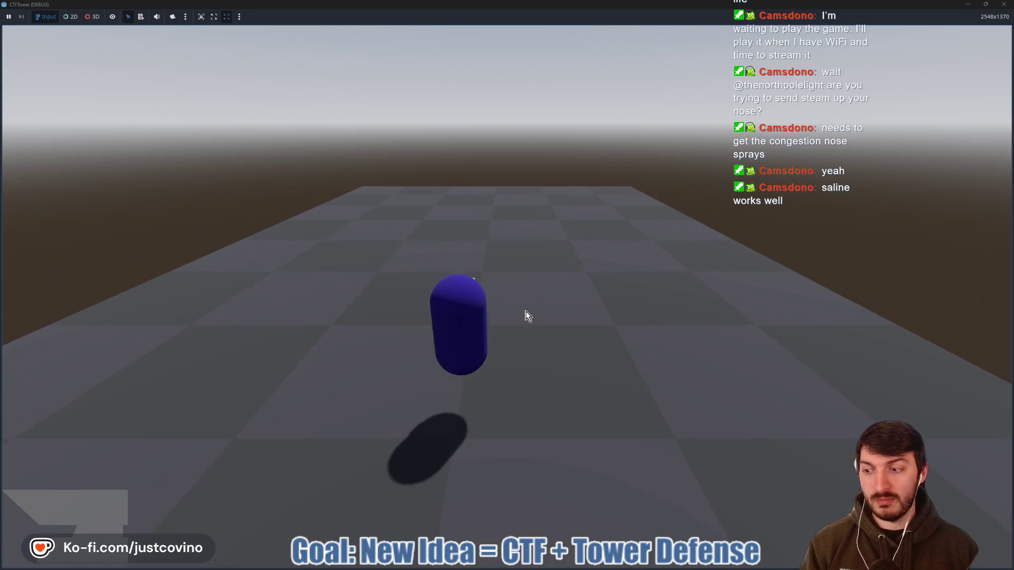
{"action": "key", "text": "a"}
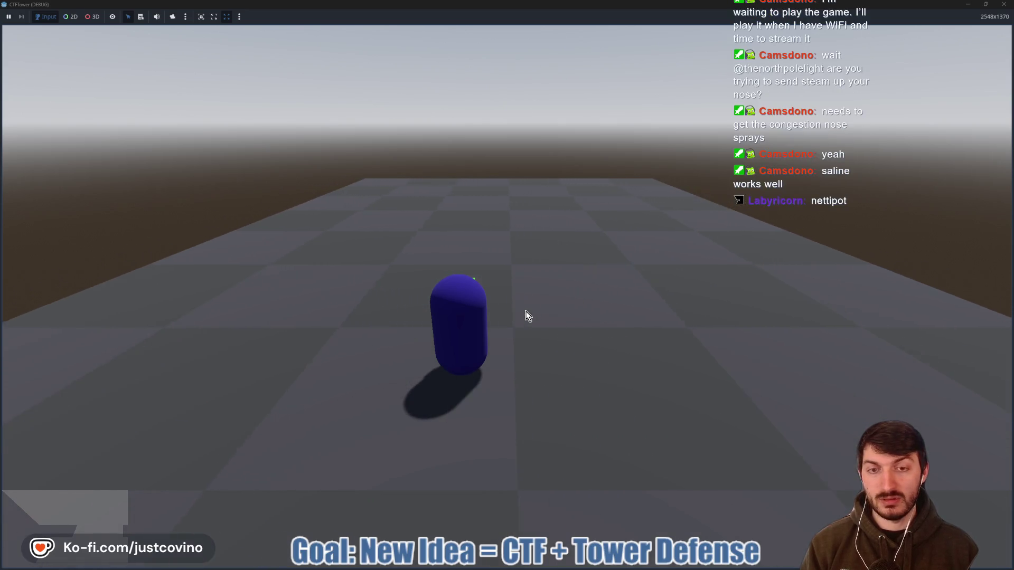
{"action": "key", "text": "d"}
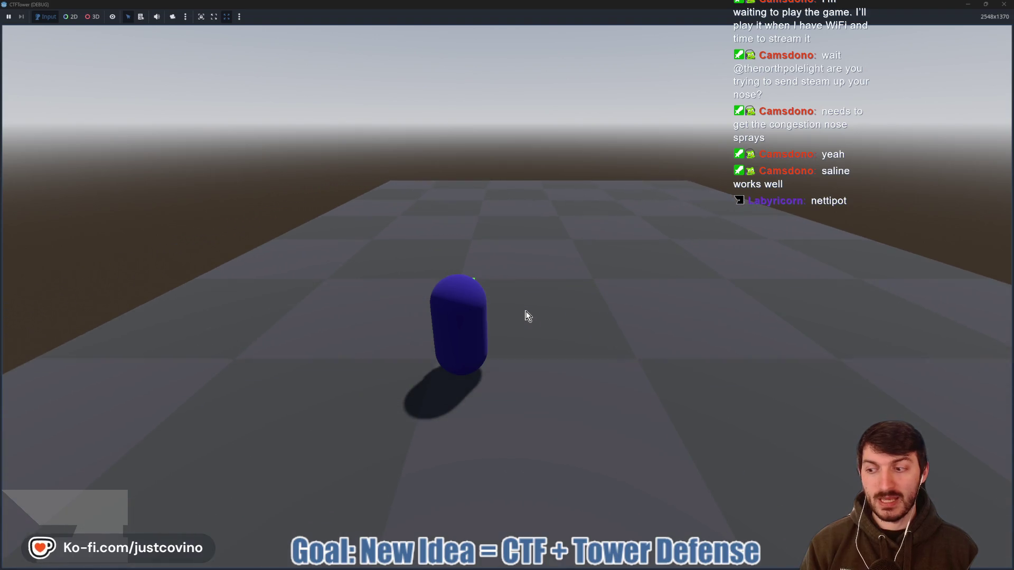
{"action": "key", "text": "space"}
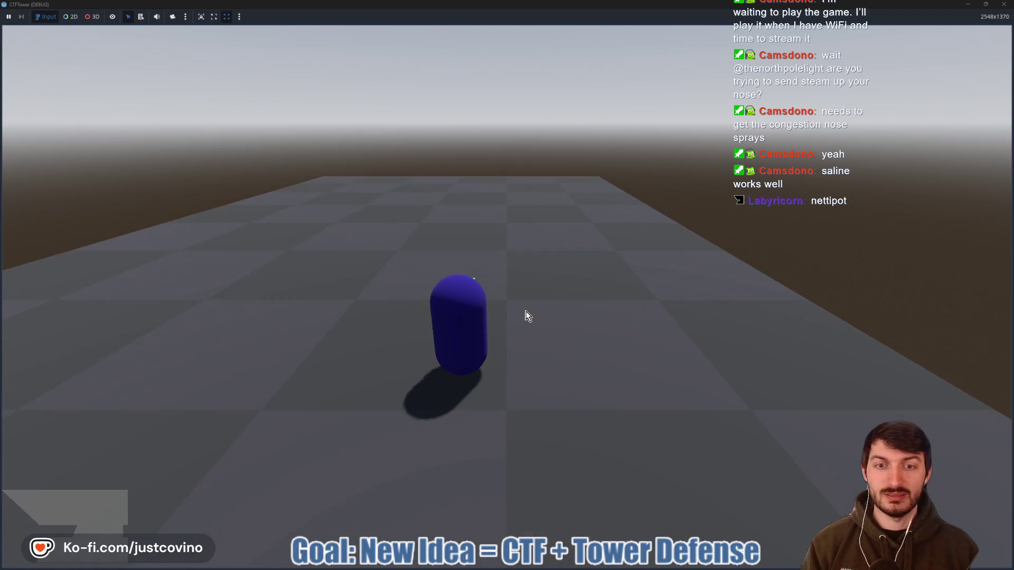
{"action": "key", "text": "space"}
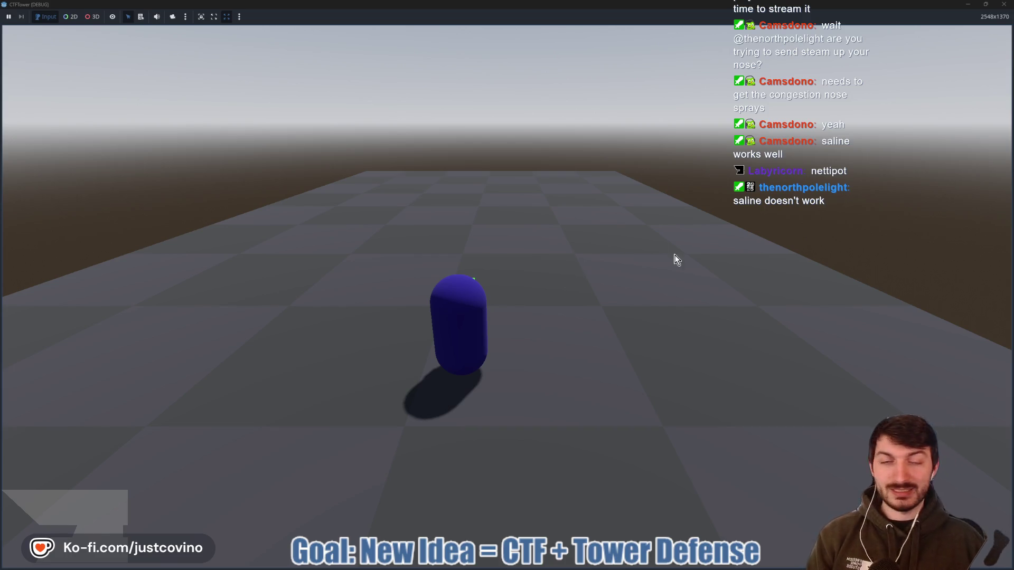
{"action": "left_click", "coordinate": [985, 4]}
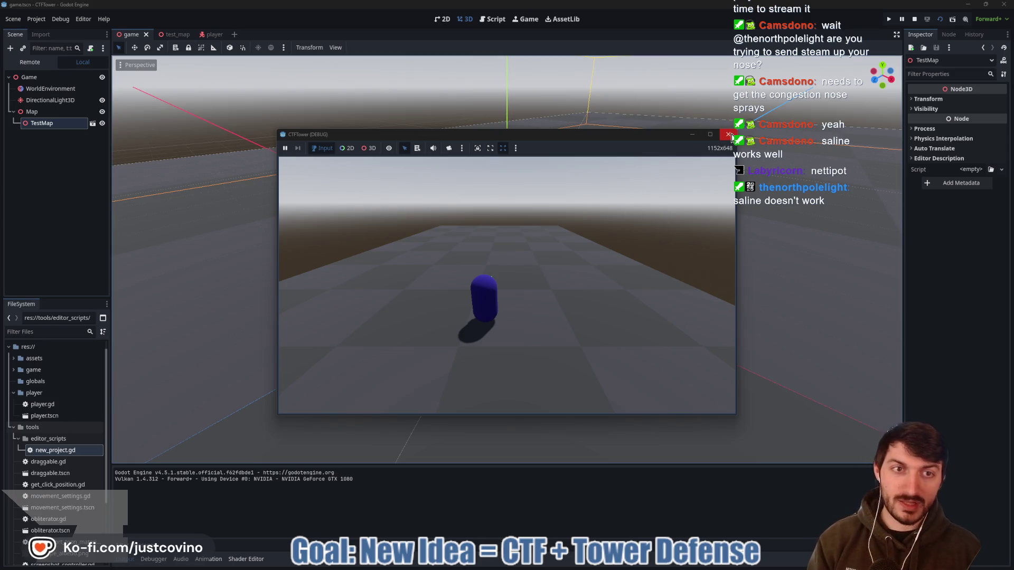
Stop the debug run and look over the player capsule in the player scene.
{"action": "key", "text": "F8"}
{"action": "left_click_drag", "start_coordinate": [414, 212], "coordinate": [571, 213]}
{"action": "scroll", "coordinate": [571, 214], "scroll_direction": "up", "scroll_amount": 2}
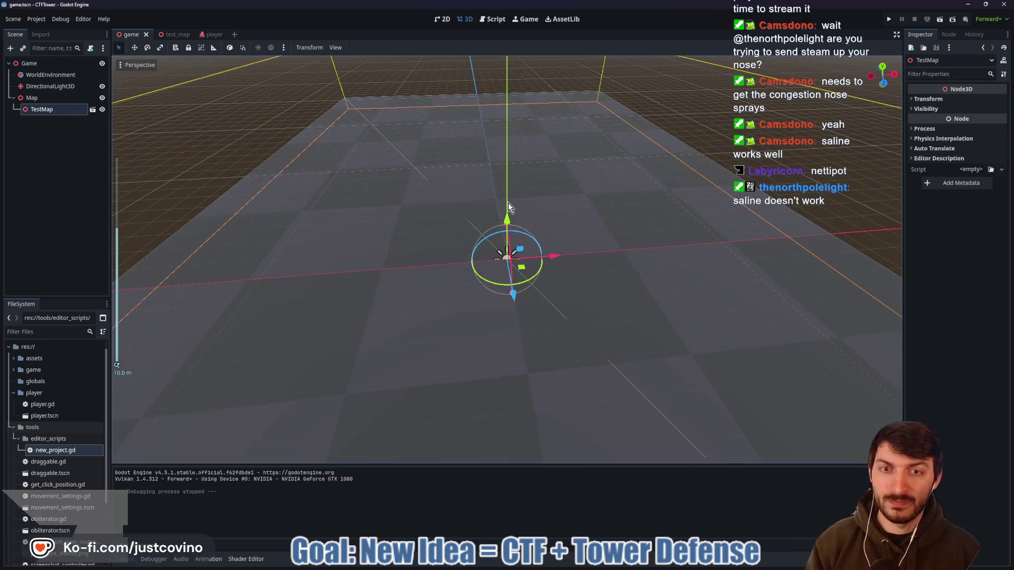
{"action": "left_click", "coordinate": [212, 35]}
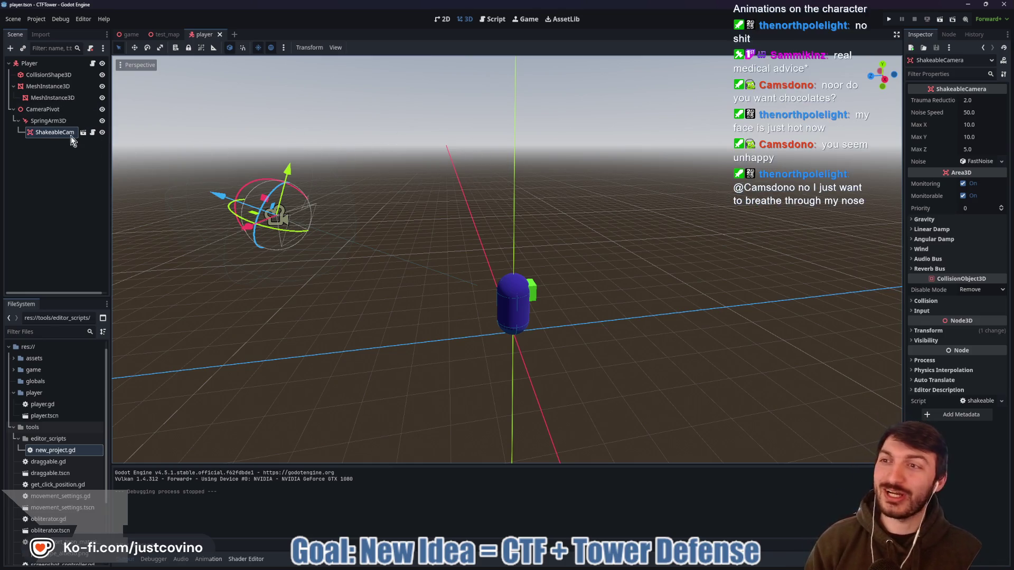
{"action": "mouse_move", "coordinate": [399, 160]}
{"action": "left_mouse_down"}
{"action": "mouse_move", "coordinate": [458, 173]}
{"action": "mouse_move", "coordinate": [441, 179]}
{"action": "left_mouse_up"}
{"action": "scroll", "coordinate": [472, 200], "scroll_direction": "down", "scroll_amount": 2}
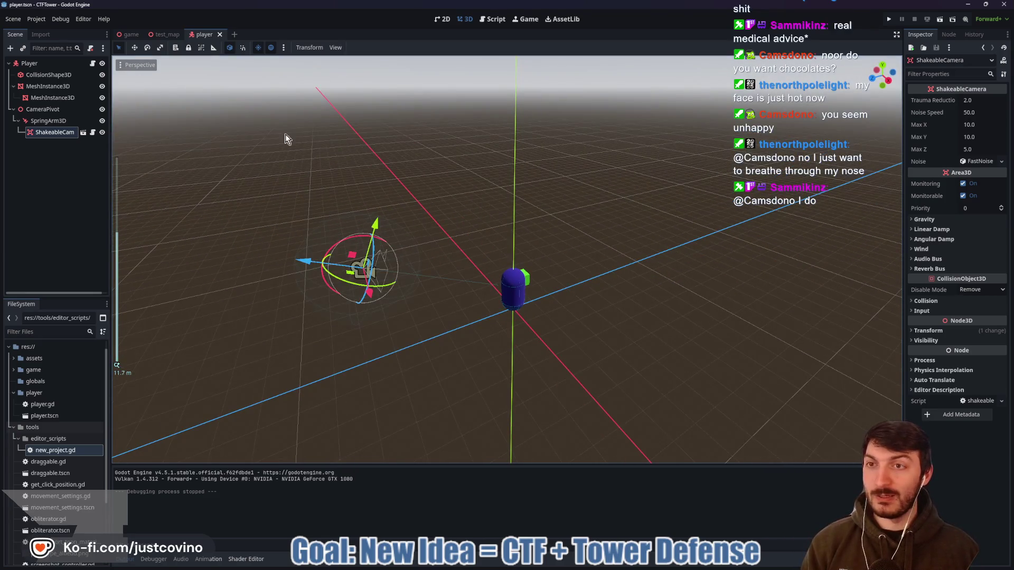
Return to the game scene and pull the view back to show the whole map.
{"action": "left_click", "coordinate": [132, 34]}
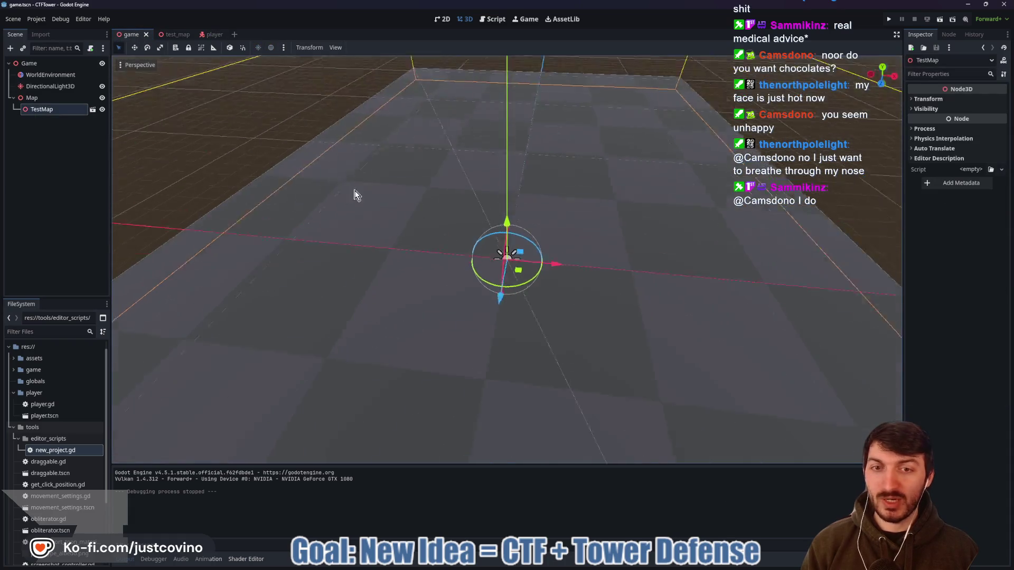
{"action": "scroll", "coordinate": [249, 188], "scroll_direction": "down", "scroll_amount": 5}
{"action": "left_click_drag", "start_coordinate": [362, 229], "coordinate": [457, 229]}
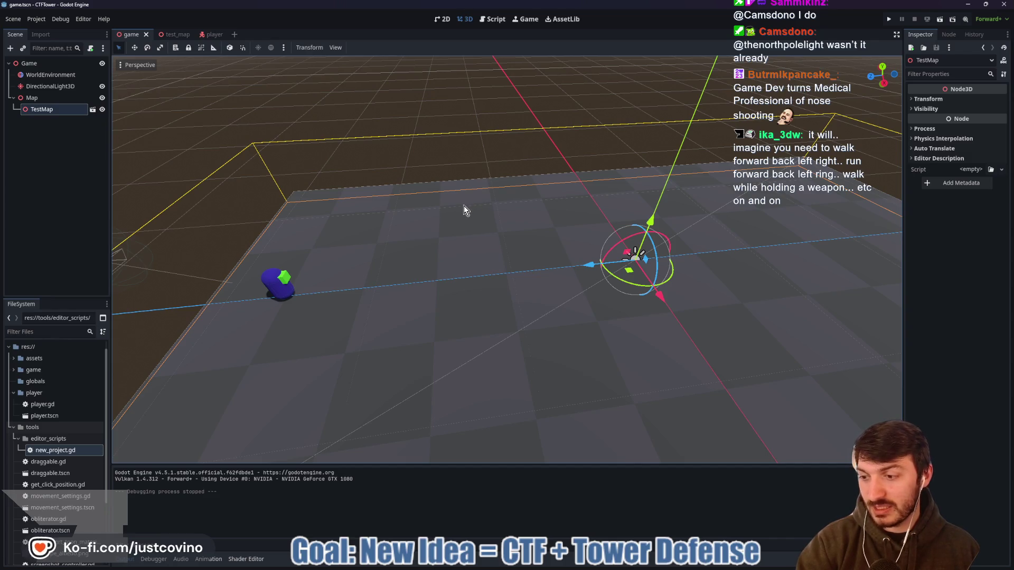
{"action": "mouse_move", "coordinate": [590, 568]}
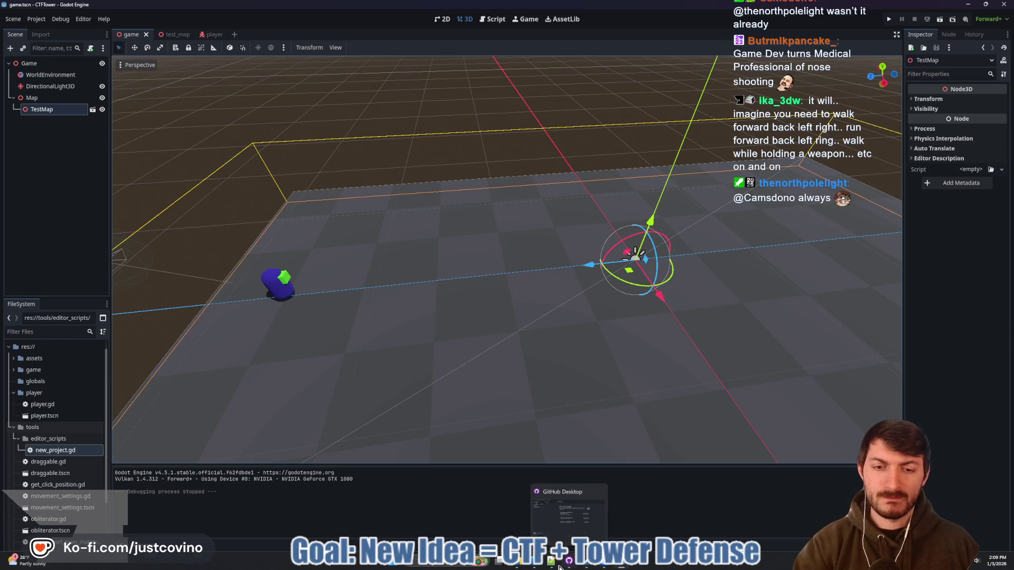
{"action": "left_click", "coordinate": [542, 565]}
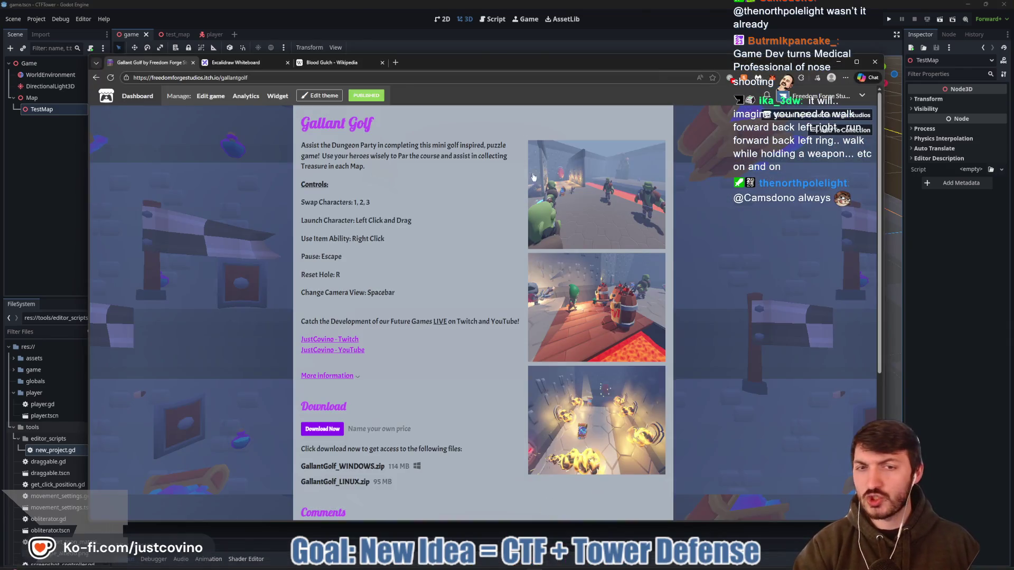
{"action": "left_click", "coordinate": [138, 96]}
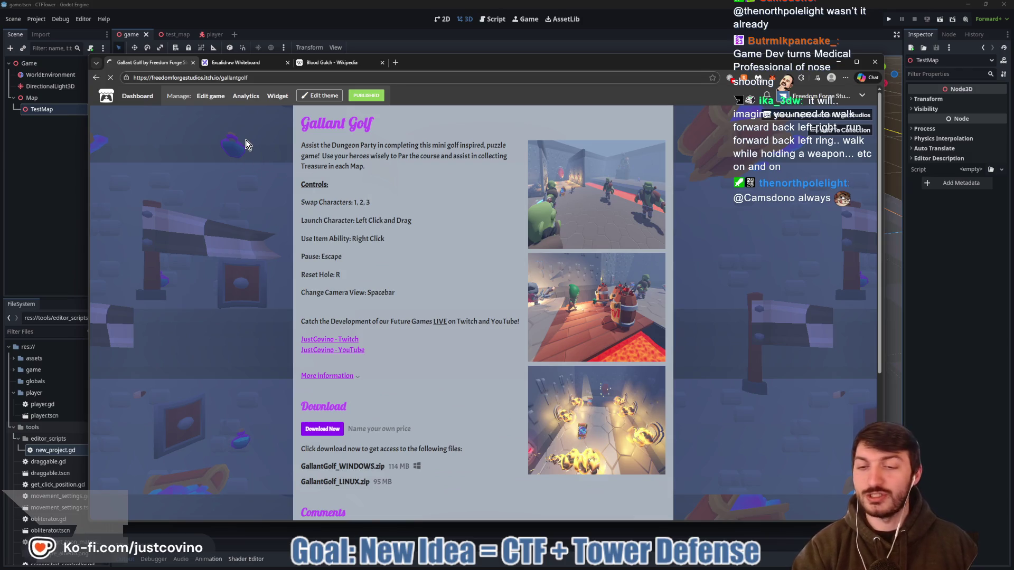
{"action": "left_click", "coordinate": [949, 244]}
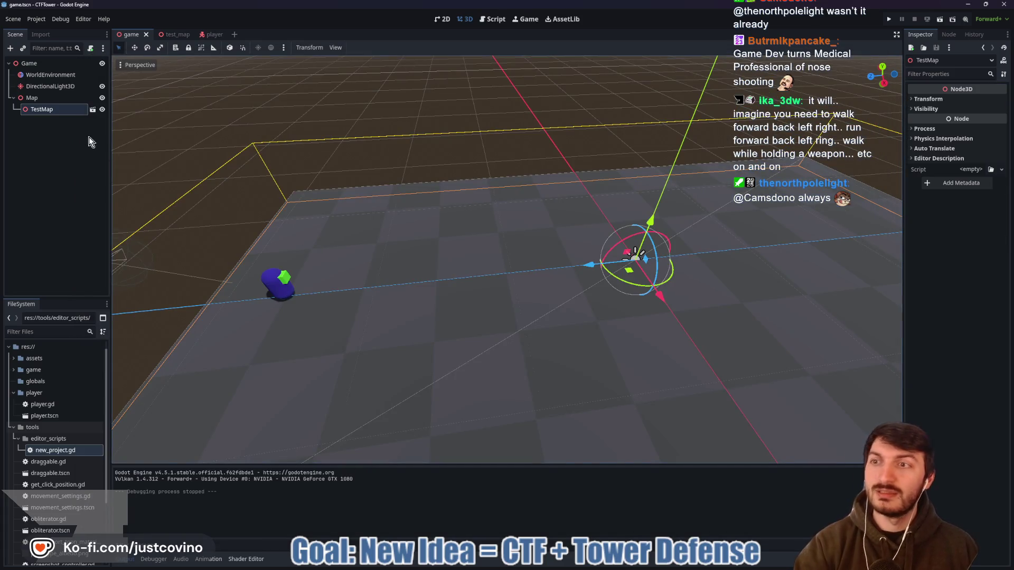
Open the player scene, orbit around the capsule and select the CameraPivot node.
{"action": "left_click", "coordinate": [212, 35]}
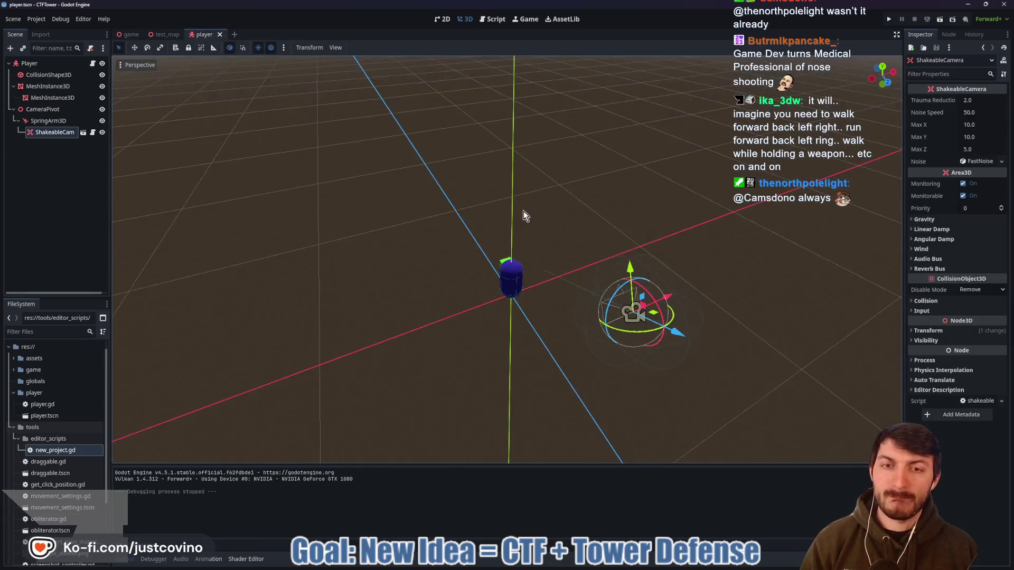
{"action": "scroll", "coordinate": [624, 267], "scroll_direction": "up", "scroll_amount": 3}
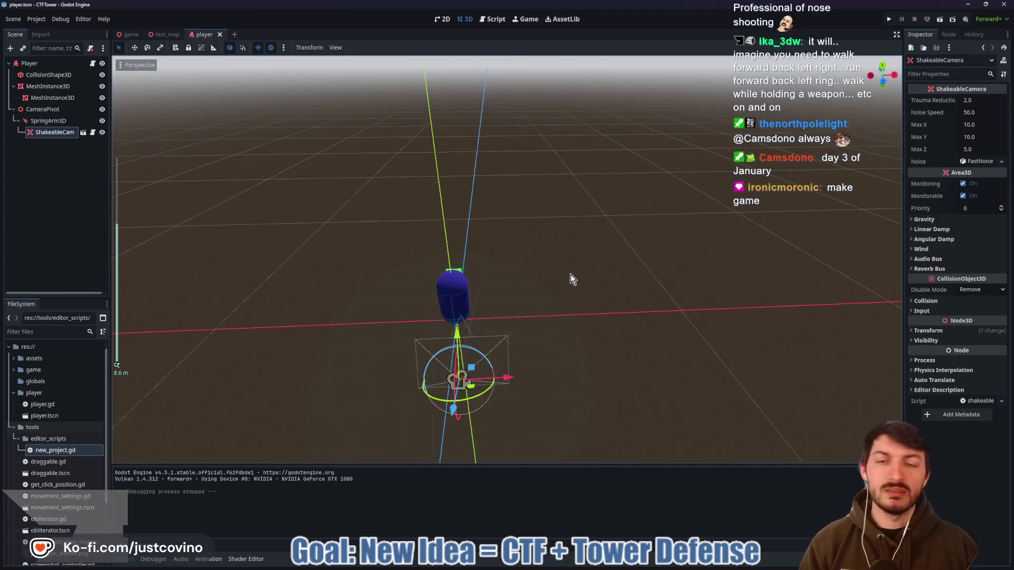
{"action": "left_click_drag", "start_coordinate": [578, 265], "coordinate": [524, 262]}
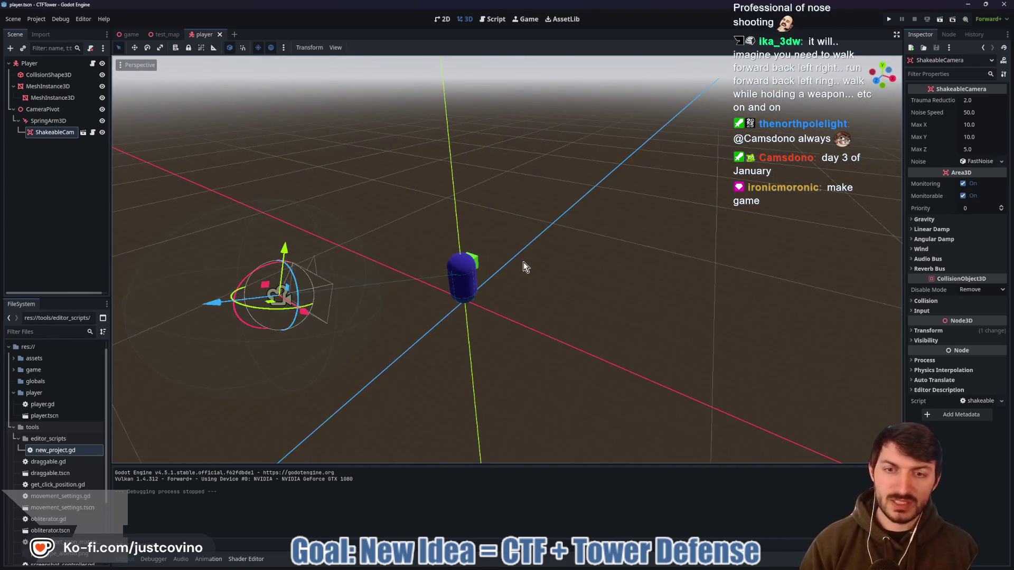
{"action": "left_click", "coordinate": [93, 63]}
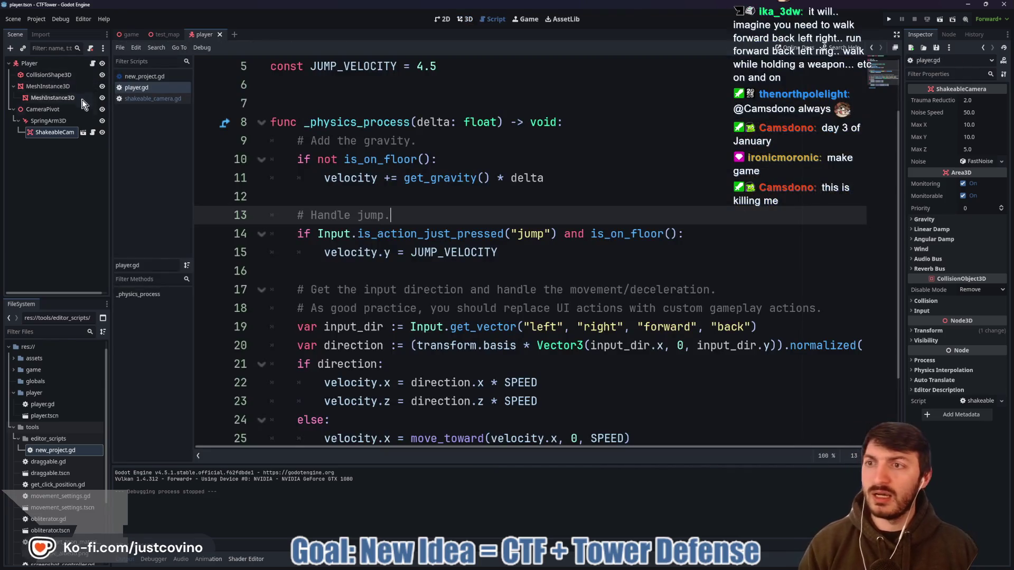
{"action": "left_click", "coordinate": [63, 109]}
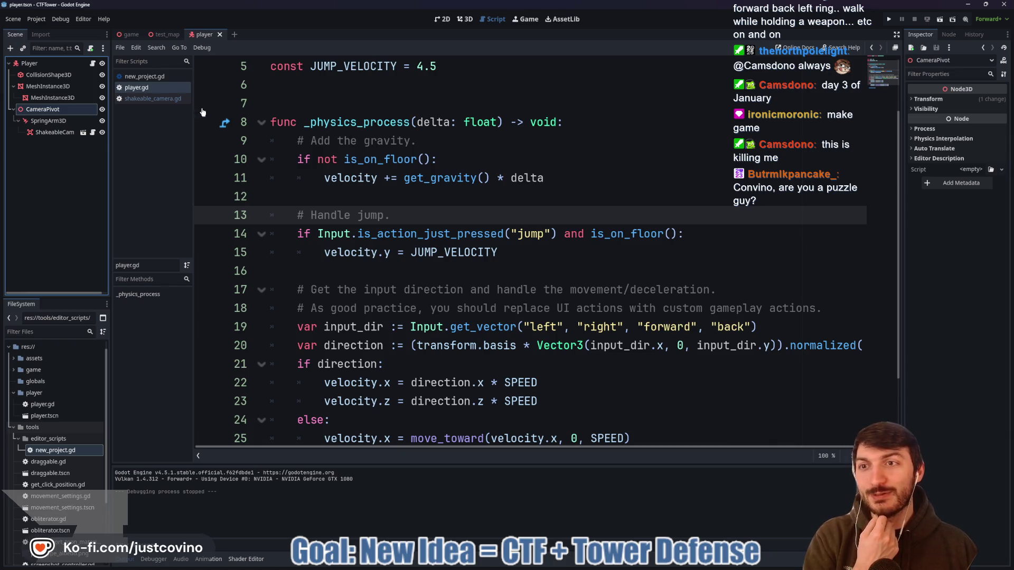
Save the player scene and read through player.gd's _physics_process movement code.
{"action": "left_click", "coordinate": [88, 65]}
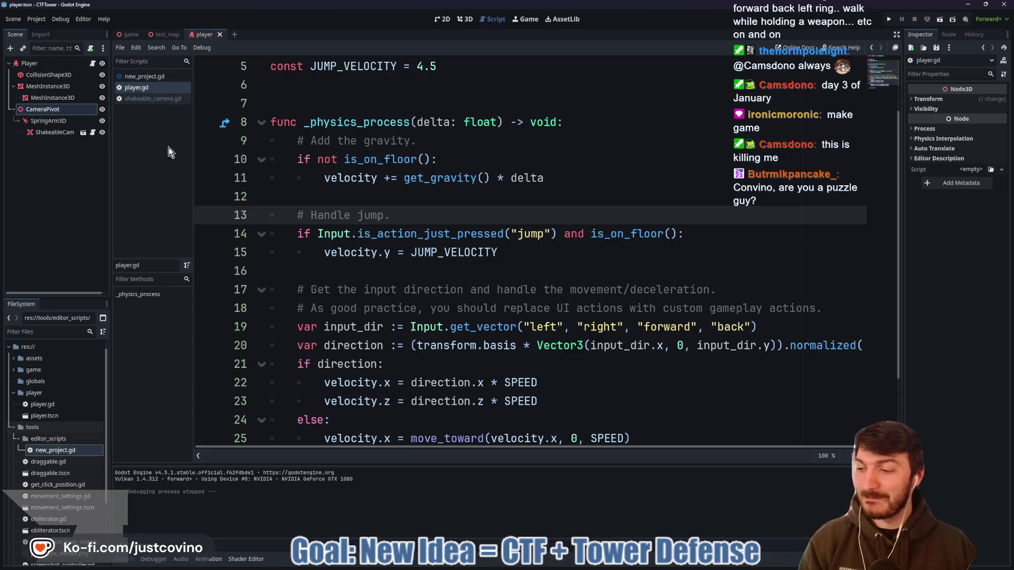
{"action": "left_click", "coordinate": [343, 122]}
{"action": "key", "text": "ctrl+s"}
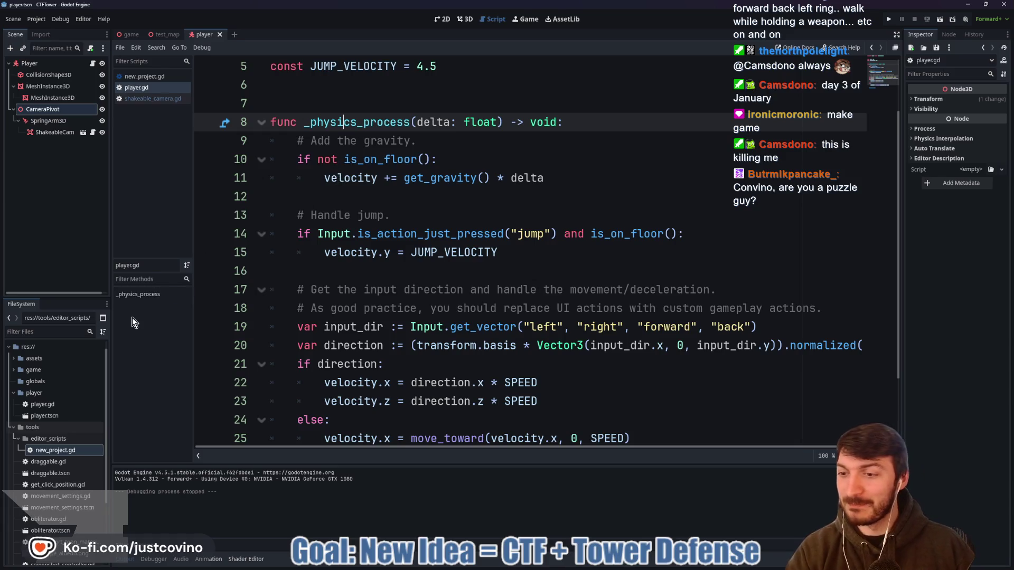
{"action": "scroll", "coordinate": [66, 462], "scroll_direction": "down", "scroll_amount": 4}
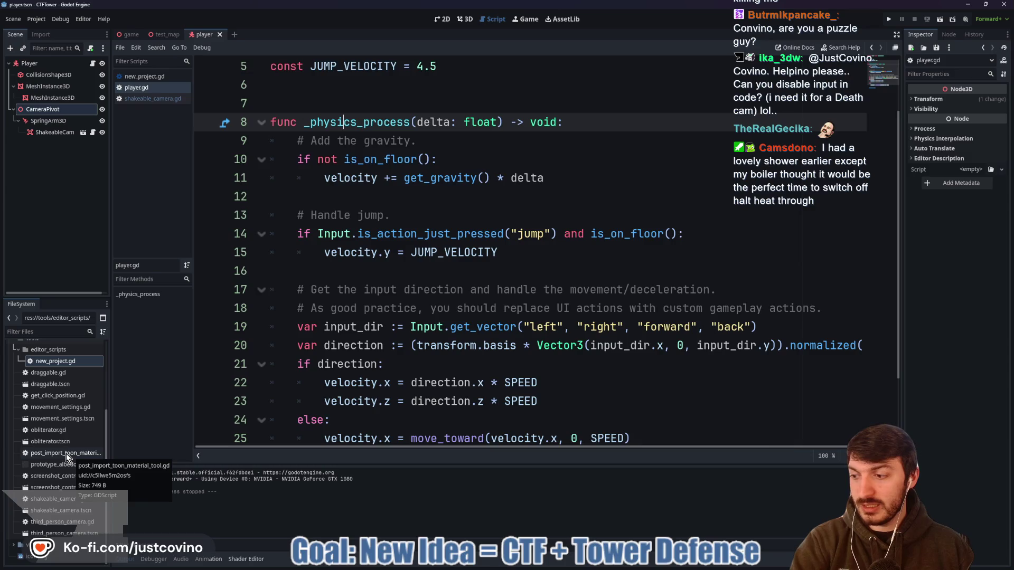
{"action": "scroll", "coordinate": [345, 322], "scroll_direction": "up", "scroll_amount": 2}
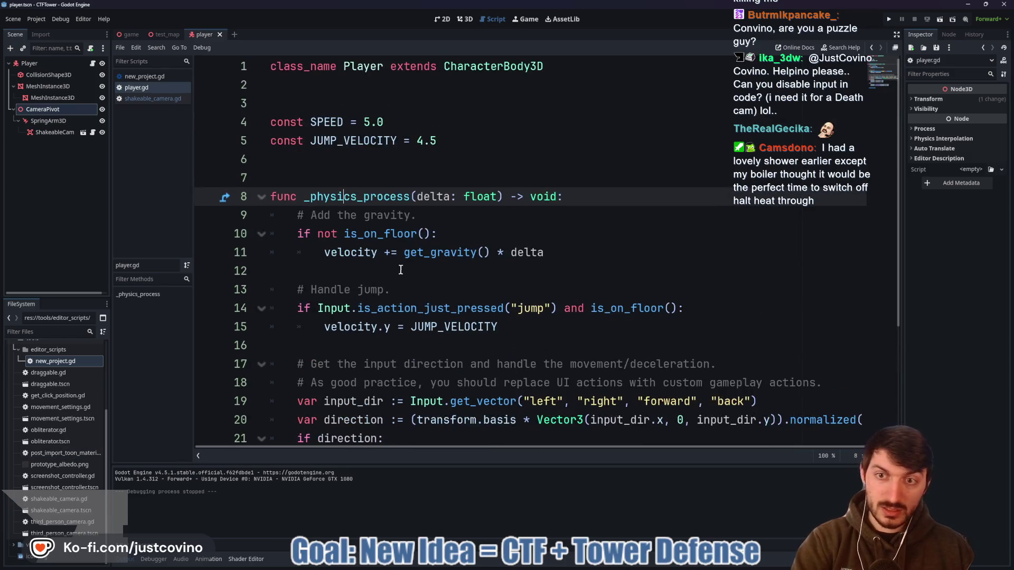
{"action": "scroll", "coordinate": [448, 300], "scroll_direction": "down", "scroll_amount": 3}
{"action": "scroll", "coordinate": [448, 300], "scroll_direction": "up", "scroll_amount": 2}
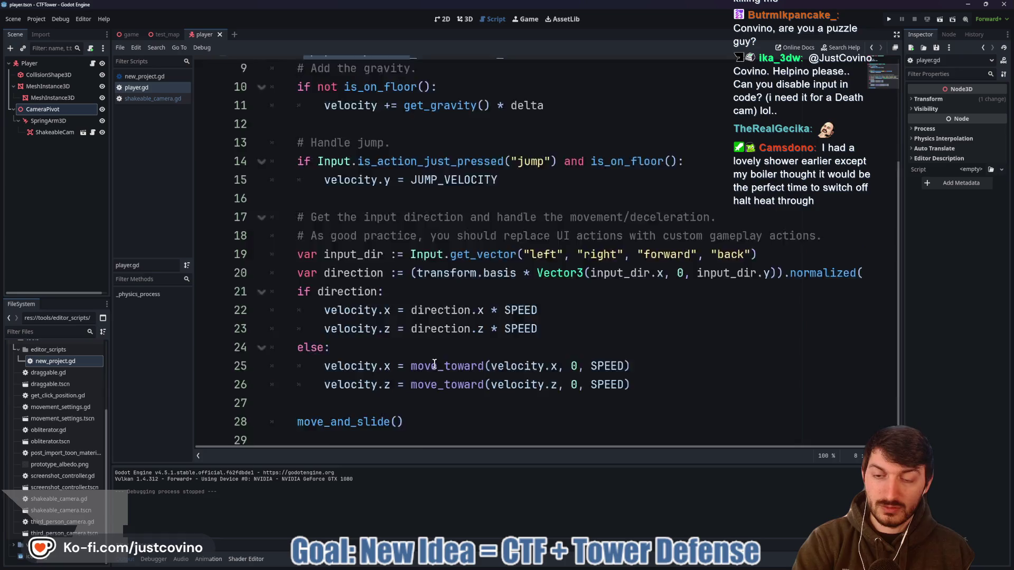
{"action": "scroll", "coordinate": [344, 419], "scroll_direction": "down", "scroll_amount": 2}
{"action": "left_click", "coordinate": [345, 423]}
{"action": "key", "text": "Return"}
{"action": "key", "text": "Return"}
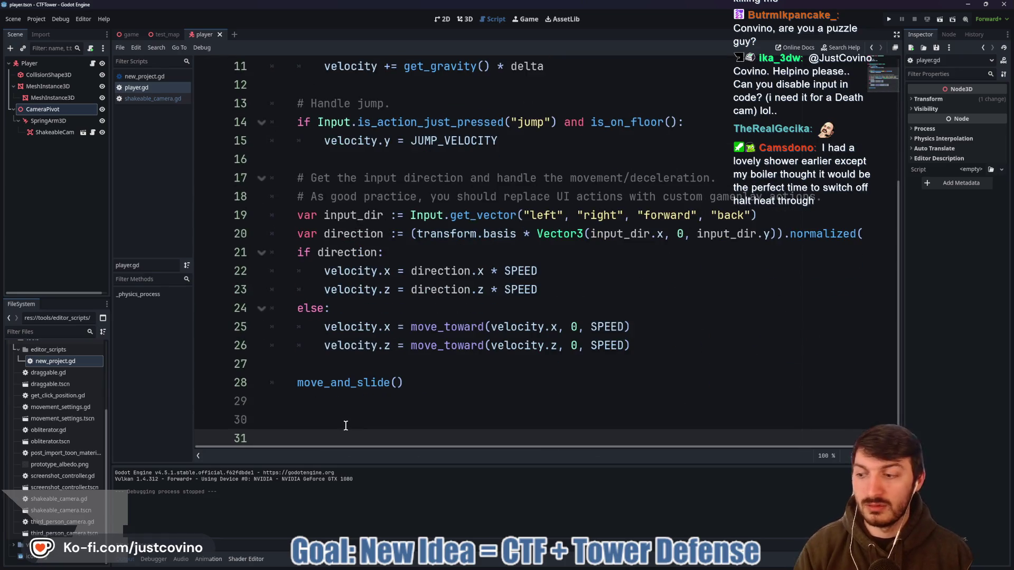
{"action": "type", "text": "func _un"}
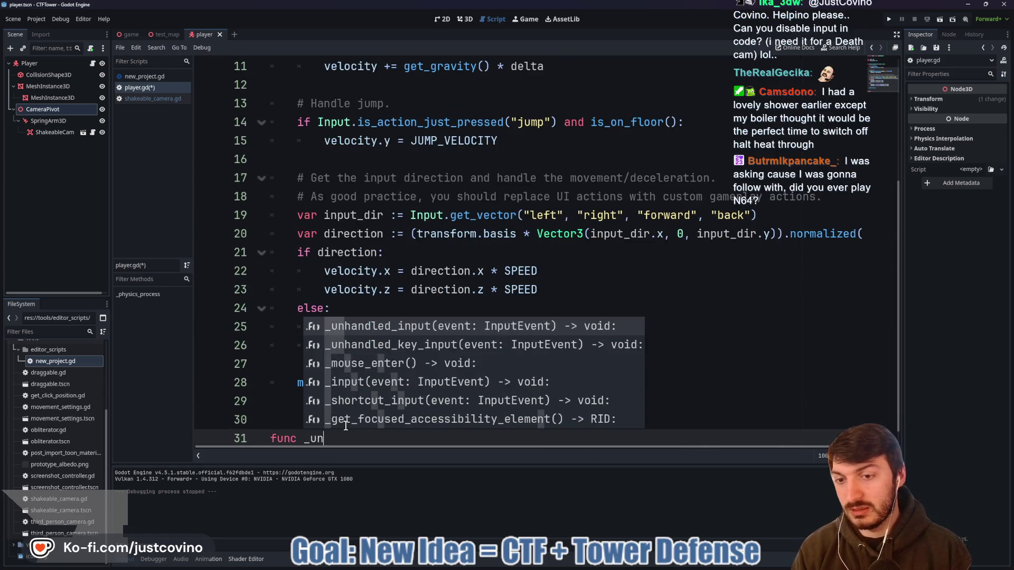
{"action": "key", "text": "Return"}
{"action": "key", "text": "Return"}
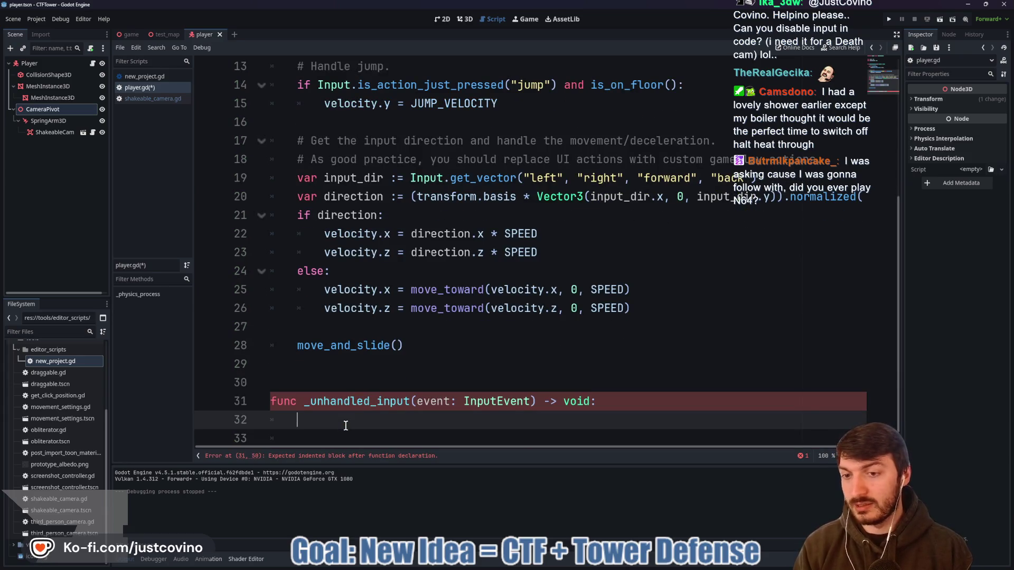
{"action": "type", "text": "dead"}
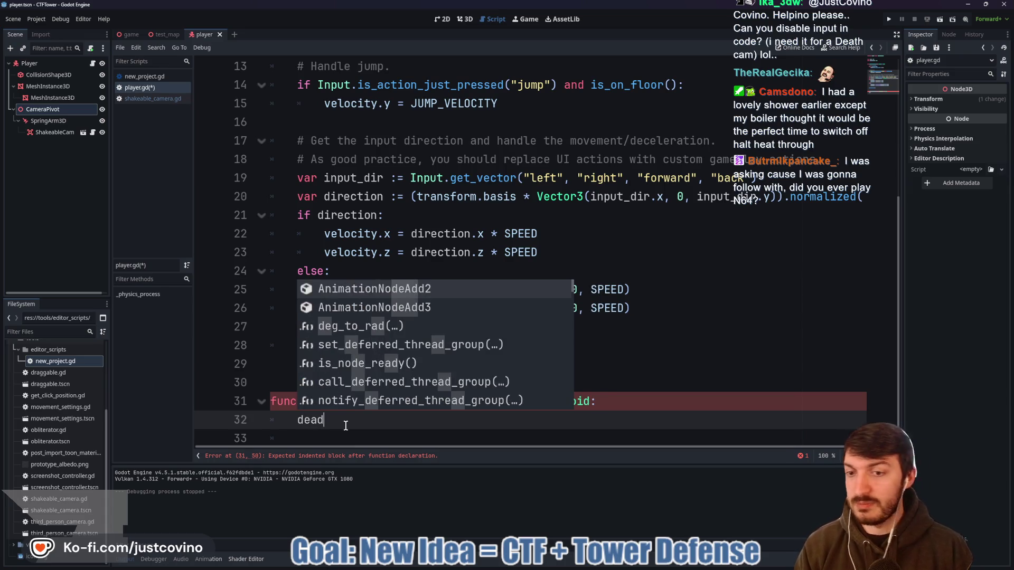
{"action": "key", "text": "BackSpace"}
{"action": "key", "text": "BackSpace"}
{"action": "key", "text": "BackSpace"}
{"action": "type", "text": "is_dead"}
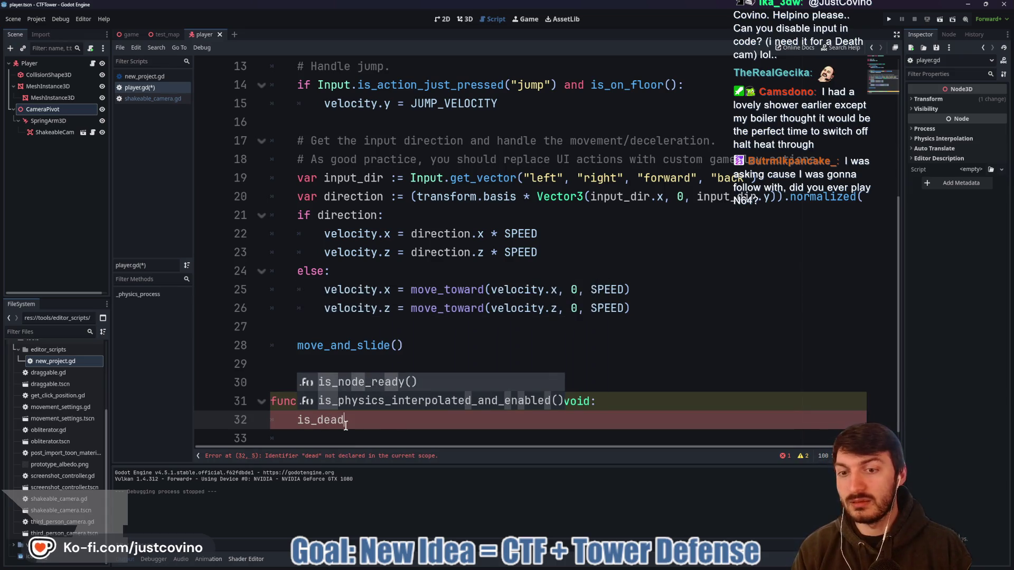
{"action": "key", "text": "BackSpace"}
{"action": "key", "text": "BackSpace"}
{"action": "key", "text": "BackSpace"}
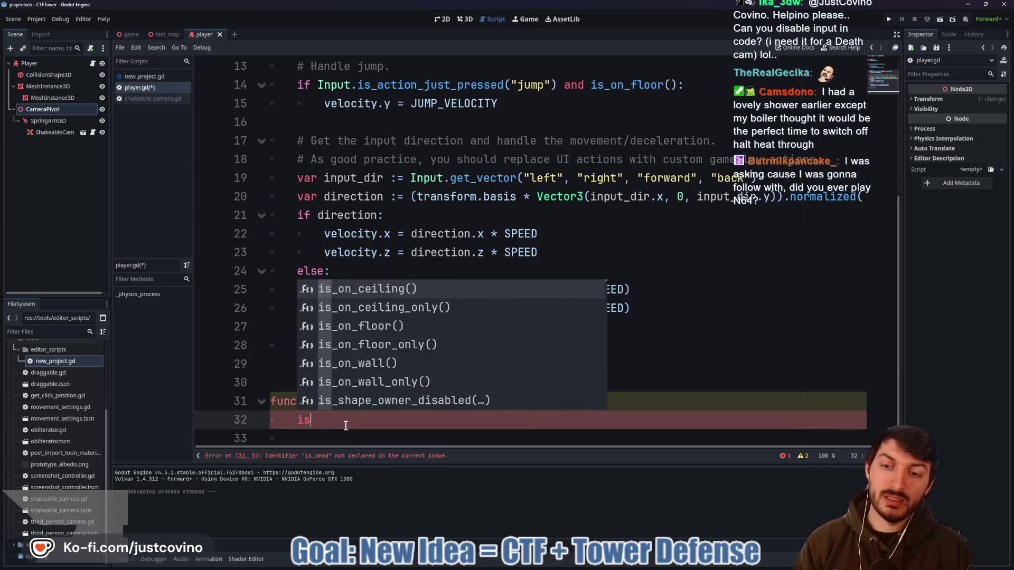
{"action": "type", "text": "if is_dead: ret"}
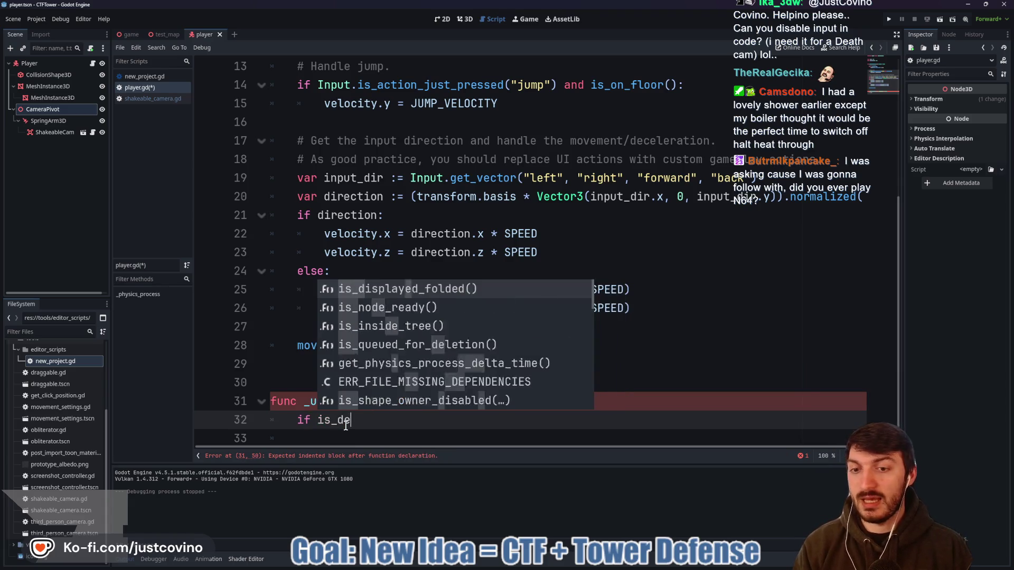
{"action": "key", "text": "Return"}
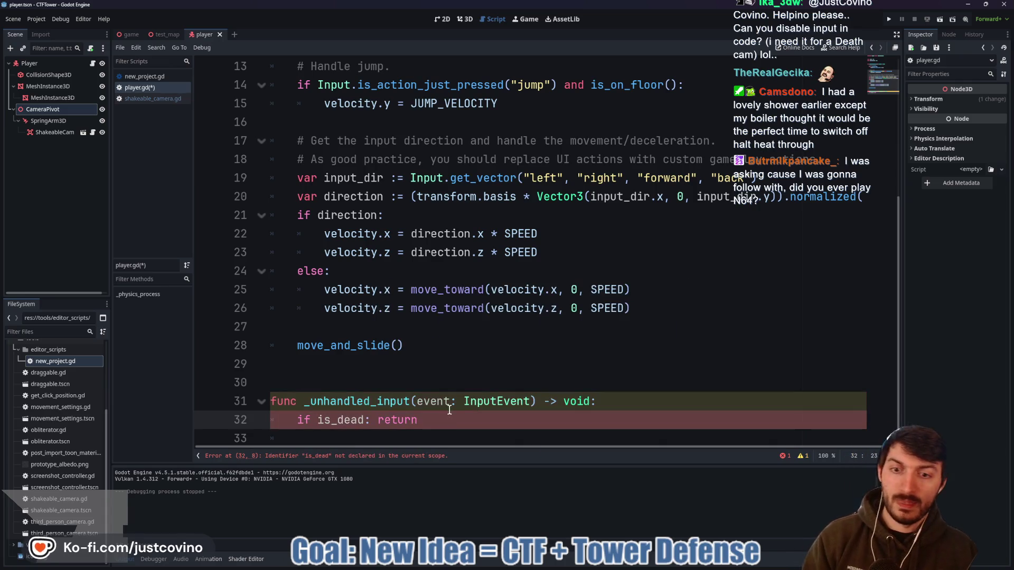
{"action": "left_click_drag", "start_coordinate": [417, 420], "coordinate": [374, 417]}
{"action": "scroll", "coordinate": [357, 337], "scroll_direction": "down", "scroll_amount": 1}
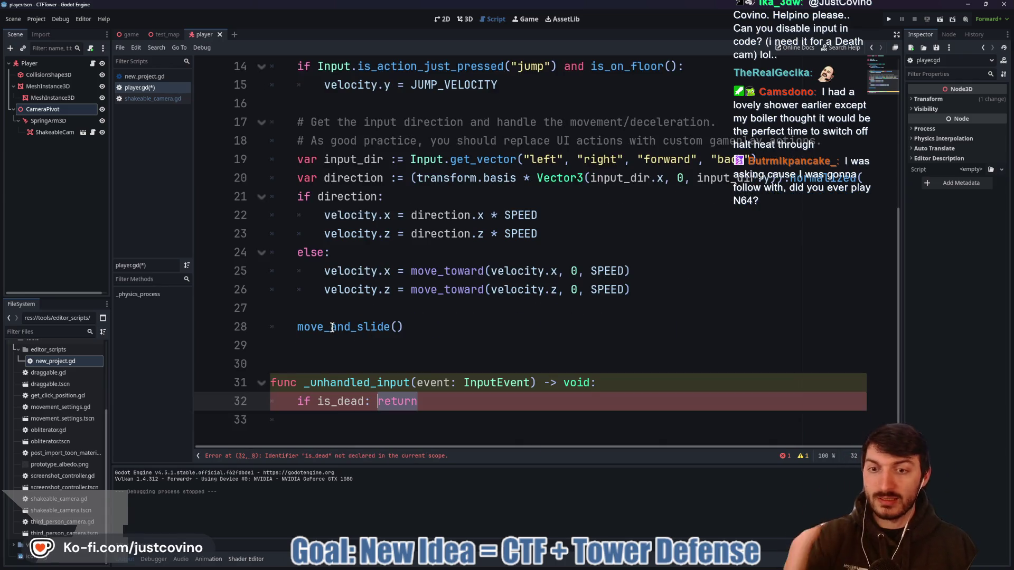
{"action": "mouse_move", "coordinate": [346, 328]}
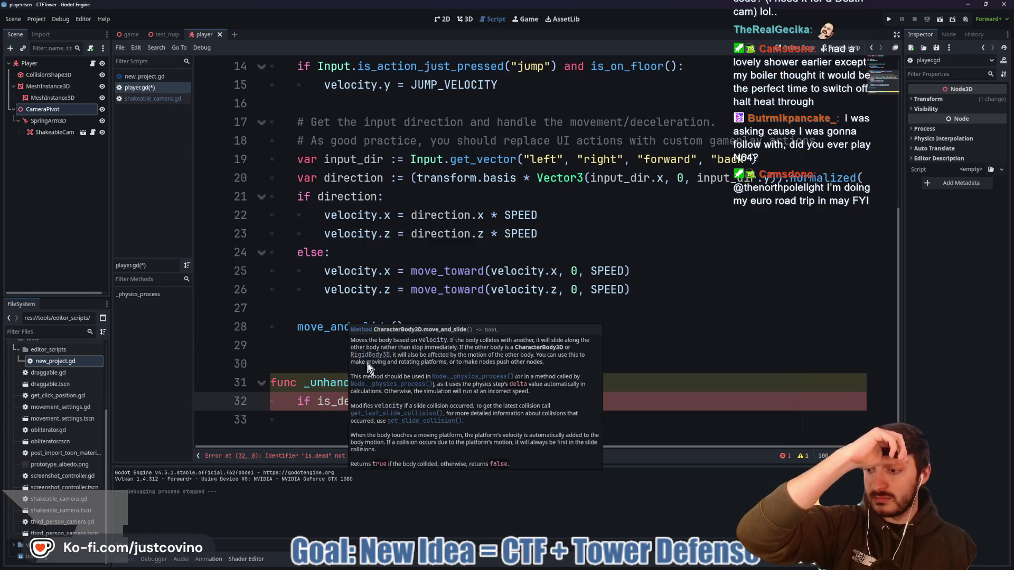
{"action": "left_click_drag", "start_coordinate": [397, 401], "coordinate": [280, 379]}
{"action": "key", "text": "ctrl+z"}
{"action": "key", "text": "ctrl+z"}
{"action": "key", "text": "ctrl+z"}
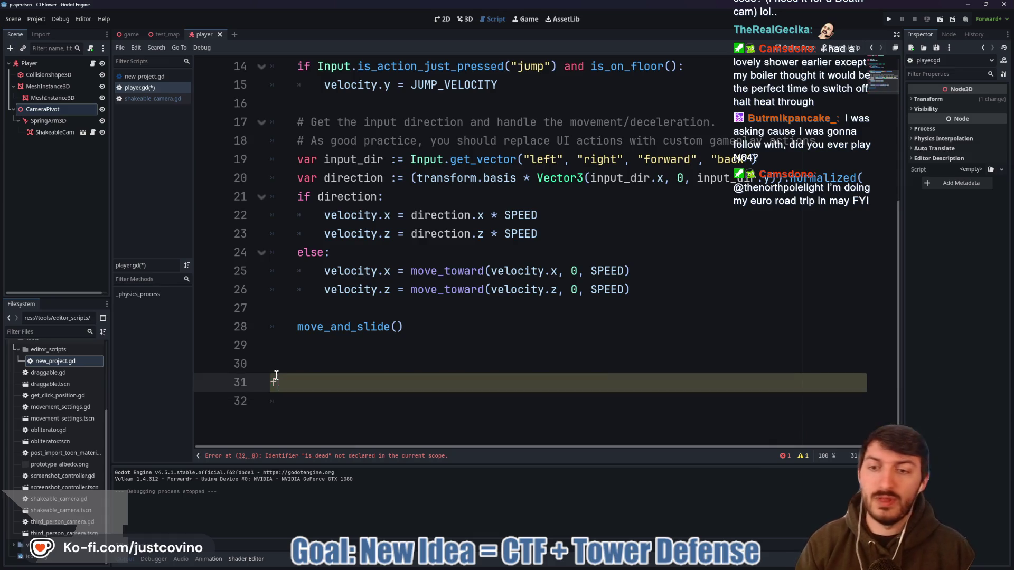
{"action": "key", "text": "BackSpace"}
{"action": "type", "text": "set_"}
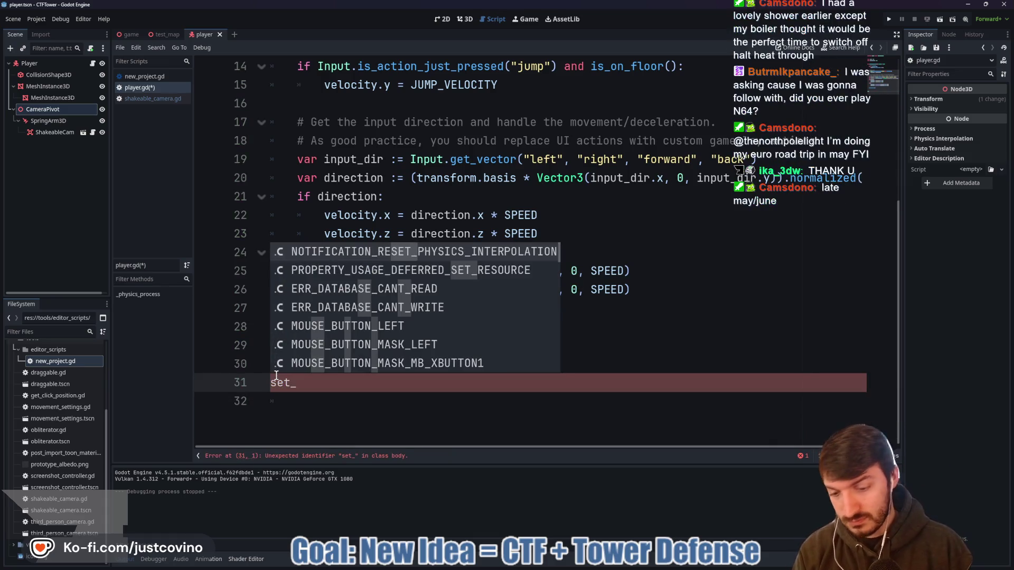
{"action": "type", "text": "physics_proce"}
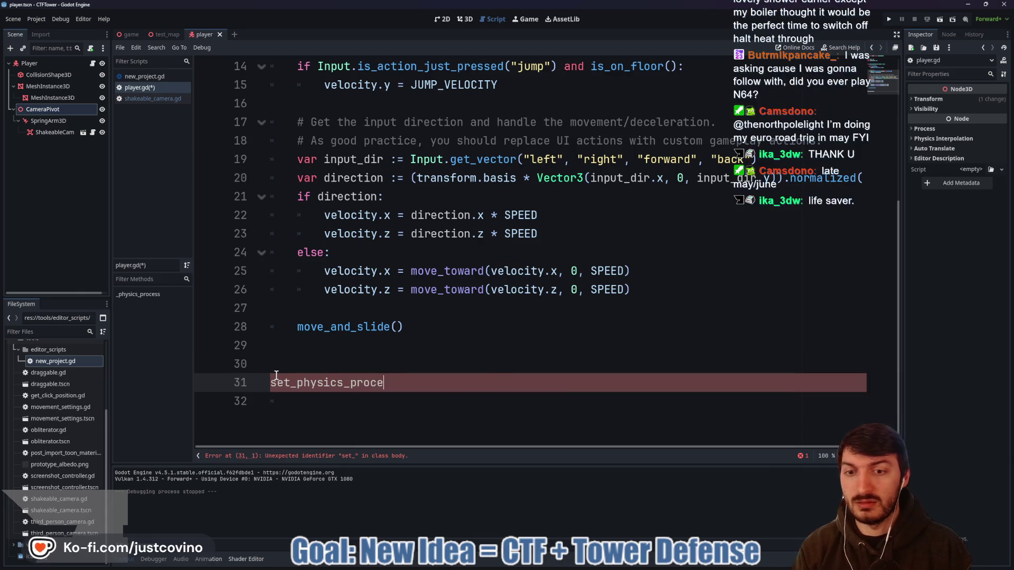
{"action": "type", "text": "ss(false)"}
{"action": "left_click", "coordinate": [404, 402]}
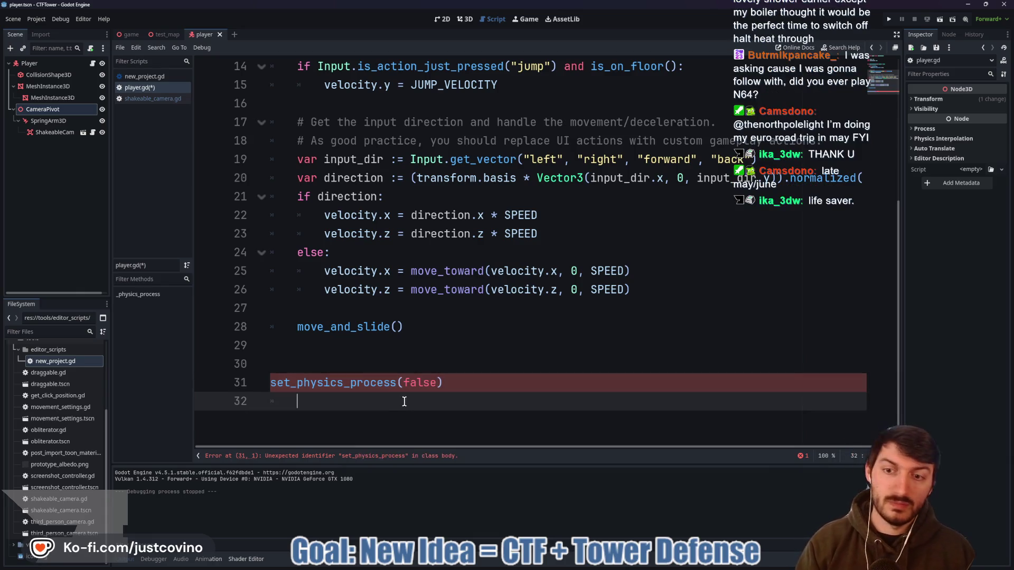
{"action": "type", "text": "_process"}
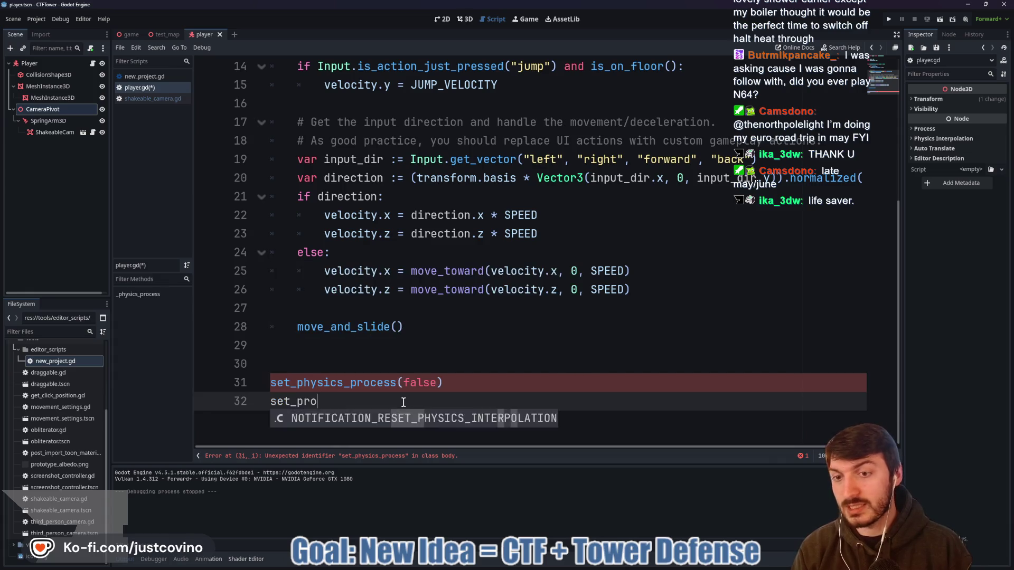
{"action": "type", "text": ")false"}
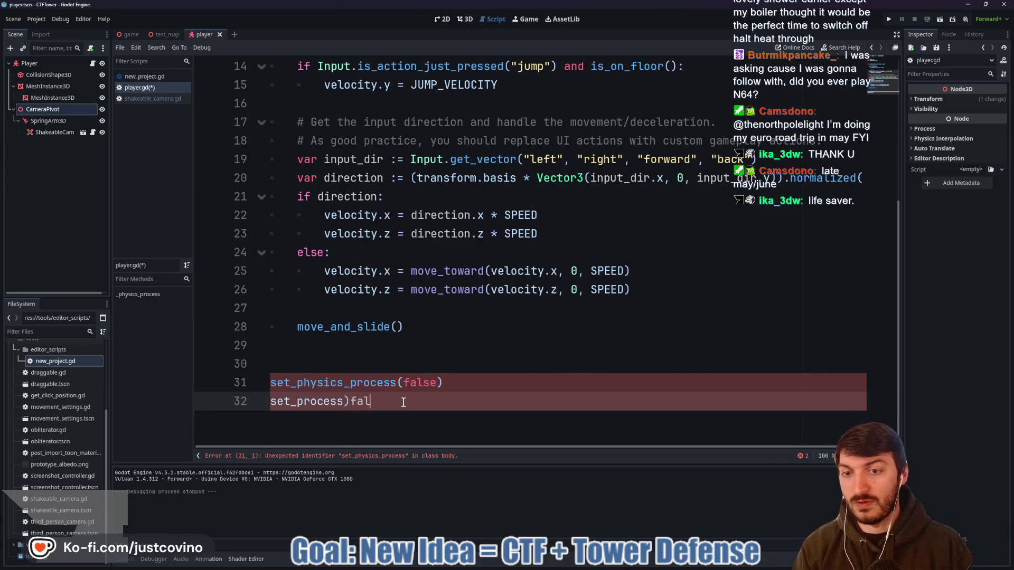
{"action": "left_click_drag", "start_coordinate": [402, 402], "coordinate": [252, 372]}
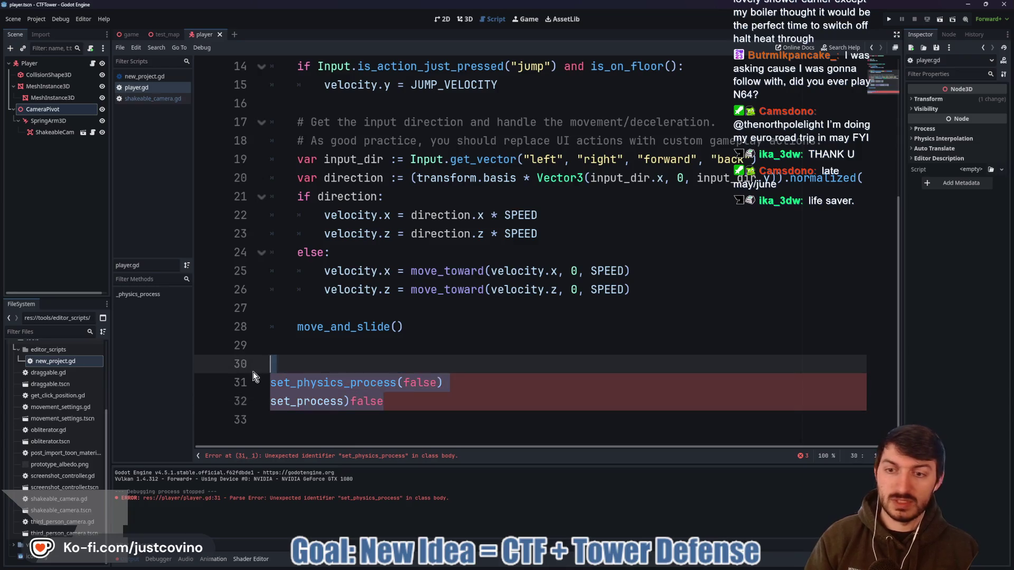
{"action": "key", "text": "BackSpace"}
{"action": "key", "text": "BackSpace"}
{"action": "key", "text": "BackSpace"}
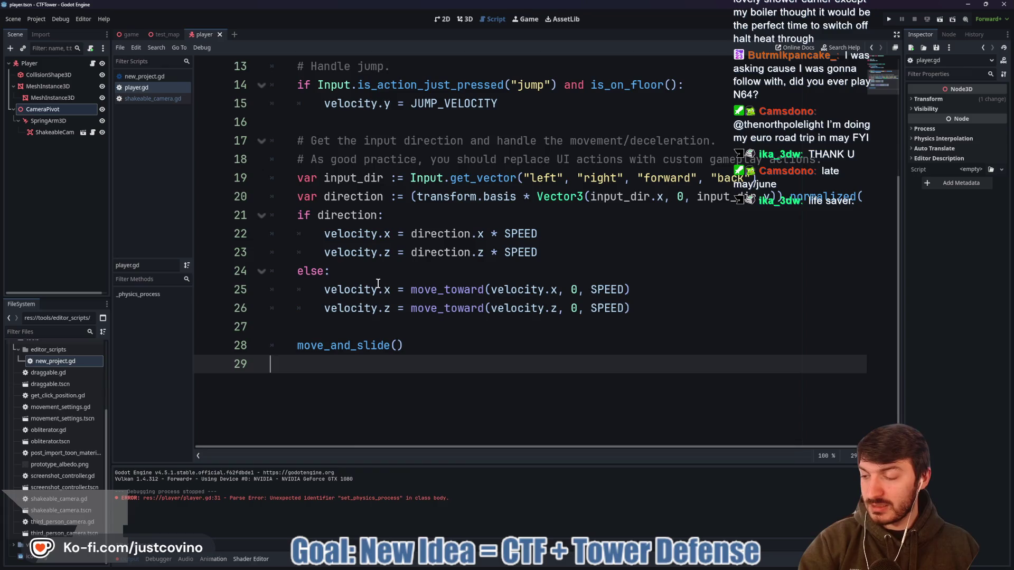
Create camera_pivot.gd for CameraPivot, add 'class_name CameraPivot' on line 1 and save.
{"action": "mouse_move", "coordinate": [376, 286]}
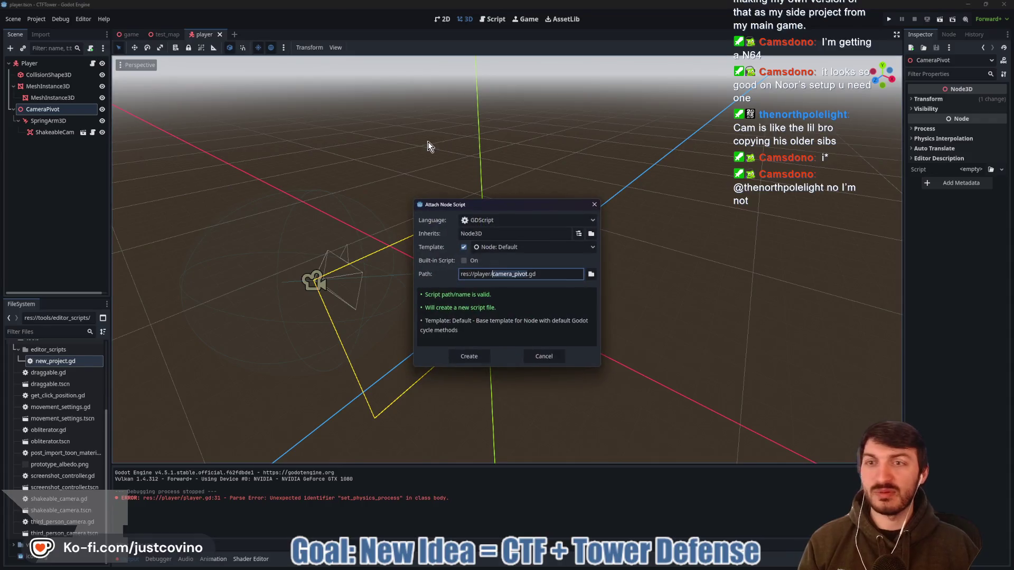
{"action": "left_click", "coordinate": [480, 355]}
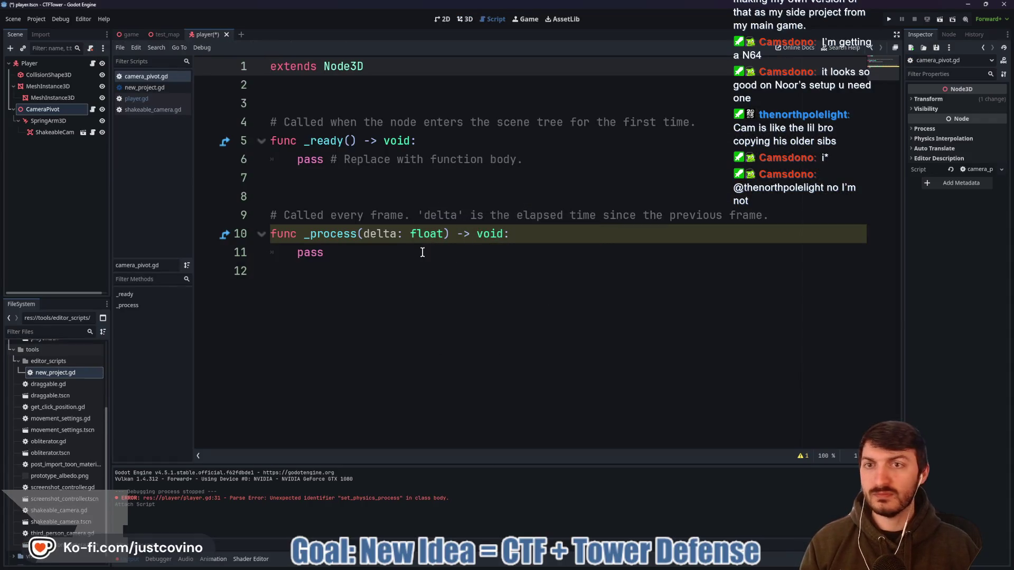
{"action": "type", "text": "class"}
{"action": "key", "text": "Down"}
{"action": "key", "text": "Return"}
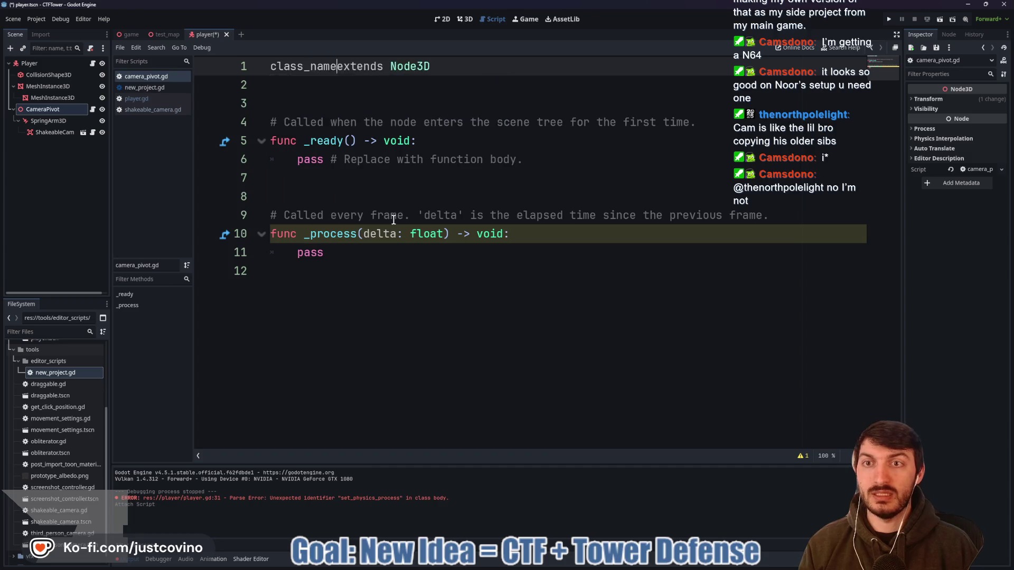
{"action": "type", "text": "Camera"}
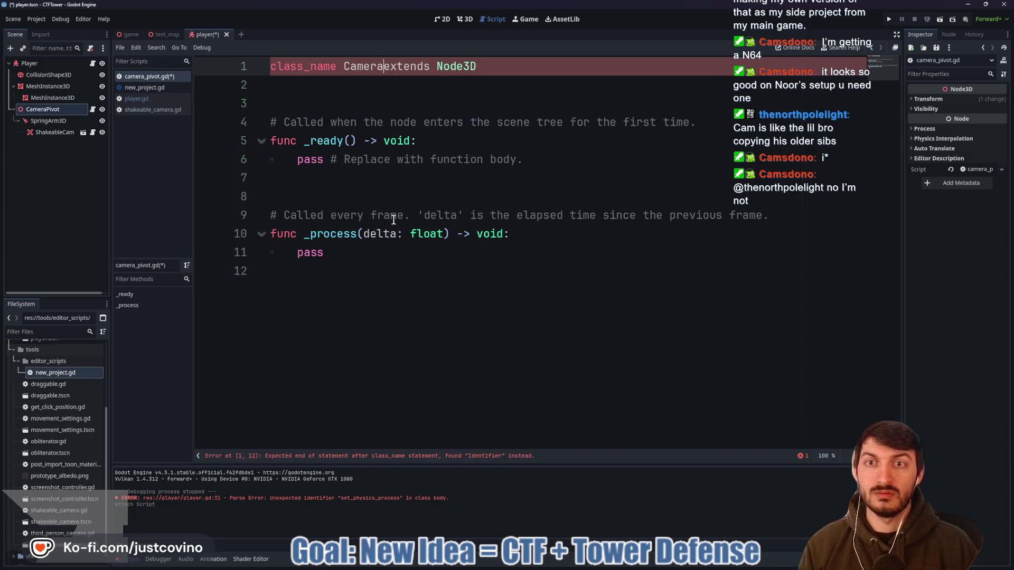
{"action": "type", "text": "Pivot"}
{"action": "key", "text": "ctrl+s"}
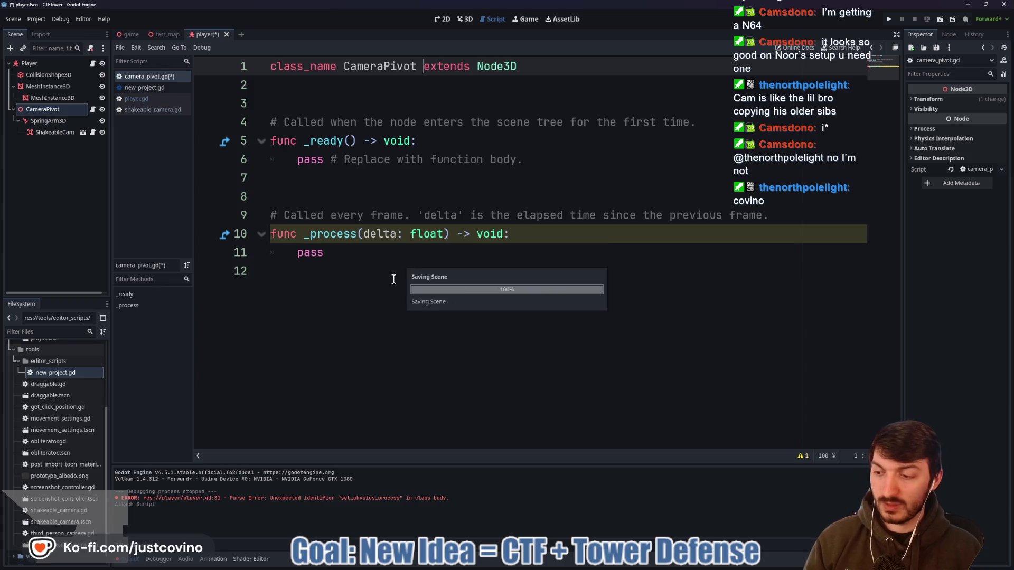
Delete the template comments and _ready/_process functions below class_name.
{"action": "left_click_drag", "start_coordinate": [386, 265], "coordinate": [242, 121]}
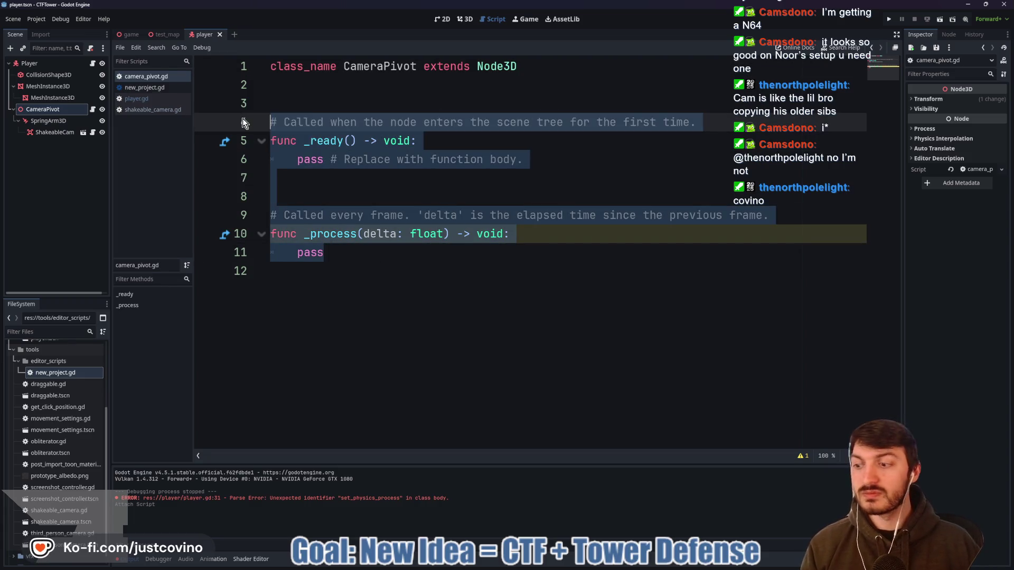
{"action": "key", "text": "BackSpace"}
{"action": "key", "text": "BackSpace"}
{"action": "key", "text": "BackSpace"}
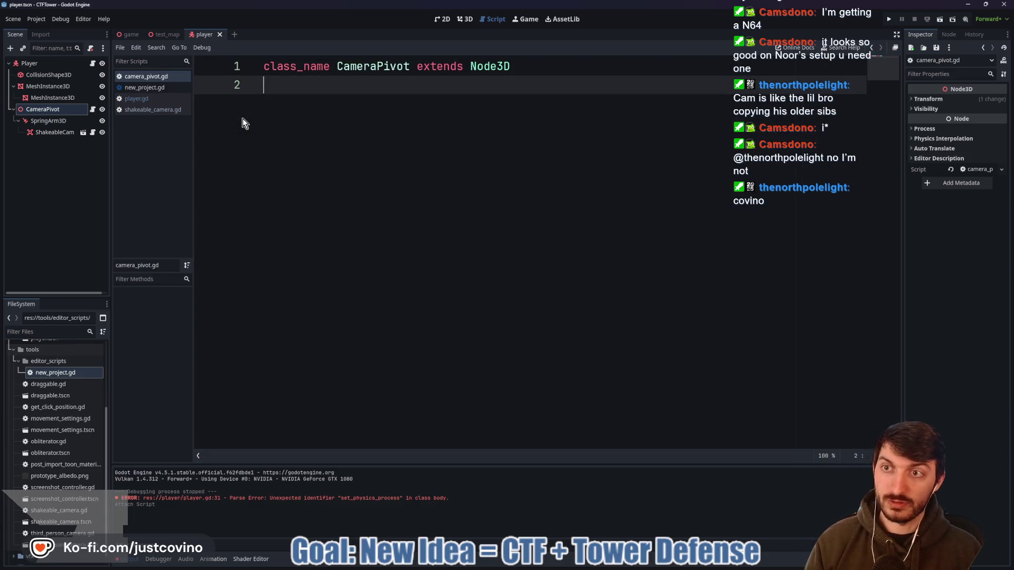
{"action": "key", "text": "Return"}
{"action": "key", "text": "Return"}
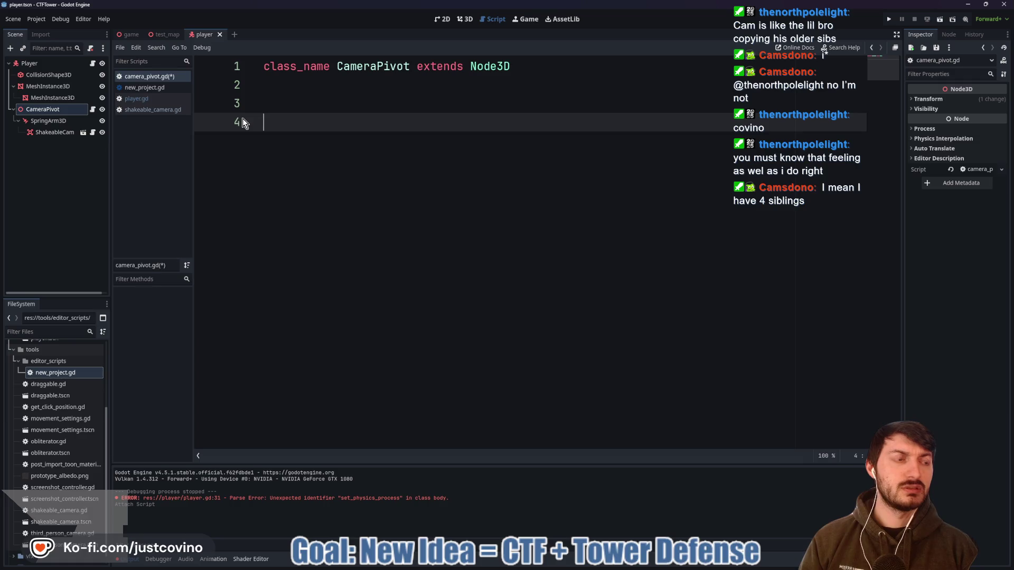
{"action": "type", "text": "J"}
{"action": "key", "text": "BackSpace"}
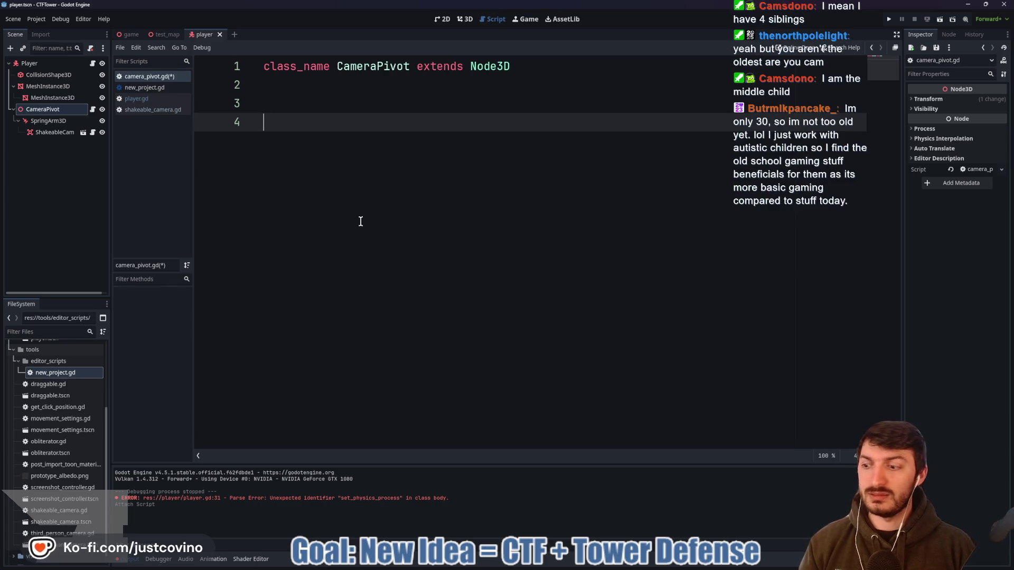
{"action": "type", "text": "func _phy"}
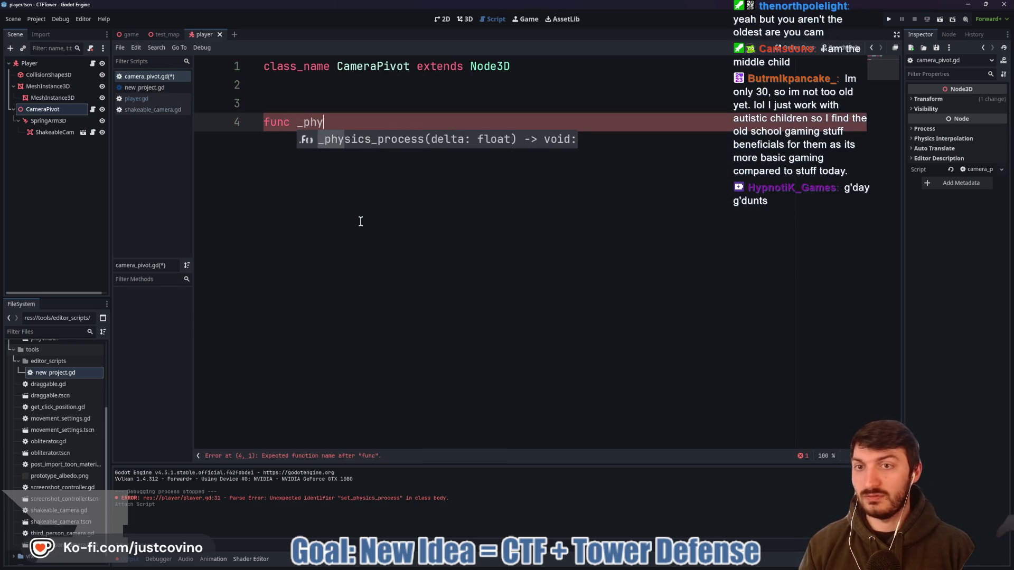
{"action": "key", "text": "Return"}
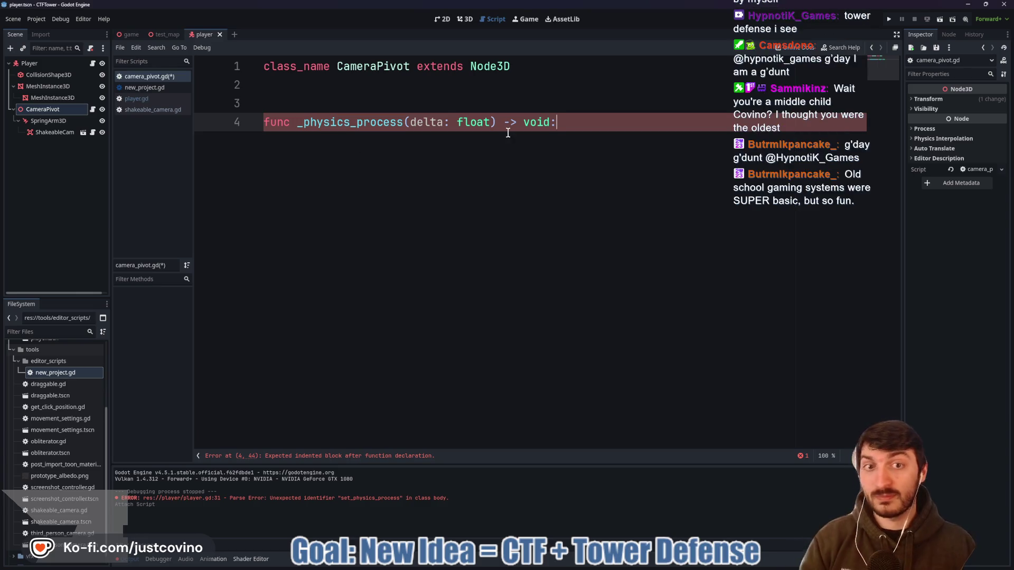
{"action": "key", "text": "Return"}
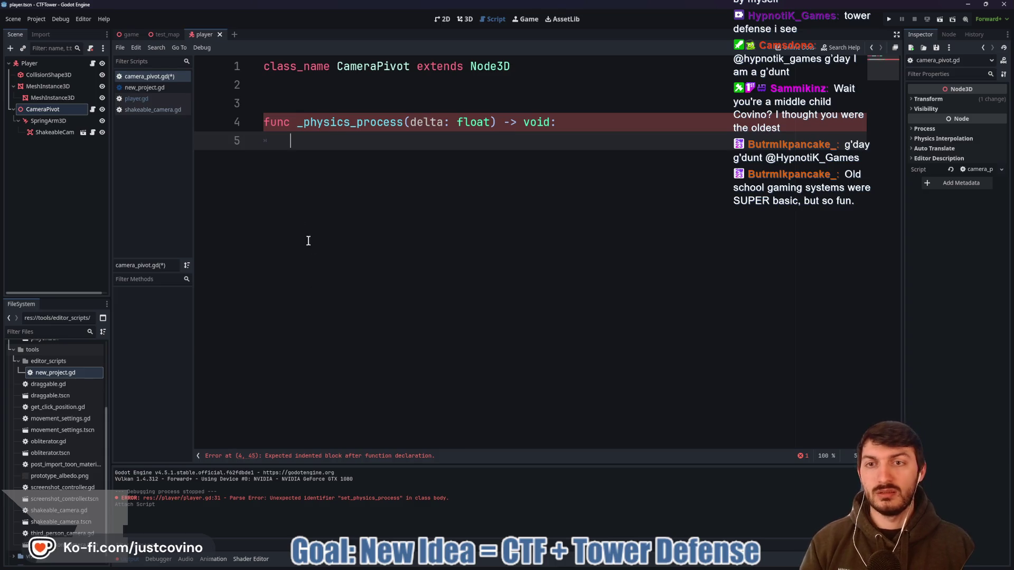
{"action": "left_click_drag", "start_coordinate": [308, 240], "coordinate": [263, 127]}
{"action": "key", "text": "BackSpace"}
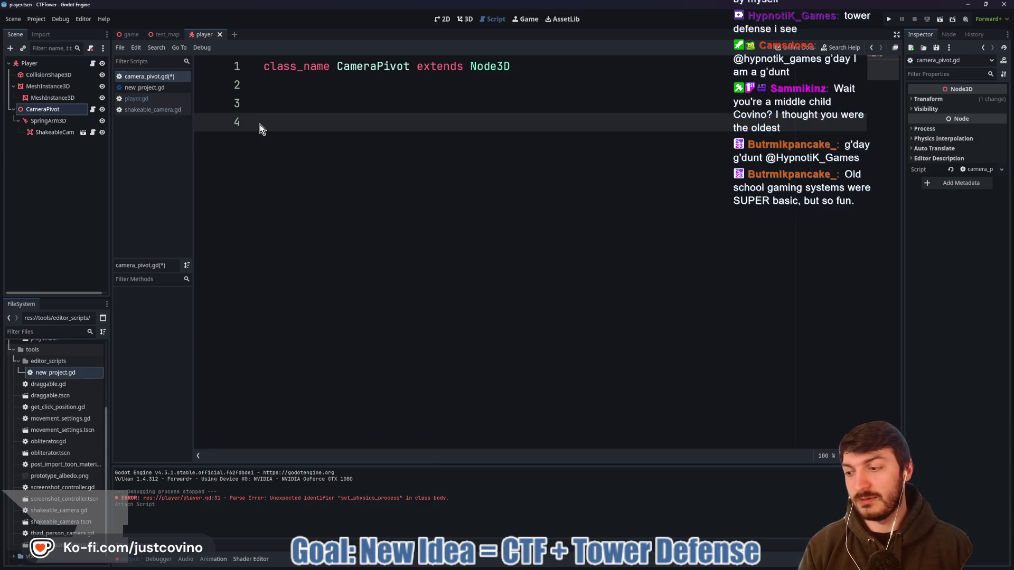
Write func _unhandled_input(event: InputEvent) containing an empty 'if event is InputEventMouseMotion:' block.
{"action": "type", "text": "unc _"}
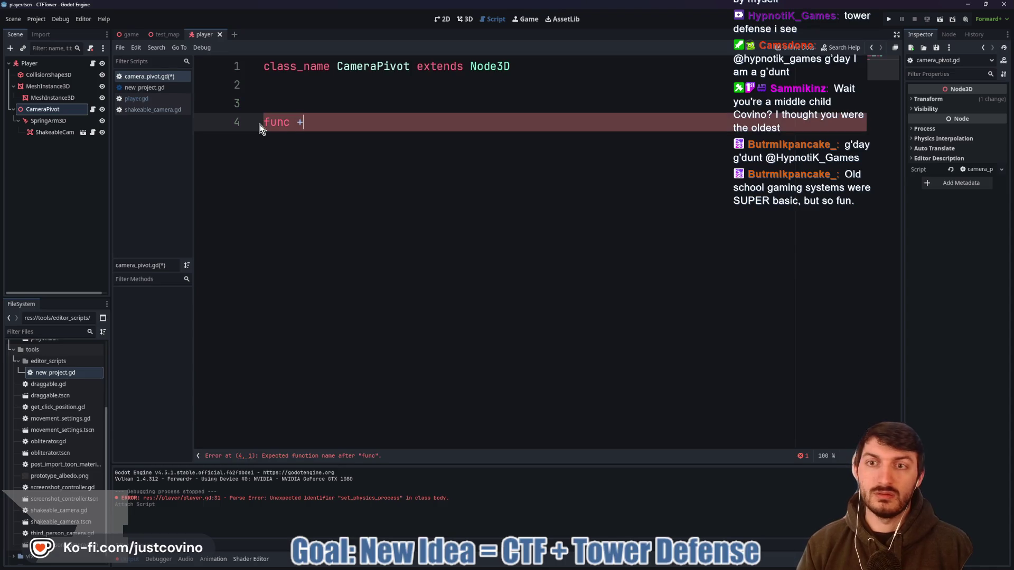
{"action": "type", "text": "un"}
{"action": "key", "text": "Return"}
{"action": "key", "text": "Return"}
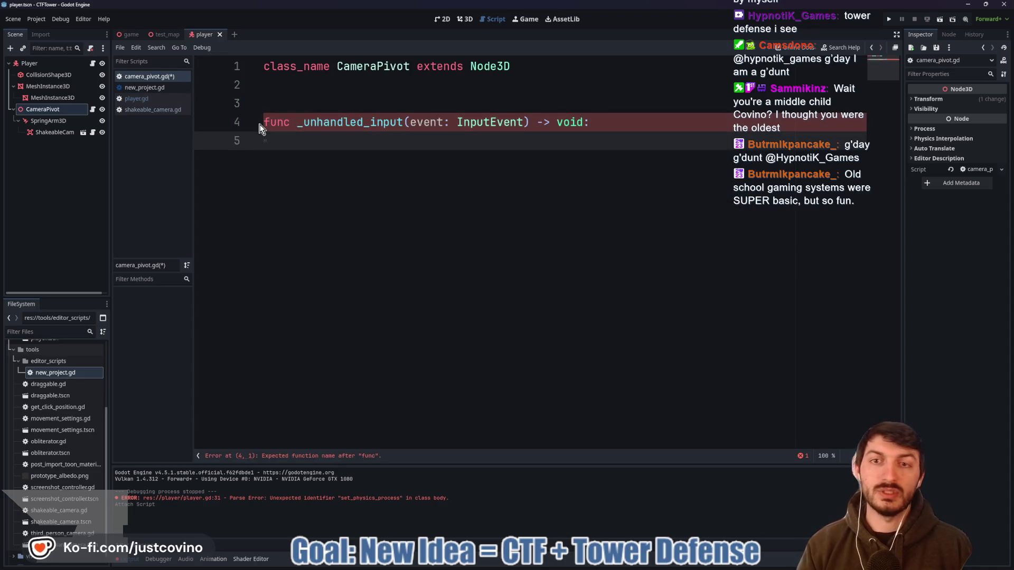
{"action": "type", "text": "if event."}
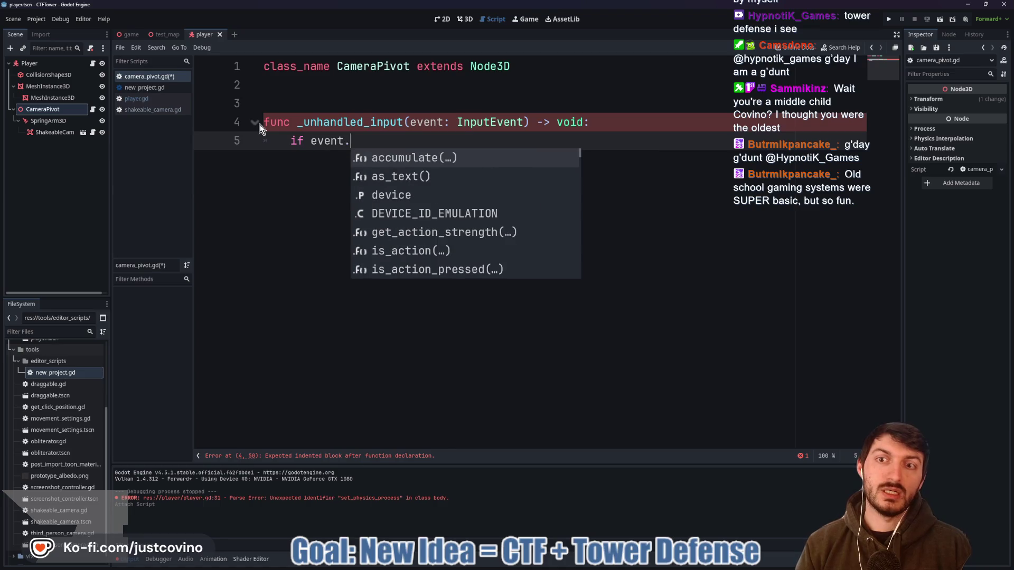
{"action": "key", "text": "BackSpace"}
{"action": "type", "text": "is MouseM"}
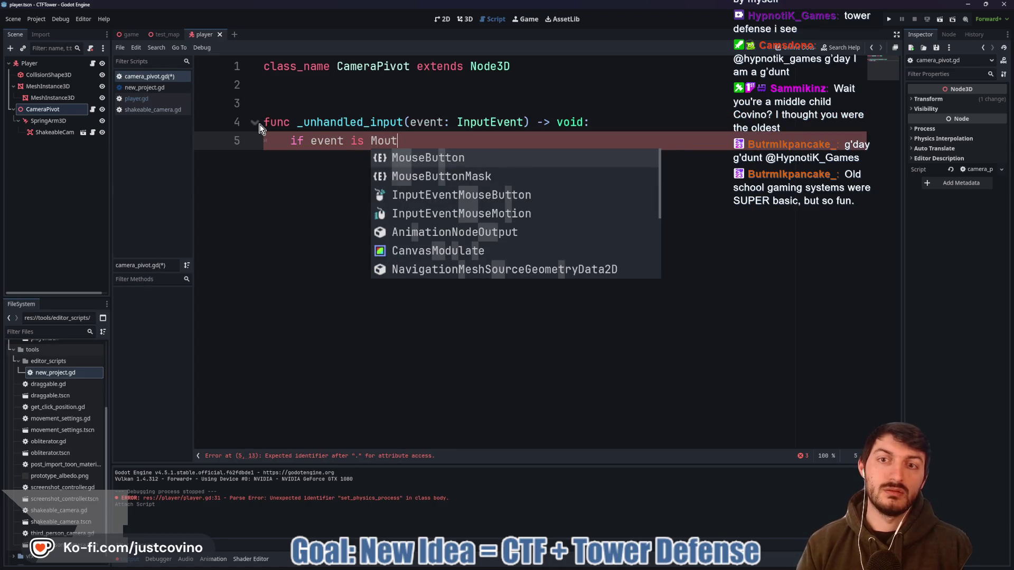
{"action": "key", "text": "Return"}
{"action": "type", "text": ";"}
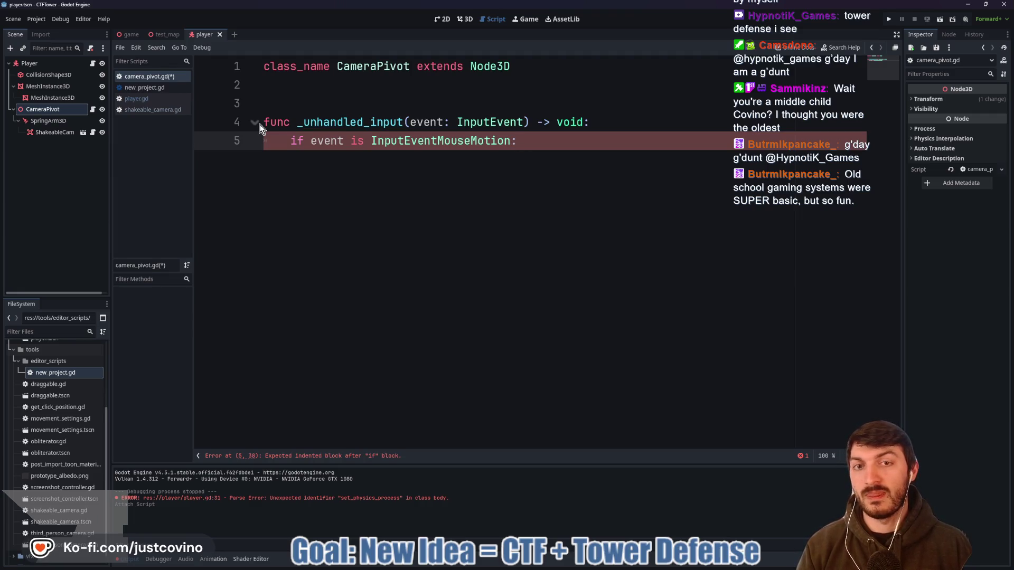
{"action": "key", "text": "Return"}
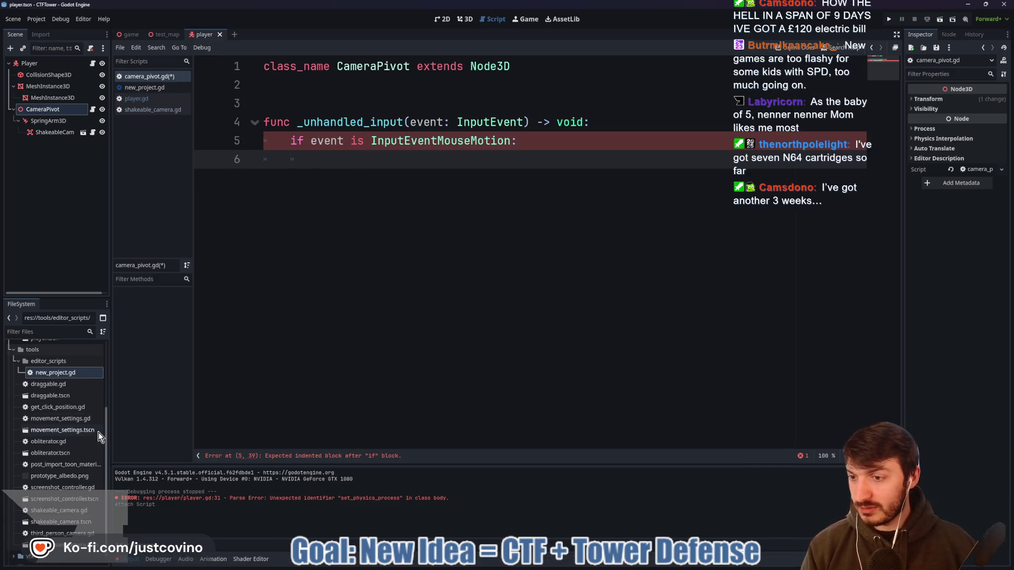
{"action": "mouse_move", "coordinate": [518, 566]}
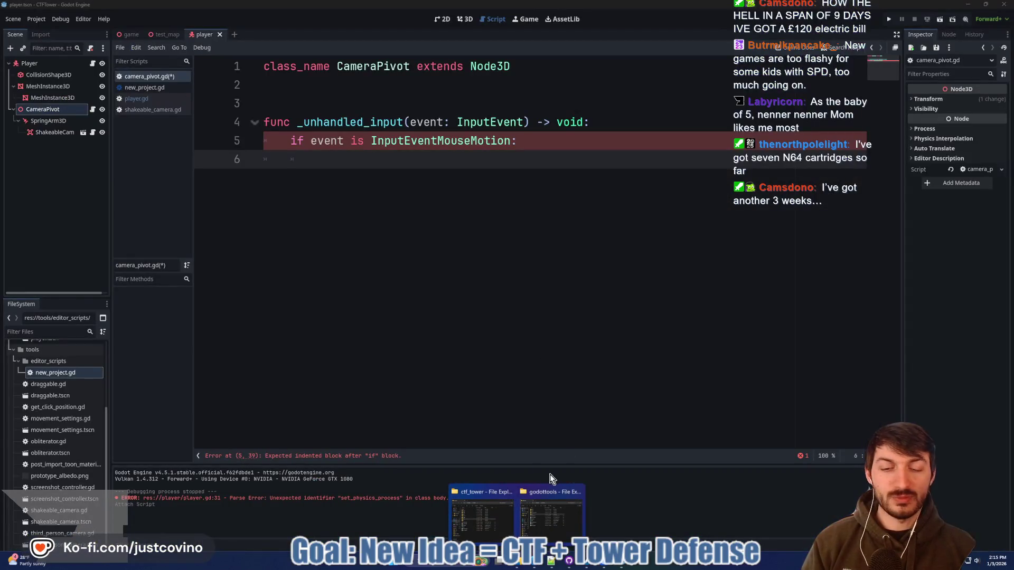
Launch Godot_v4.5.1-stable_win64 from the Godot folder on the Desktop via File Explorer.
{"action": "mouse_move", "coordinate": [486, 522]}
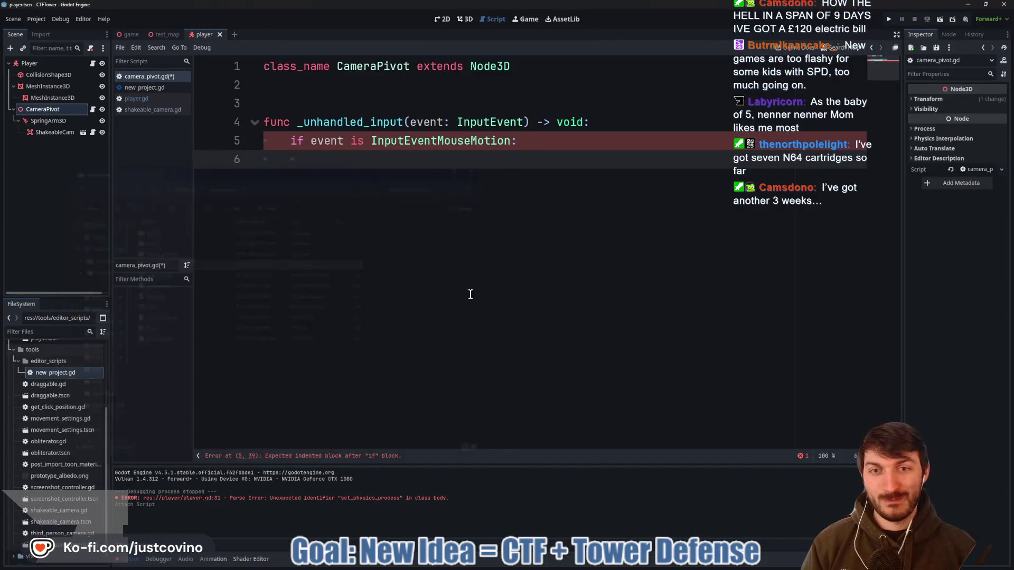
{"action": "left_click", "coordinate": [520, 564]}
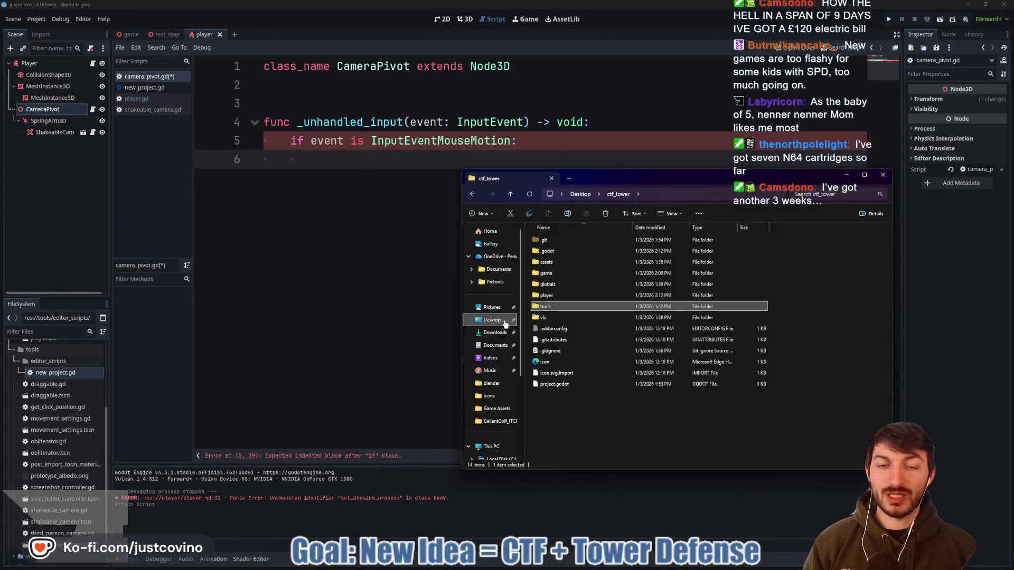
{"action": "left_click", "coordinate": [499, 321]}
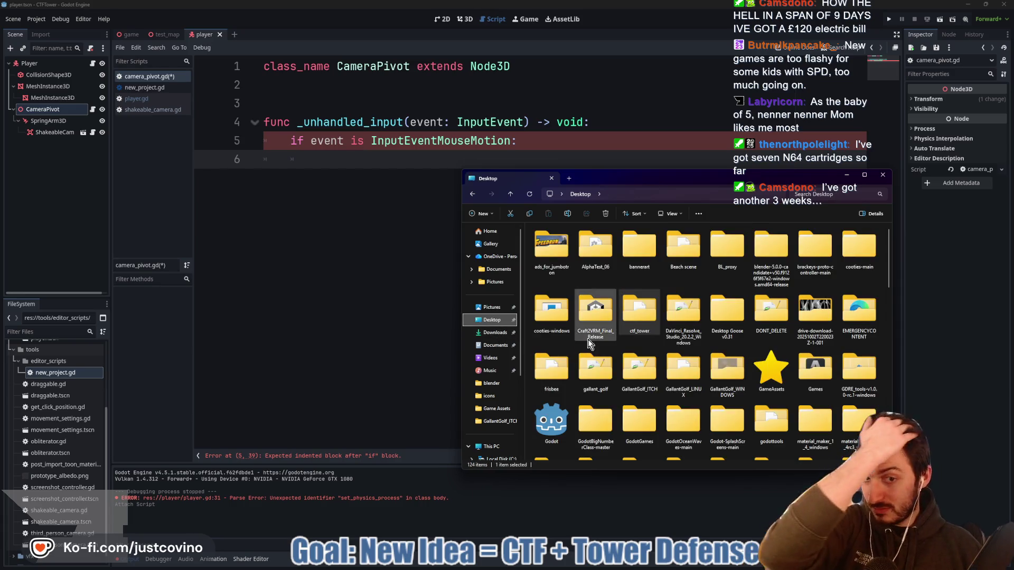
{"action": "double_click", "coordinate": [552, 417]}
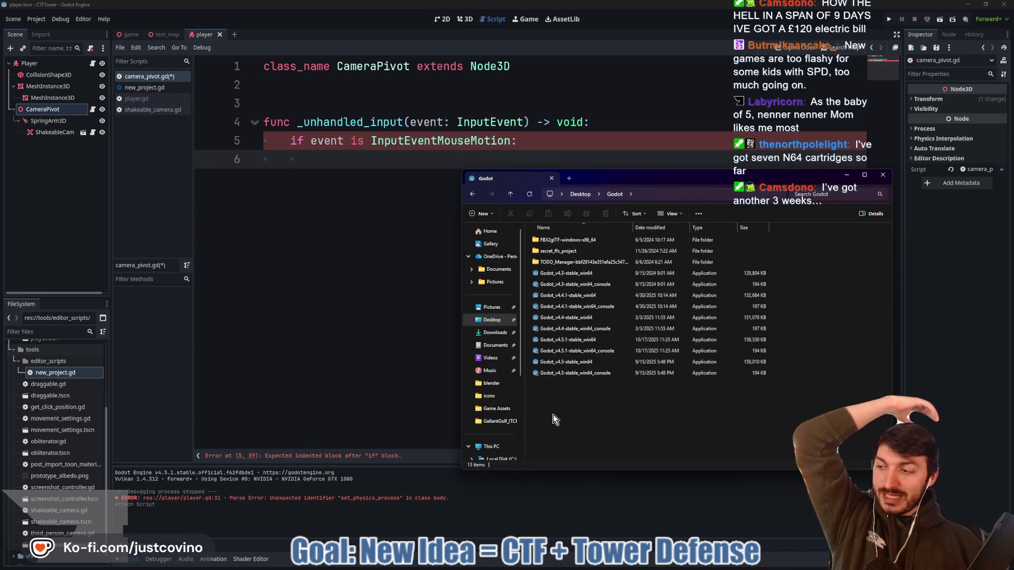
{"action": "left_click", "coordinate": [572, 343]}
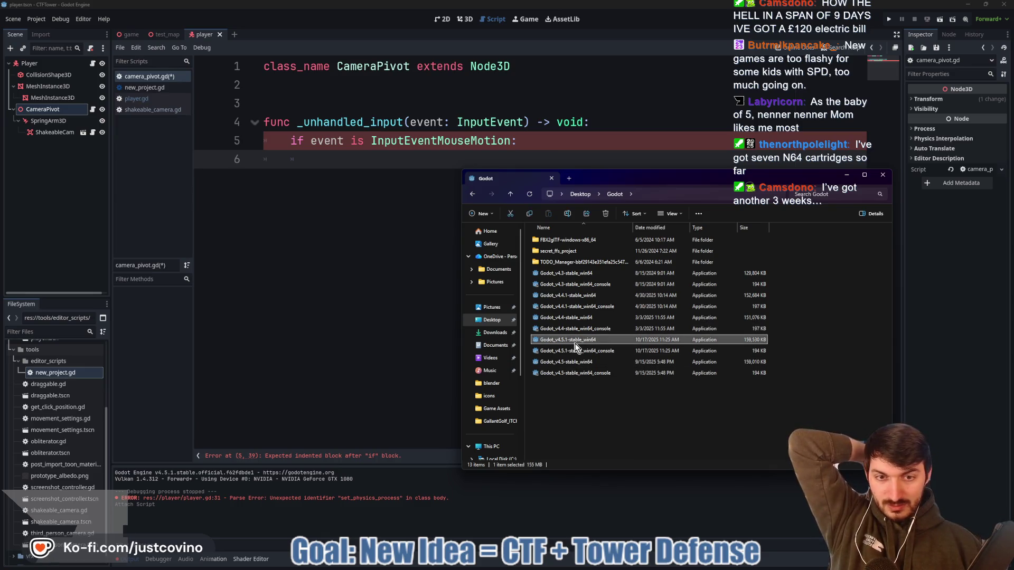
{"action": "double_click", "coordinate": [575, 344]}
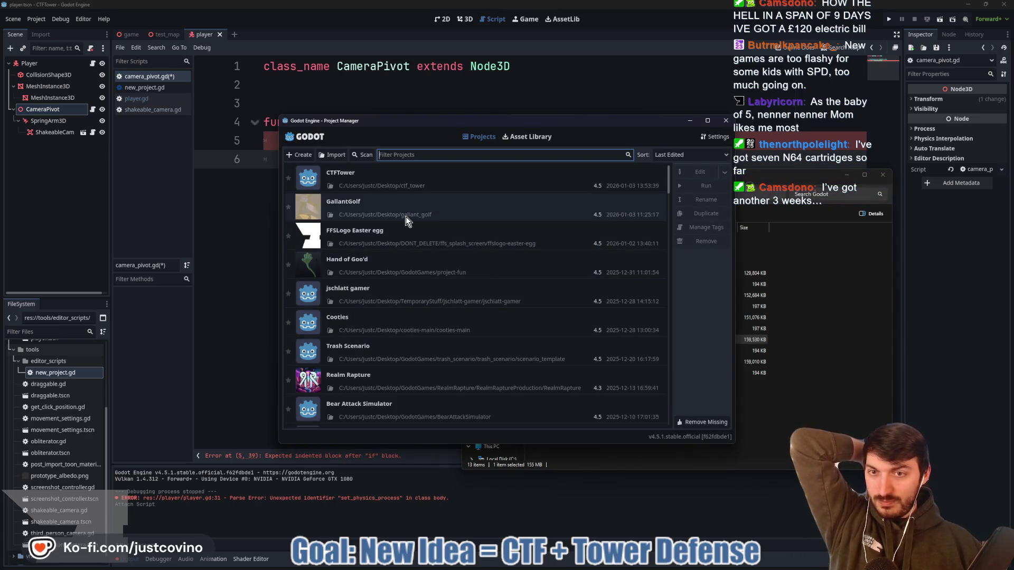
Open the Hand of Goo'd project and its CameraPivot script camera_pivot.gd from the player scene.
{"action": "double_click", "coordinate": [403, 267]}
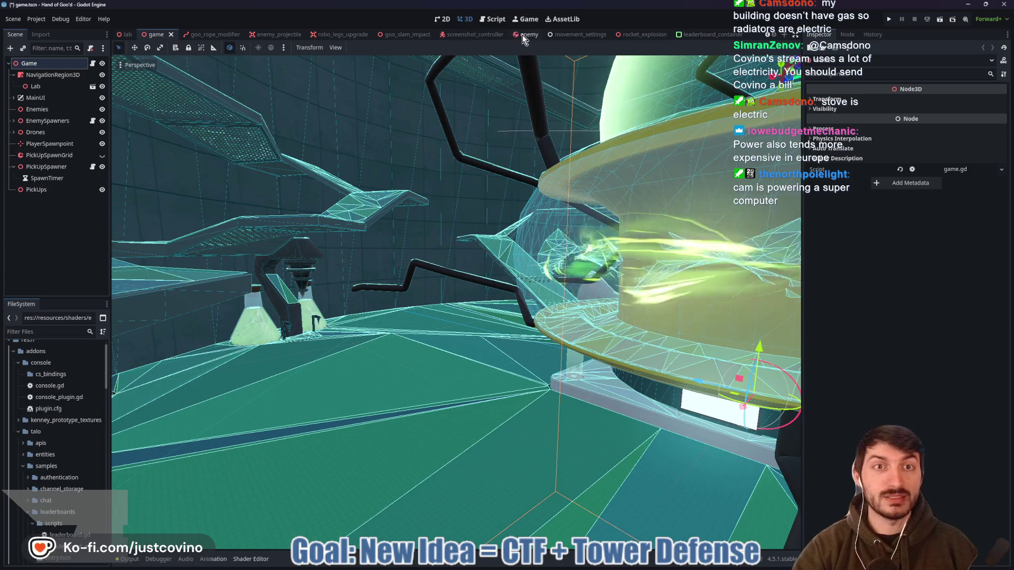
{"action": "scroll", "coordinate": [521, 34], "scroll_direction": "up", "scroll_amount": 4}
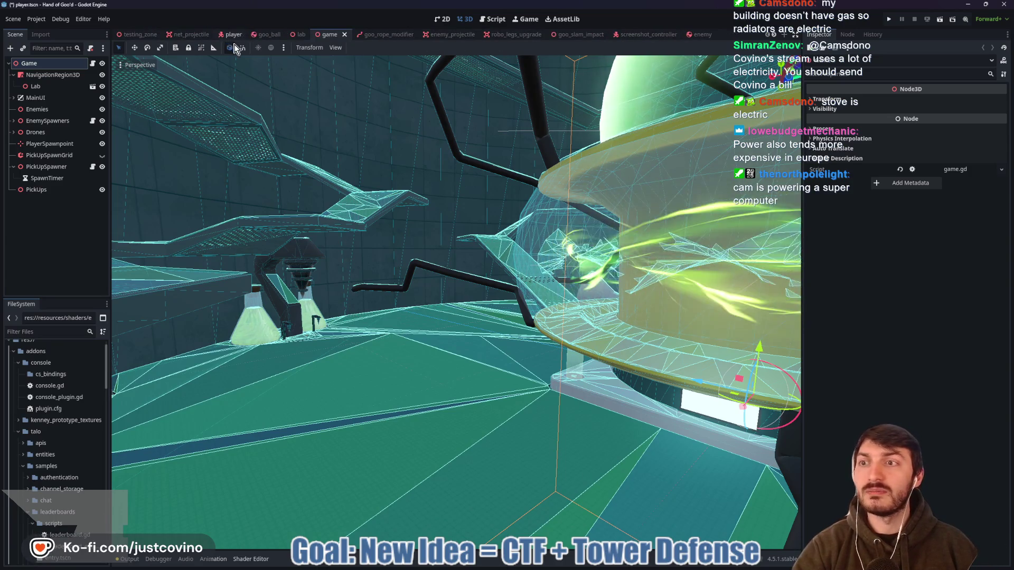
{"action": "left_click", "coordinate": [233, 35]}
{"action": "left_click", "coordinate": [80, 87]}
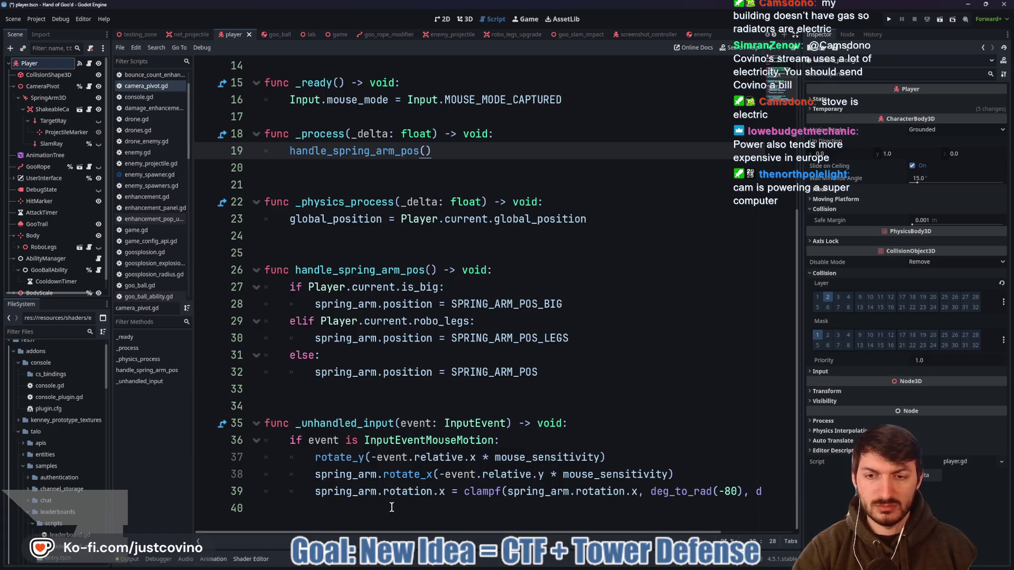
{"action": "left_click", "coordinate": [352, 508]}
Copy the _unhandled_input mouse-look code (lines 35–40) into the CTFTower CameraPivot script.
{"action": "left_click_drag", "start_coordinate": [353, 509], "coordinate": [265, 432]}
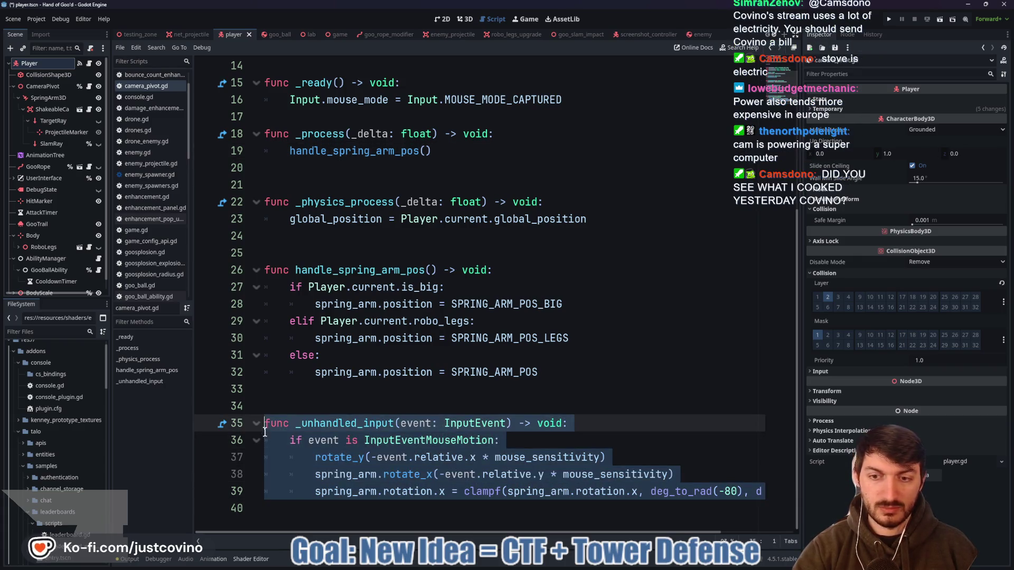
{"action": "mouse_move", "coordinate": [570, 562]}
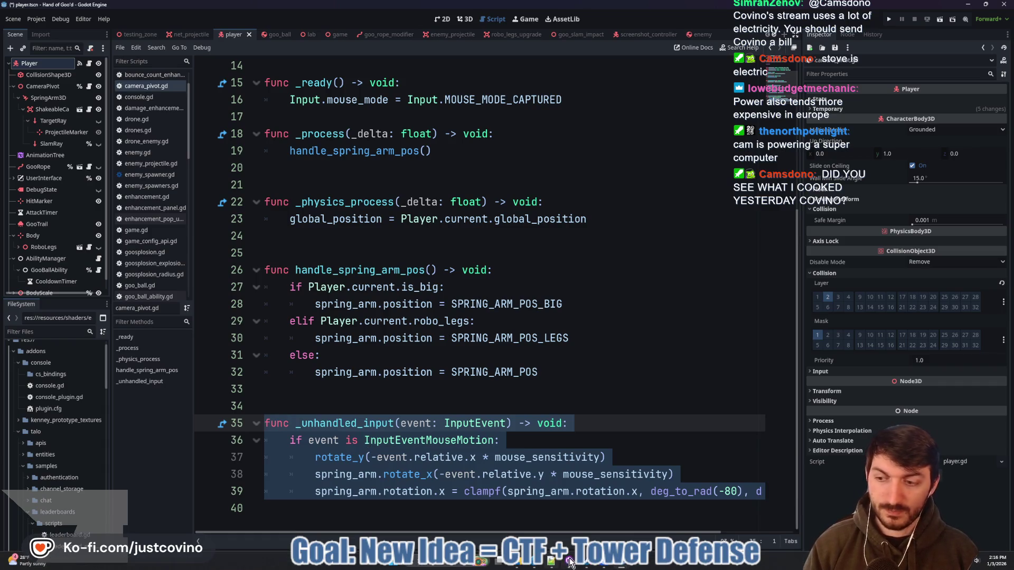
{"action": "mouse_move", "coordinate": [611, 566]}
{"action": "left_click", "coordinate": [578, 523]}
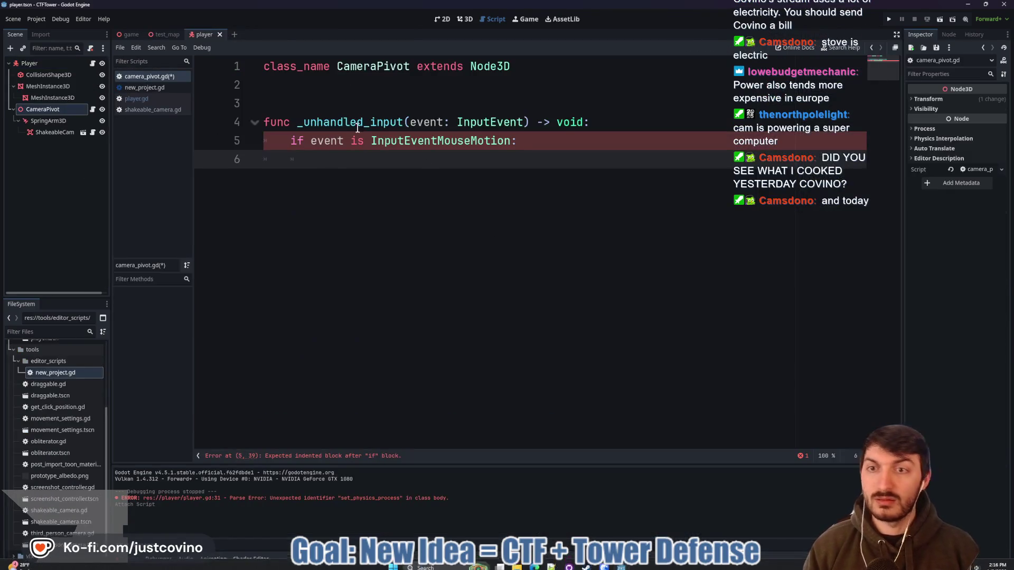
{"action": "key", "text": "ctrl+v"}
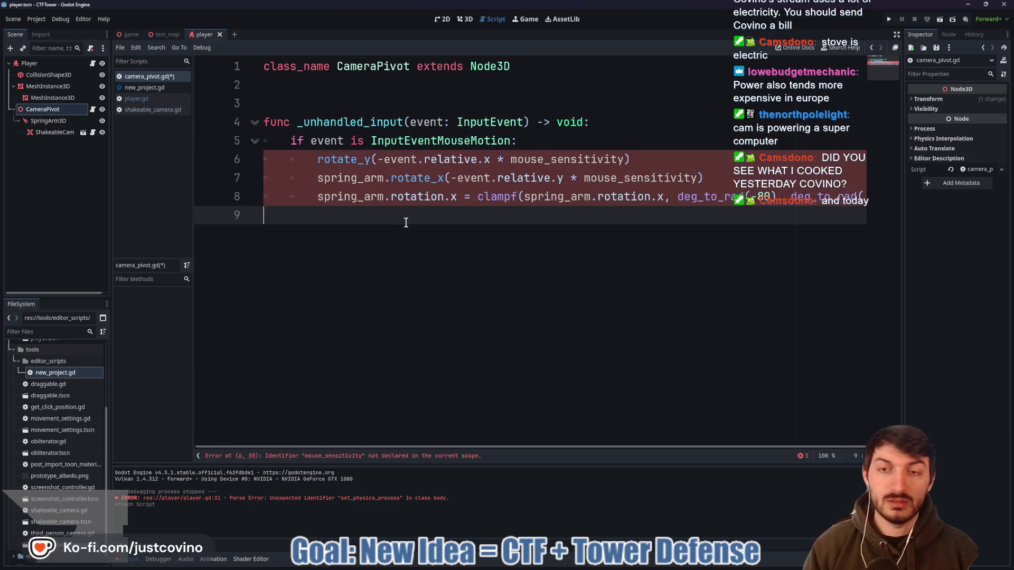
{"action": "left_click", "coordinate": [371, 90]}
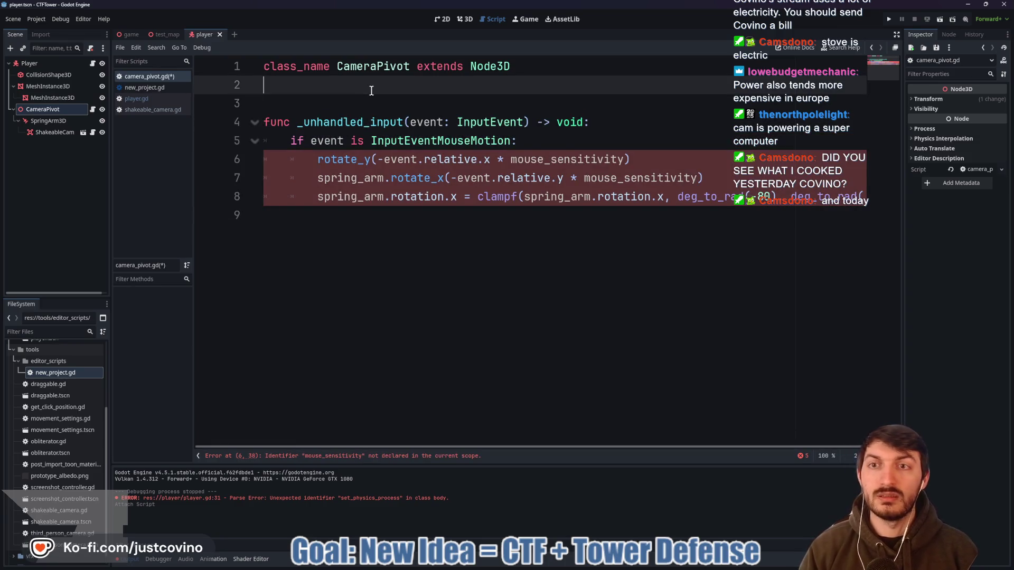
{"action": "key", "text": "Return"}
{"action": "type", "text": "@onready var s"}
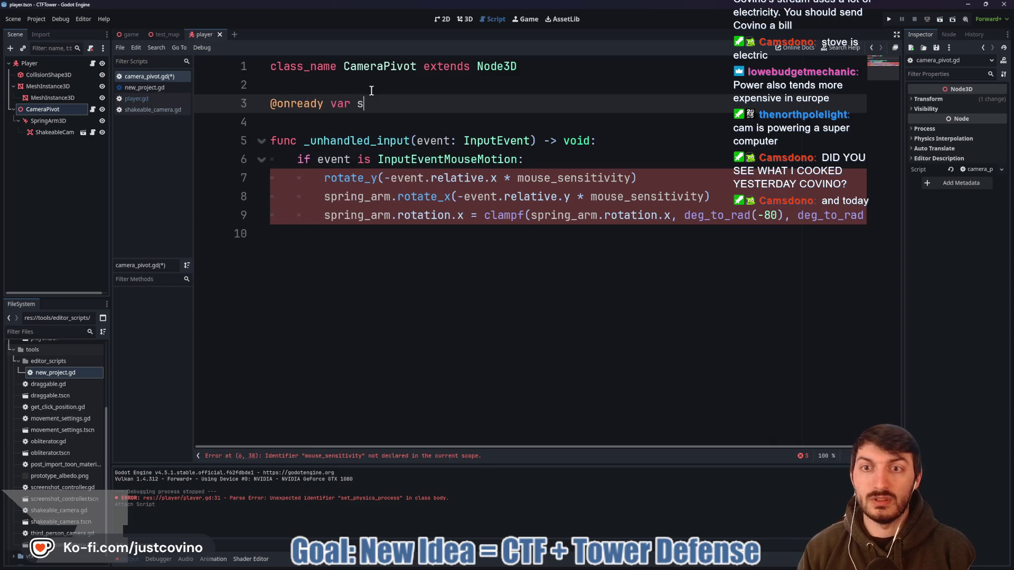
{"action": "type", "text": "pring_arm: Spr"}
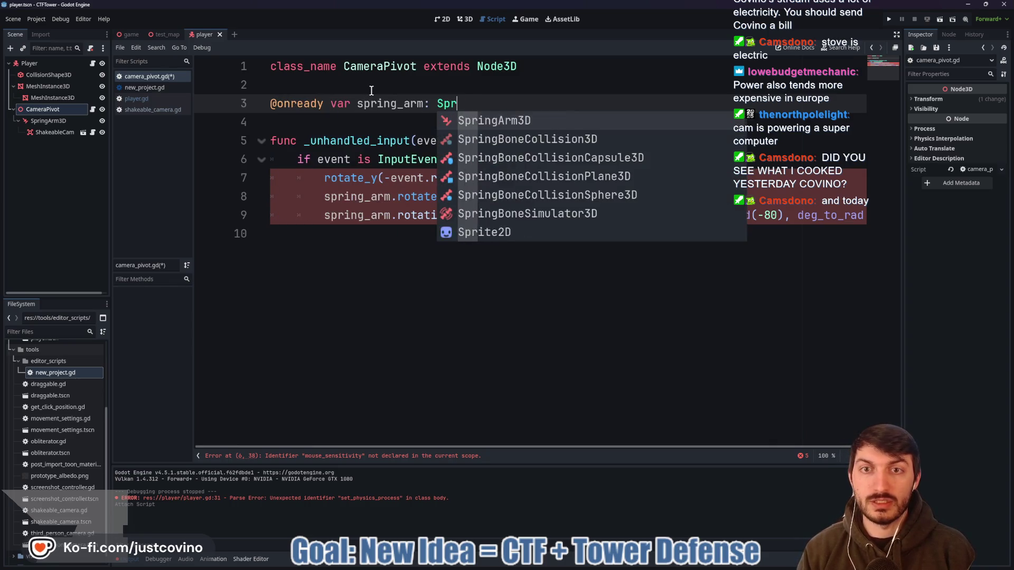
{"action": "type", "text": "ing"}
{"action": "key", "text": "Return"}
{"action": "type", "text": "="}
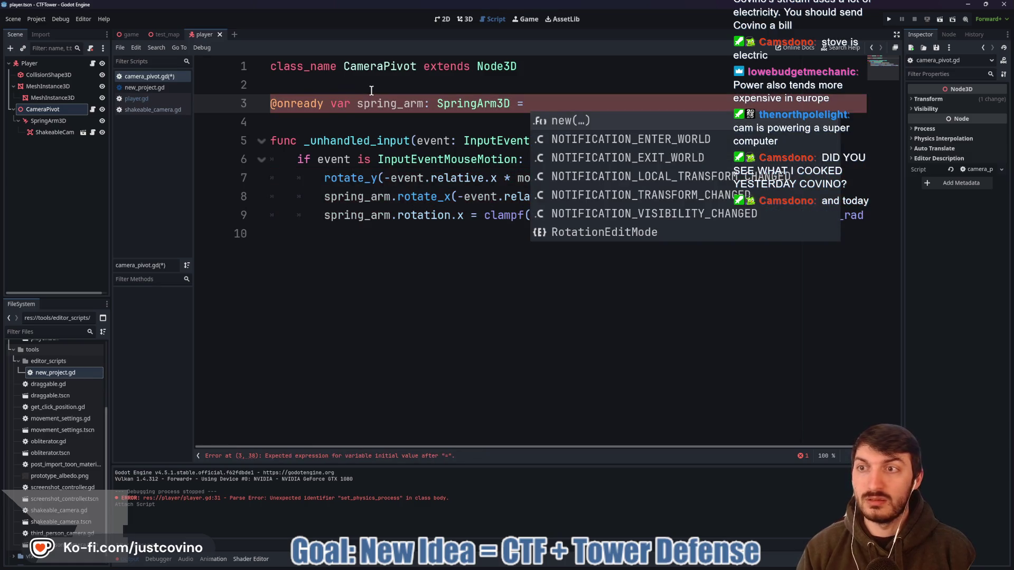
{"action": "right_click", "coordinate": [63, 120]}
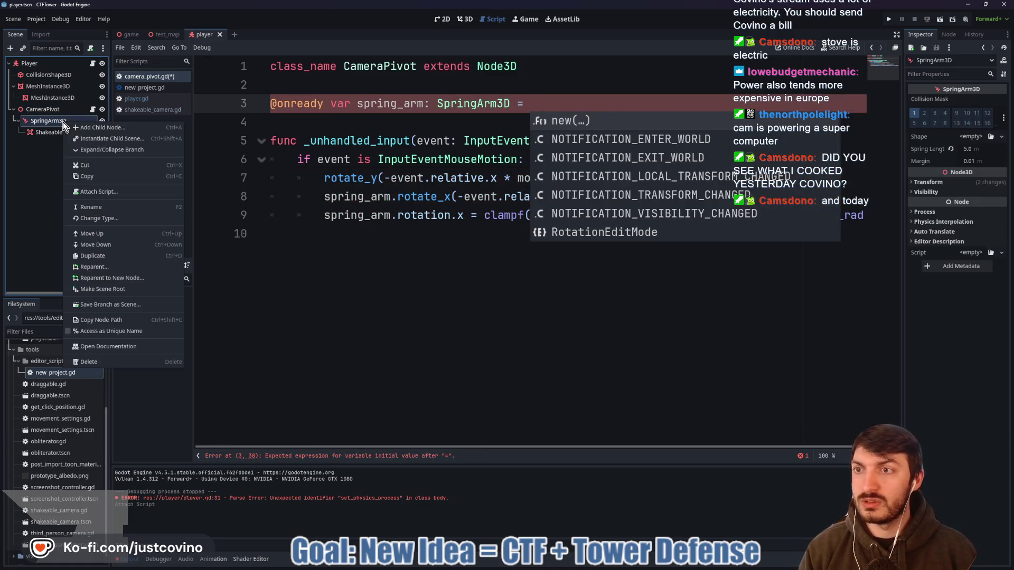
{"action": "left_click", "coordinate": [120, 267]}
{"action": "left_click", "coordinate": [551, 100]}
{"action": "type", "text": "%S"}
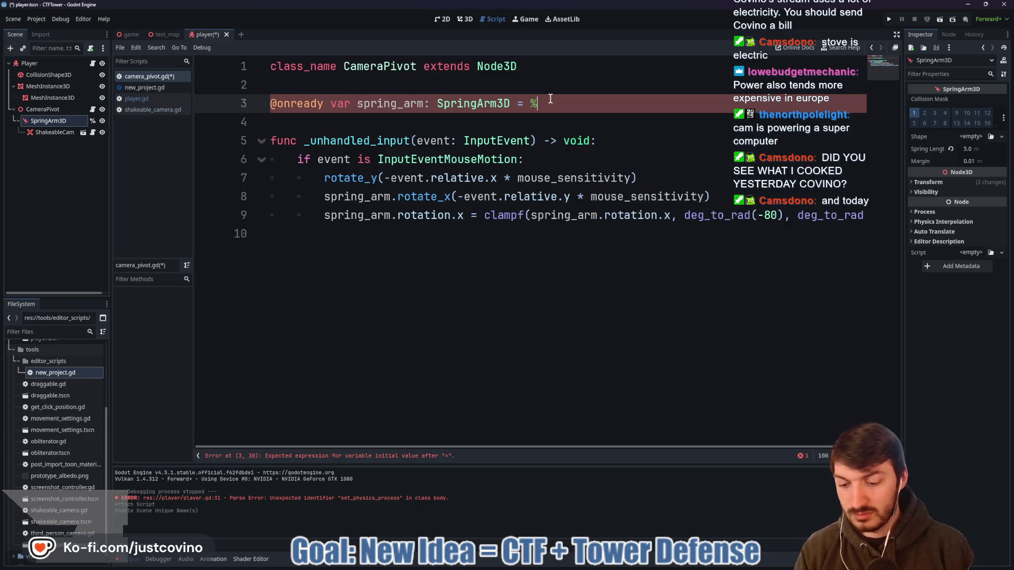
{"action": "type", "text": "3D"}
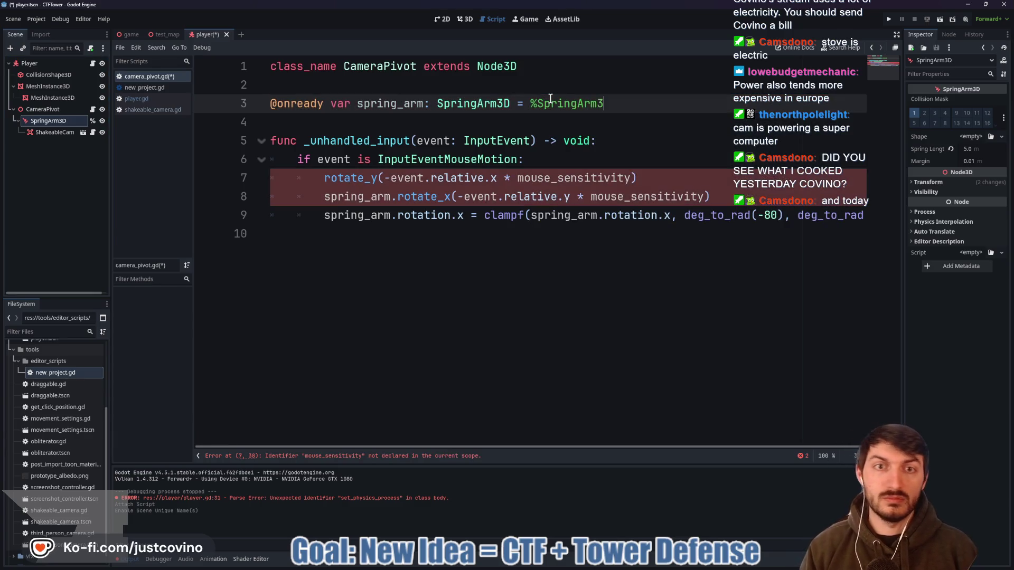
{"action": "left_click", "coordinate": [564, 231]}
{"action": "key", "text": "ctrl+s"}
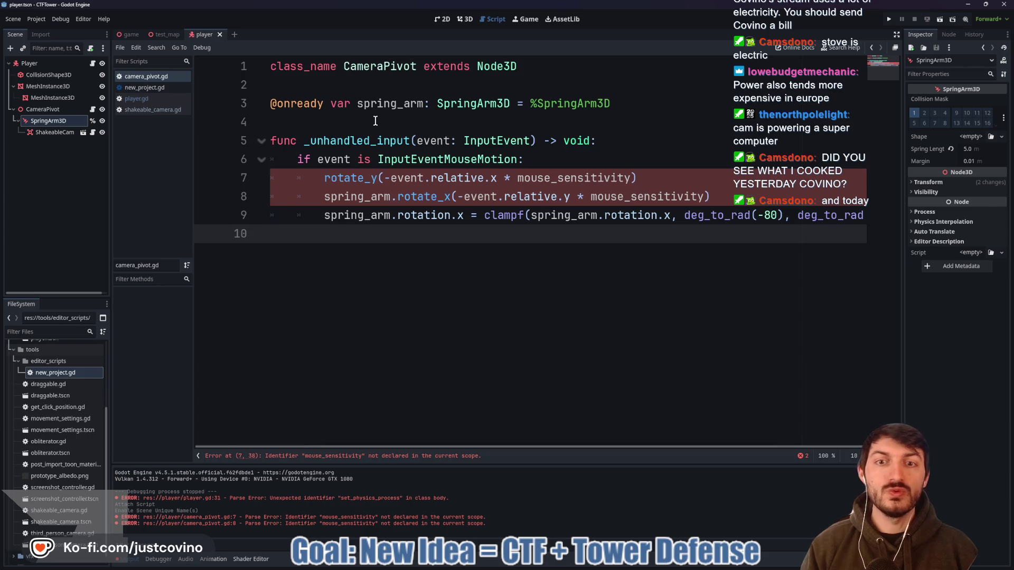
{"action": "left_click", "coordinate": [311, 87]}
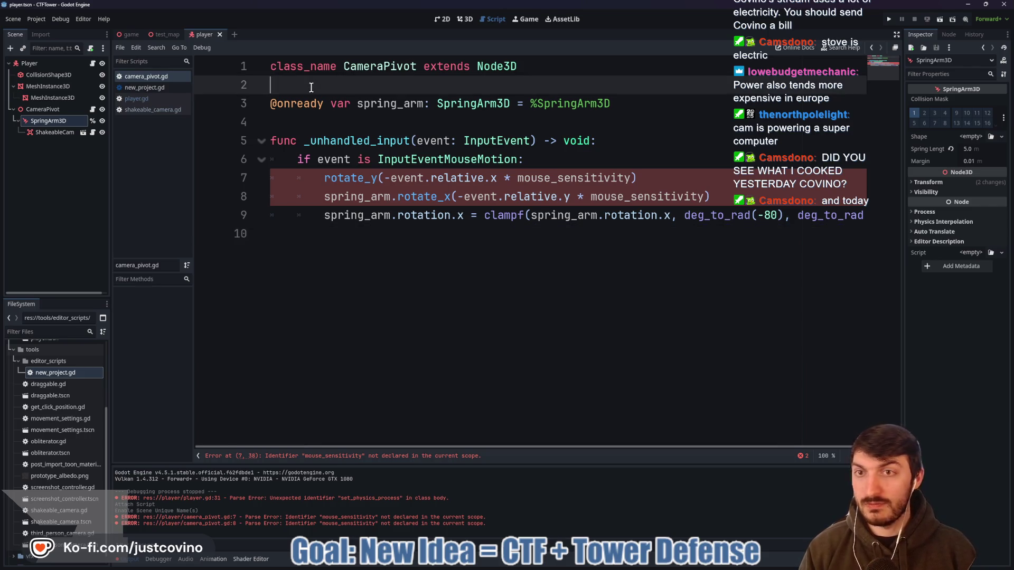
{"action": "key", "text": "Return"}
{"action": "key", "text": "Return"}
{"action": "key", "text": "Up"}
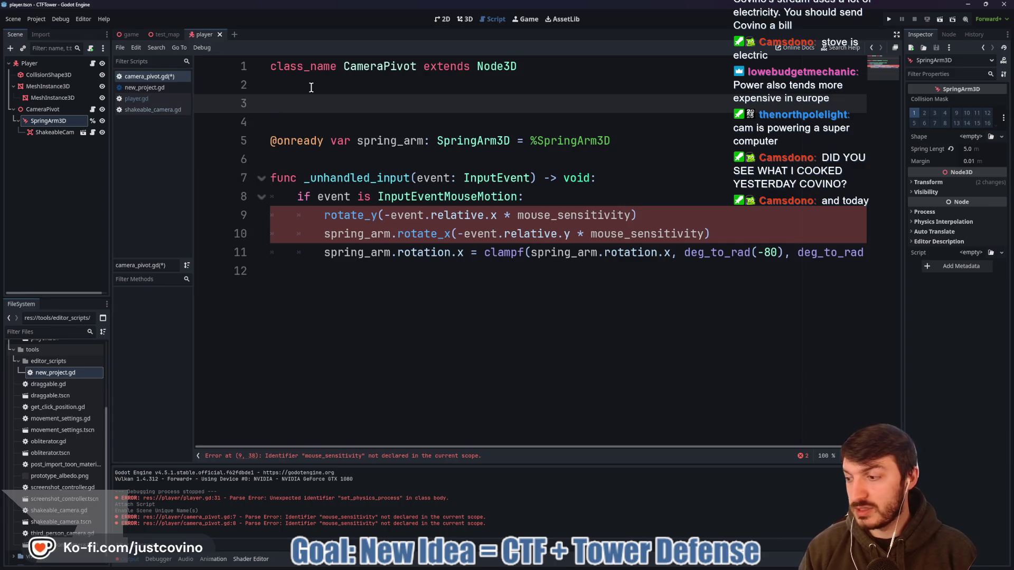
{"action": "type", "text": "@export var"}
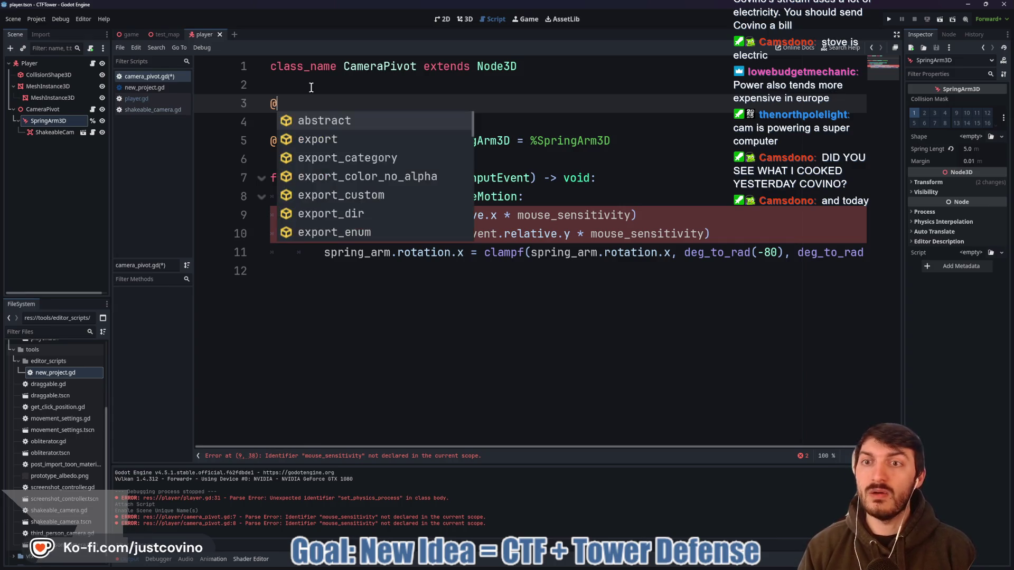
{"action": "type", "text": " mouse"}
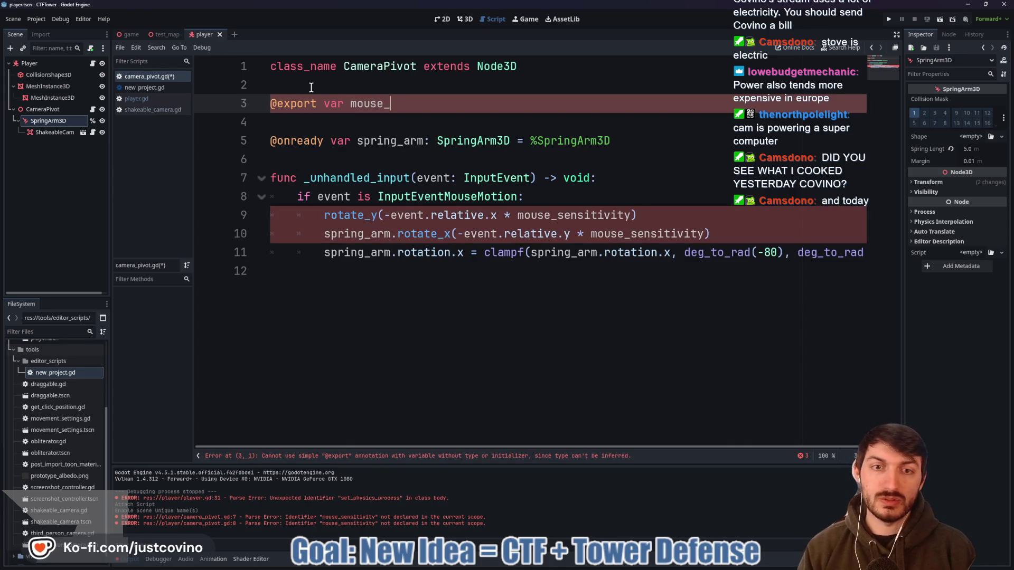
{"action": "type", "text": "_sesn"}
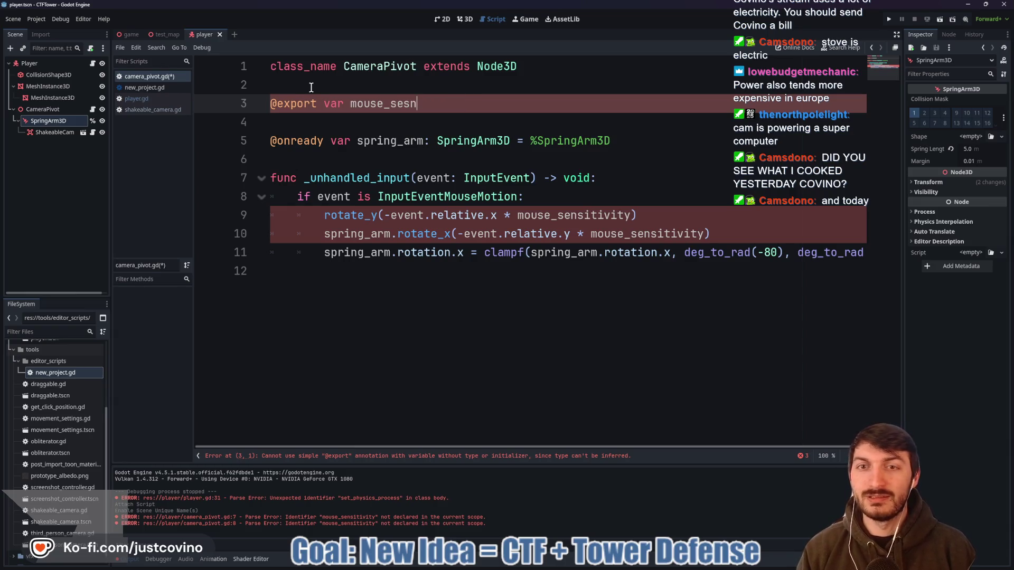
{"action": "key", "text": "BackSpace"}
{"action": "key", "text": "BackSpace"}
{"action": "type", "text": "nsitivity"}
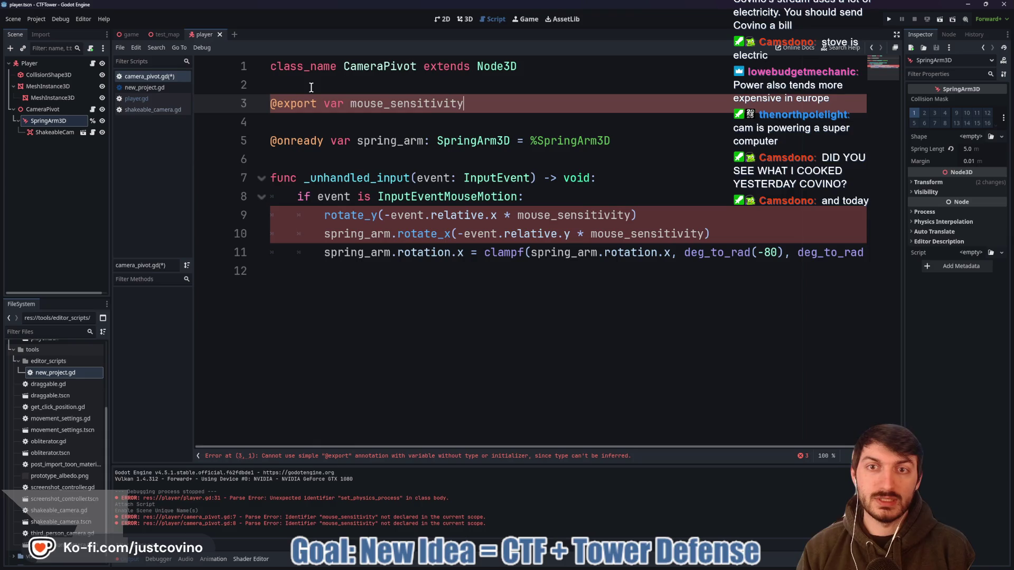
{"action": "type", "text": ": float ="}
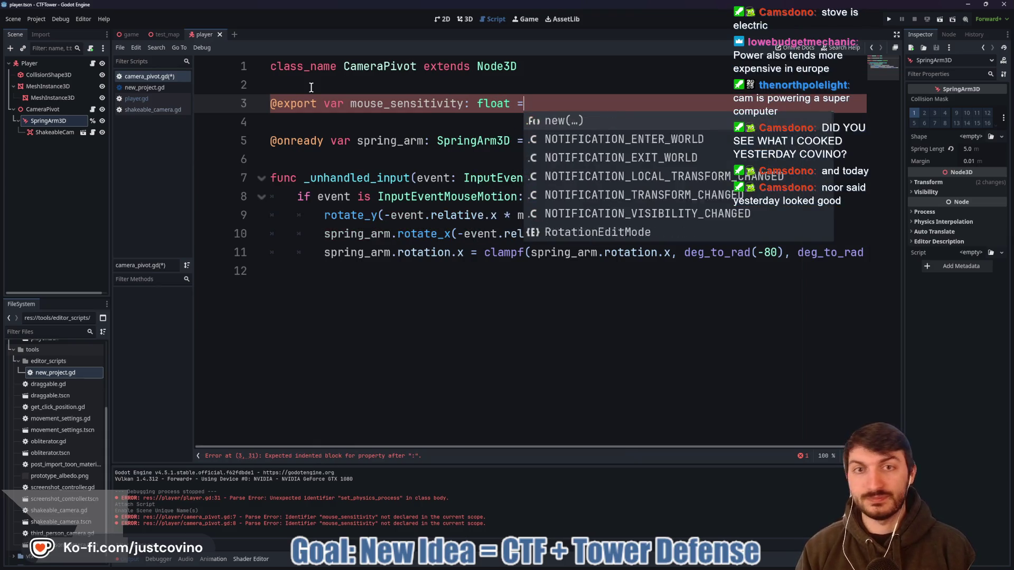
{"action": "type", "text": " 0.05"}
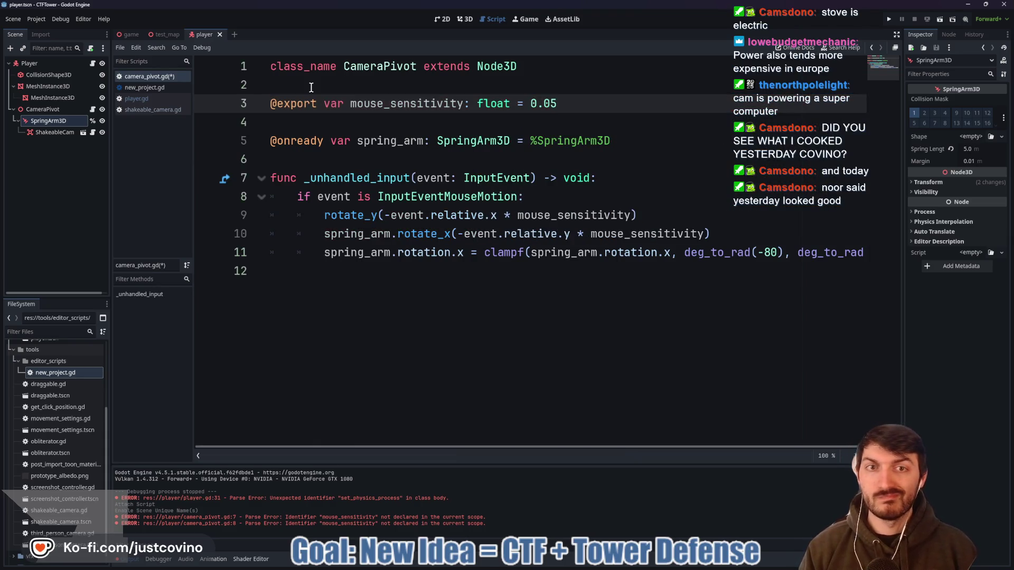
{"action": "left_click", "coordinate": [381, 116]}
{"action": "key", "text": "ctrl+s"}
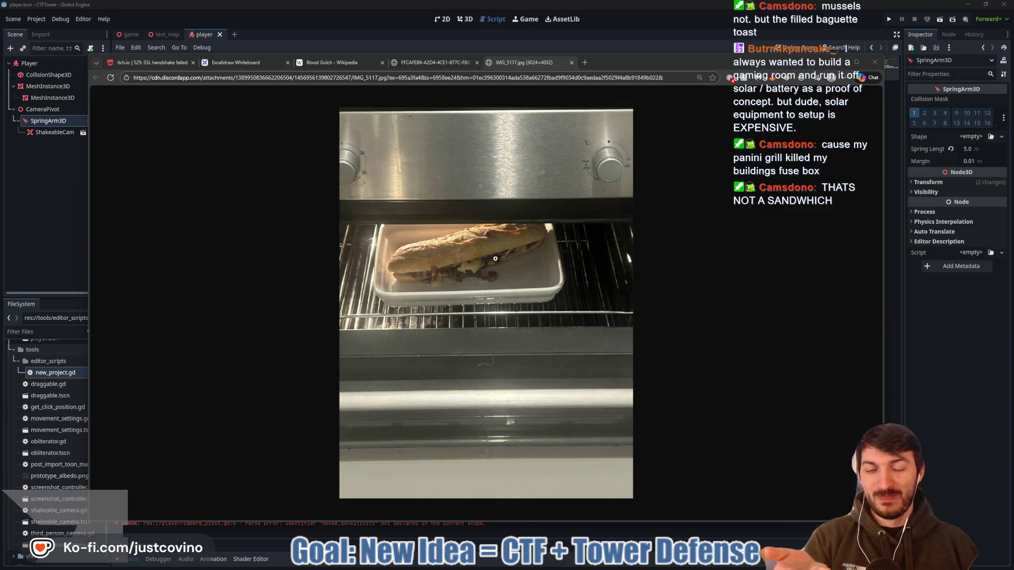
Switch between the cheese baguette and oven photos and zoom the oven photo to full size.
{"action": "left_click", "coordinate": [441, 63]}
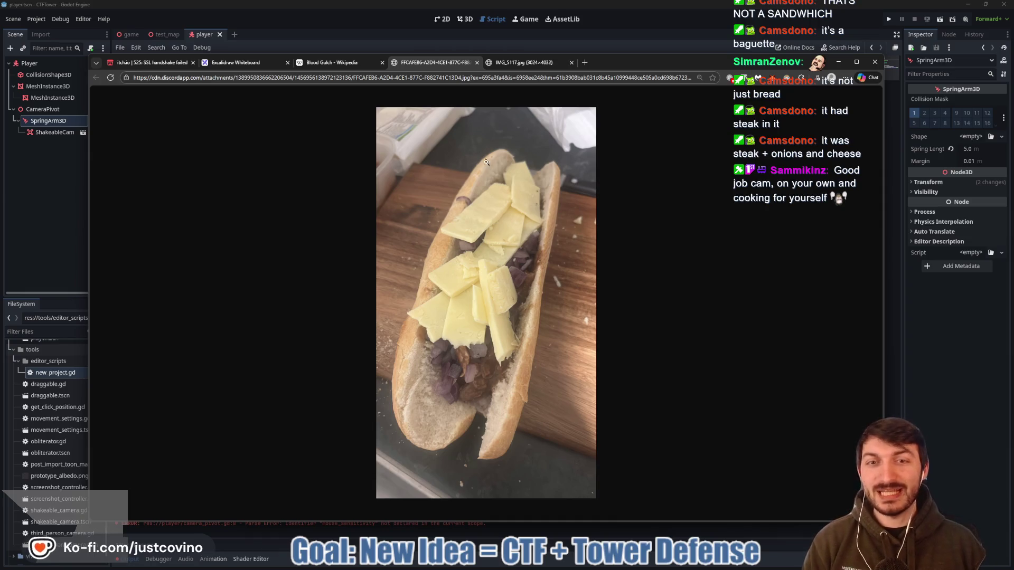
{"action": "left_click", "coordinate": [527, 64]}
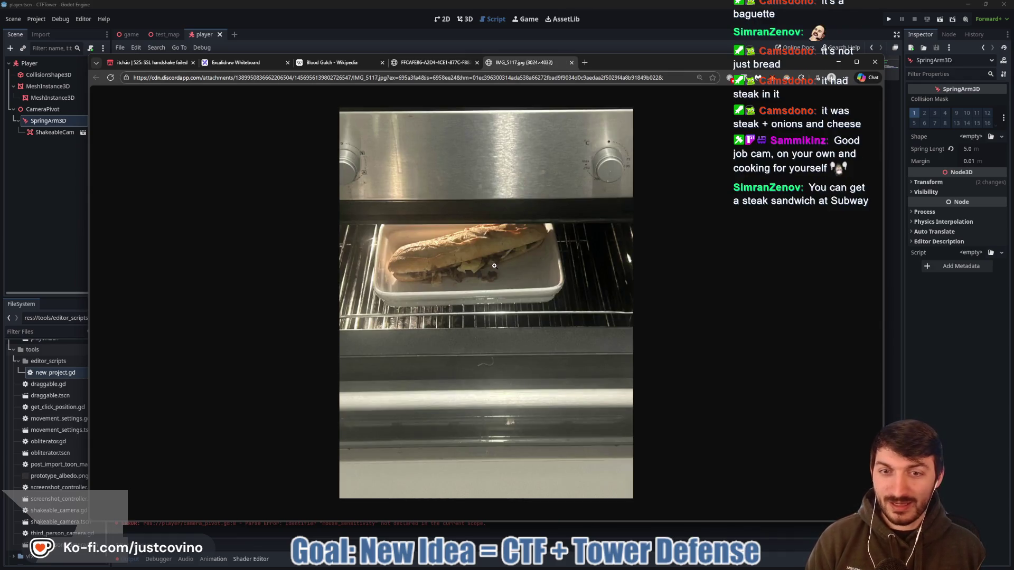
{"action": "left_click", "coordinate": [494, 265]}
Pan around the zoomed oven photo, then close both photo tabs.
{"action": "scroll", "coordinate": [446, 285], "scroll_direction": "right", "scroll_amount": 2}
{"action": "scroll", "coordinate": [490, 299], "scroll_direction": "down", "scroll_amount": 1}
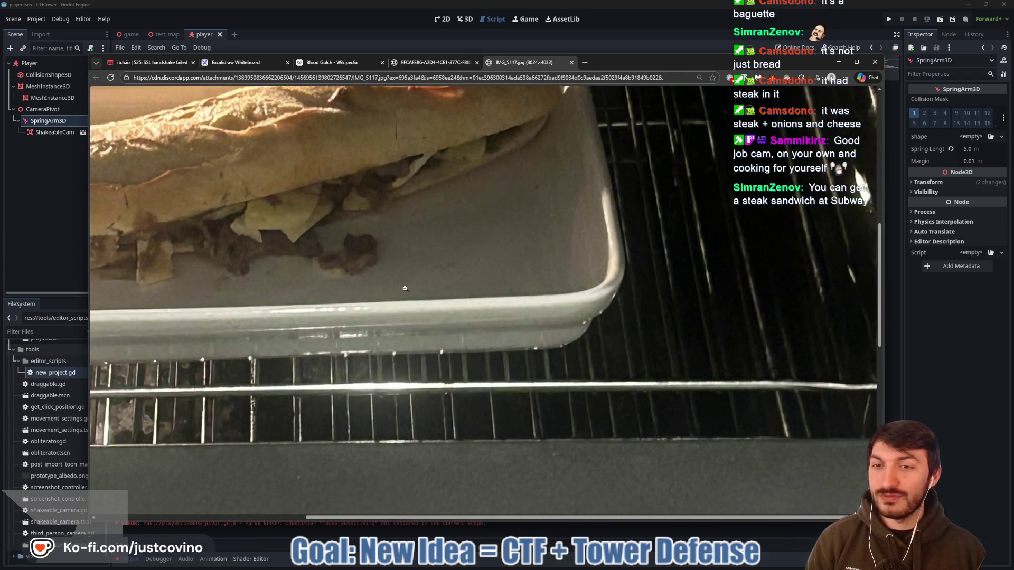
{"action": "scroll", "coordinate": [285, 253], "scroll_direction": "up", "scroll_amount": 3}
{"action": "scroll", "coordinate": [166, 220], "scroll_direction": "left", "scroll_amount": 5}
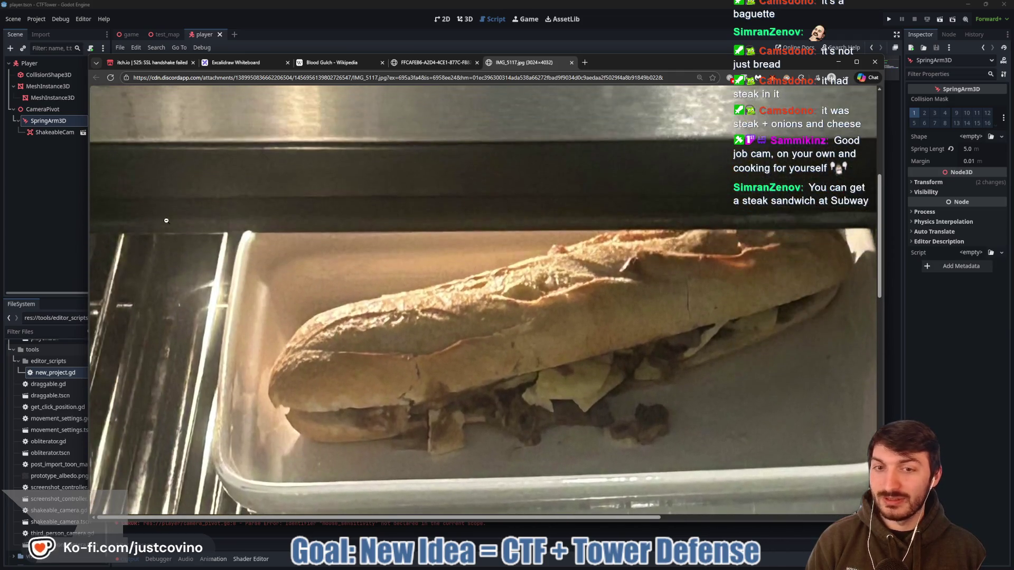
{"action": "scroll", "coordinate": [468, 362], "scroll_direction": "down", "scroll_amount": 1}
{"action": "scroll", "coordinate": [468, 362], "scroll_direction": "right", "scroll_amount": 1}
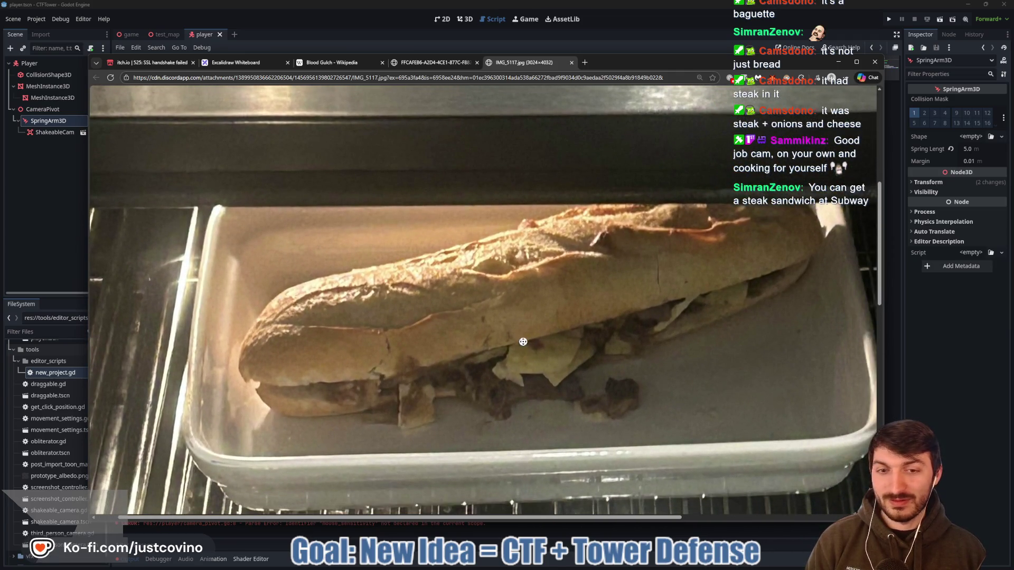
{"action": "scroll", "coordinate": [523, 342], "scroll_direction": "down", "scroll_amount": 3}
{"action": "scroll", "coordinate": [547, 320], "scroll_direction": "up", "scroll_amount": 3}
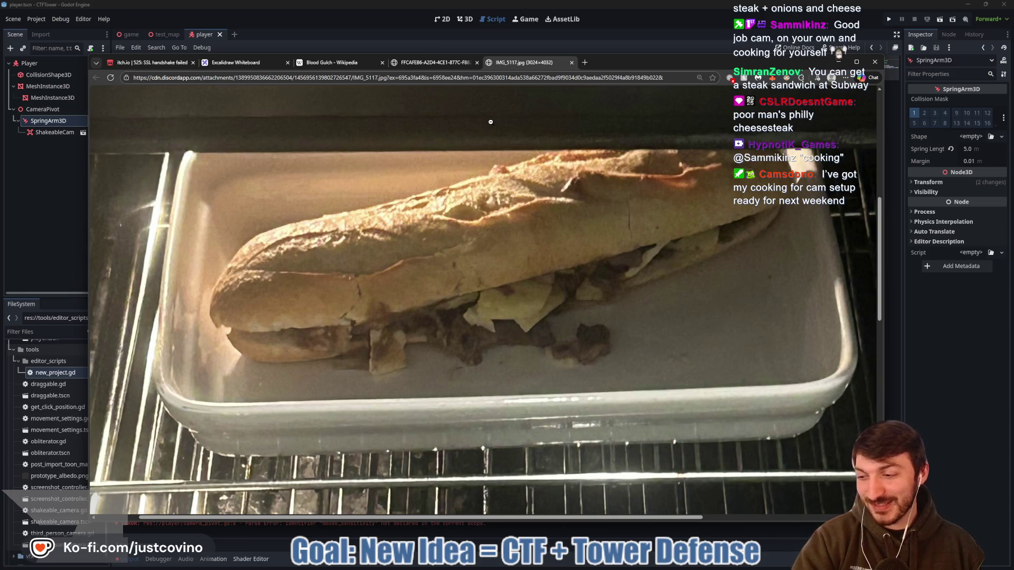
{"action": "left_click", "coordinate": [571, 62]}
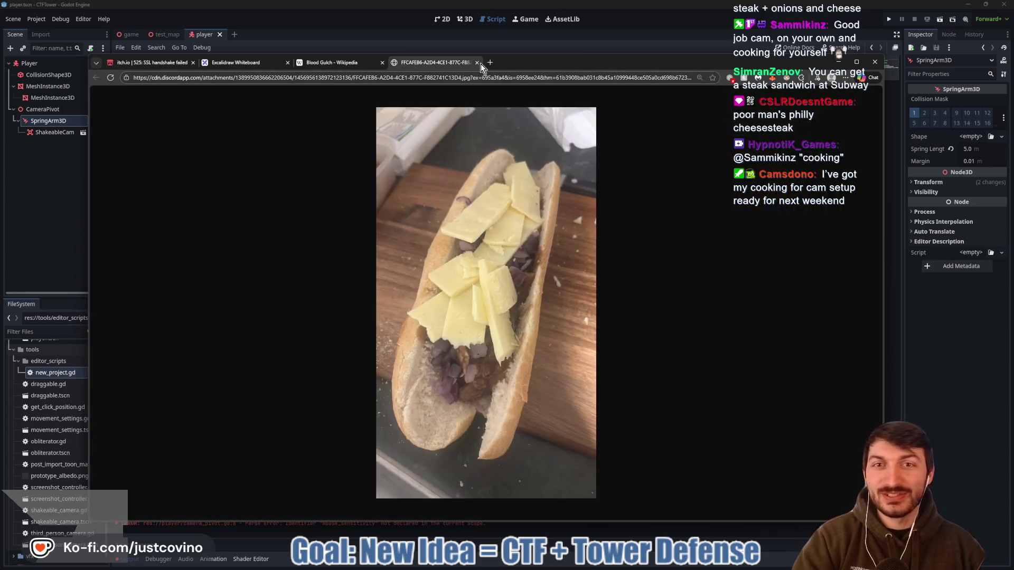
{"action": "left_click", "coordinate": [478, 63]}
Return to Godot's camera_pivot.gd script and open the game scene.
{"action": "left_click", "coordinate": [49, 225]}
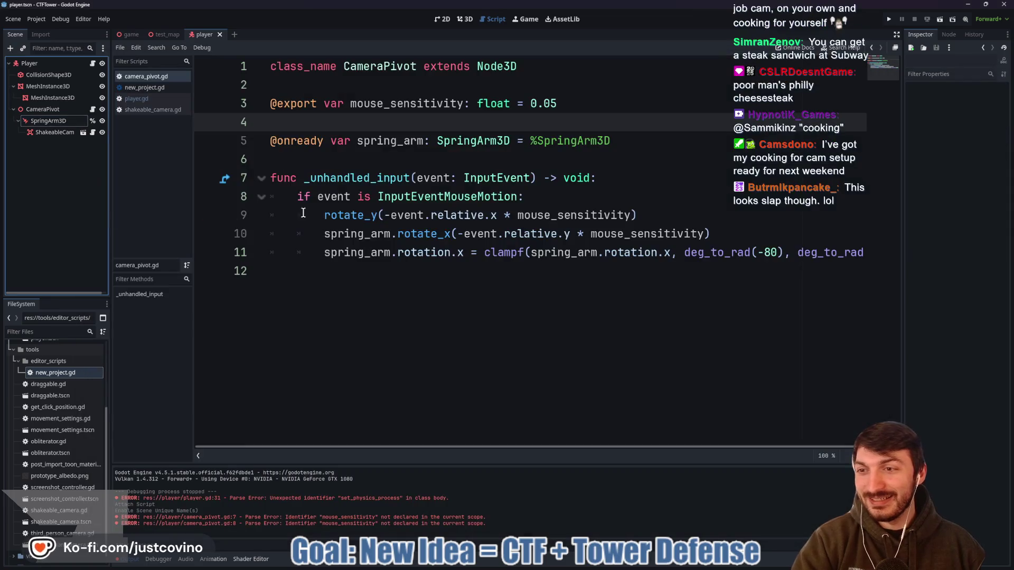
{"action": "left_click", "coordinate": [418, 275]}
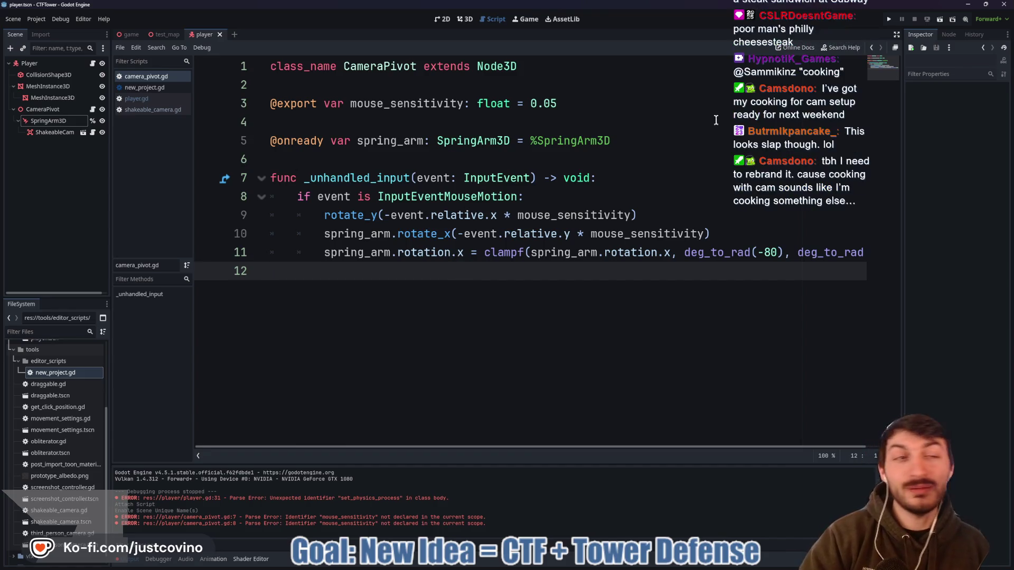
{"action": "left_click", "coordinate": [433, 254]}
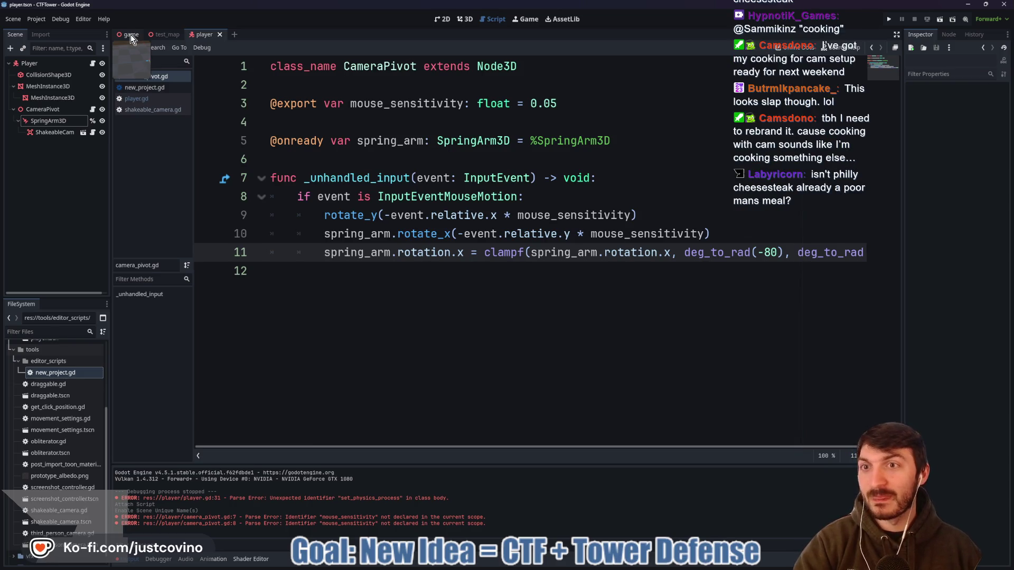
{"action": "left_click", "coordinate": [131, 34]}
Add a blank line above the input function and run the game to test mouse-look.
{"action": "left_click", "coordinate": [889, 21]}
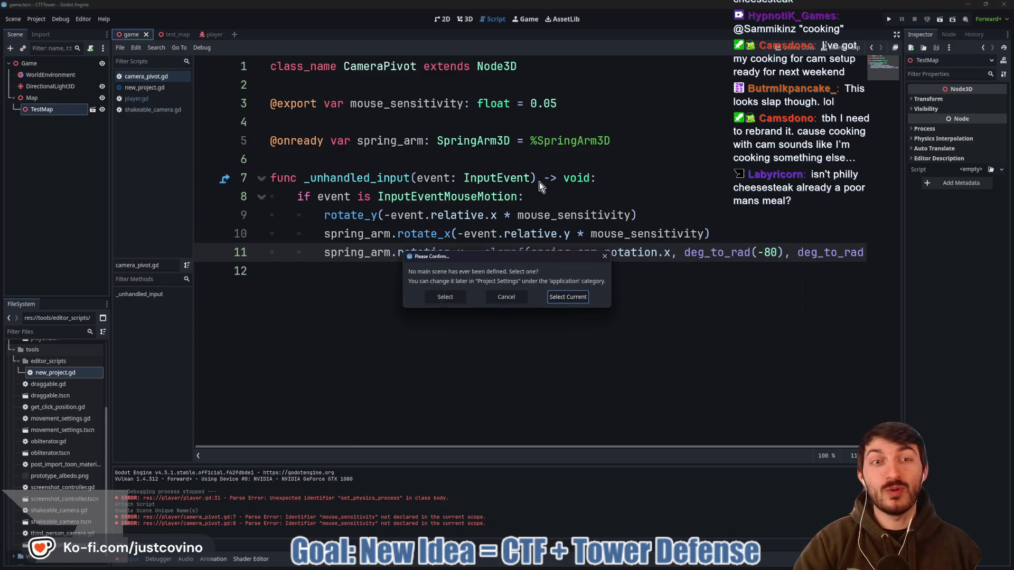
{"action": "left_click", "coordinate": [607, 256]}
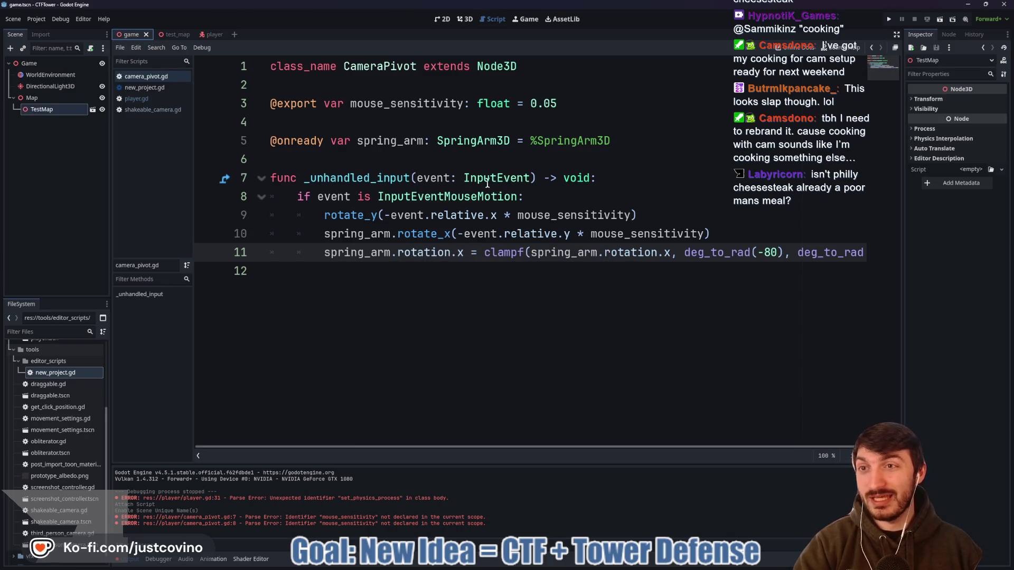
{"action": "left_click", "coordinate": [417, 154]}
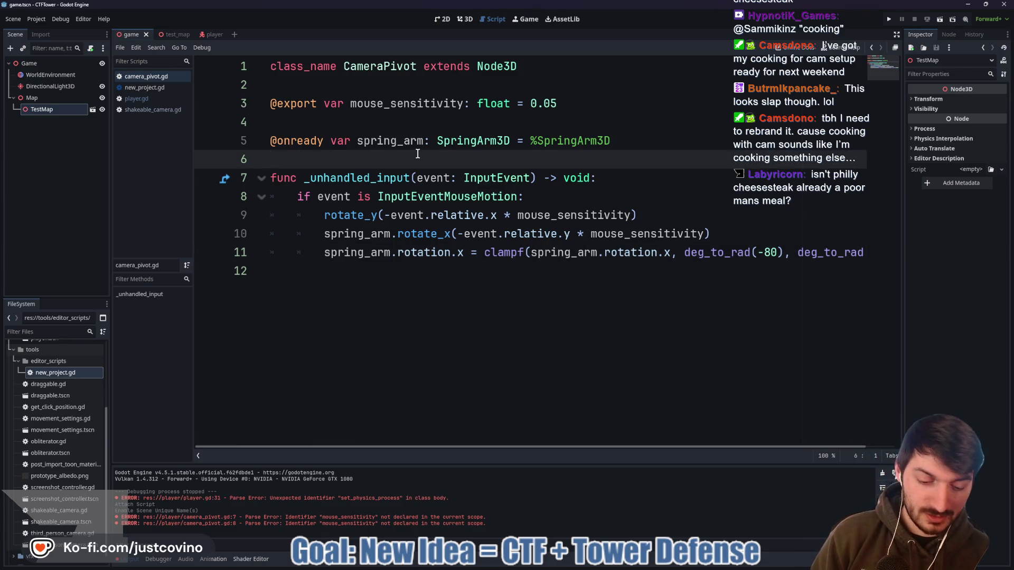
{"action": "key", "text": "Return"}
{"action": "key", "text": "Up"}
{"action": "key", "text": "F5"}
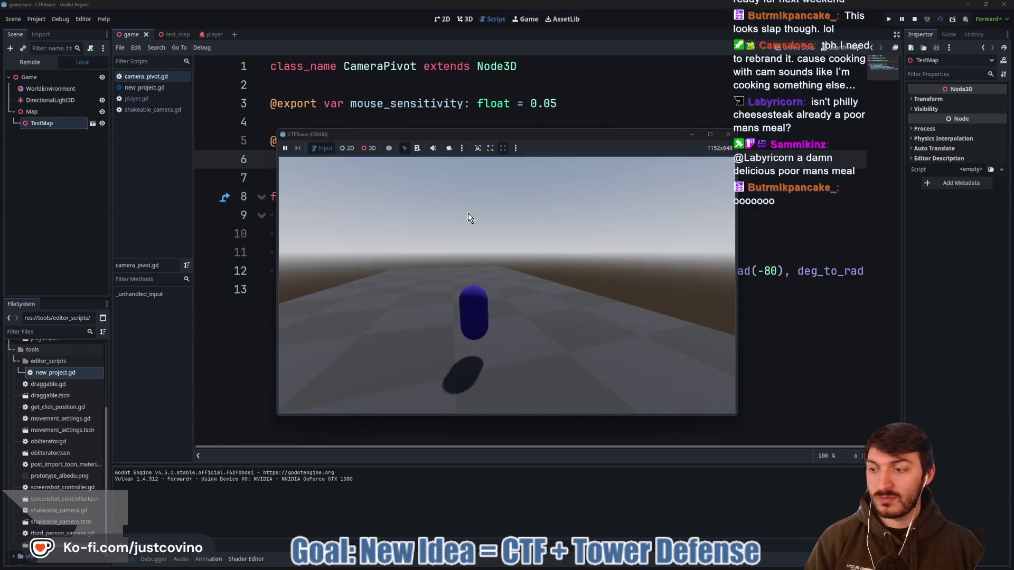
Stop the running CTFTower game with F8 and put the caret back on line 7 of camera_pivot.gd.
{"action": "key", "text": "F8"}
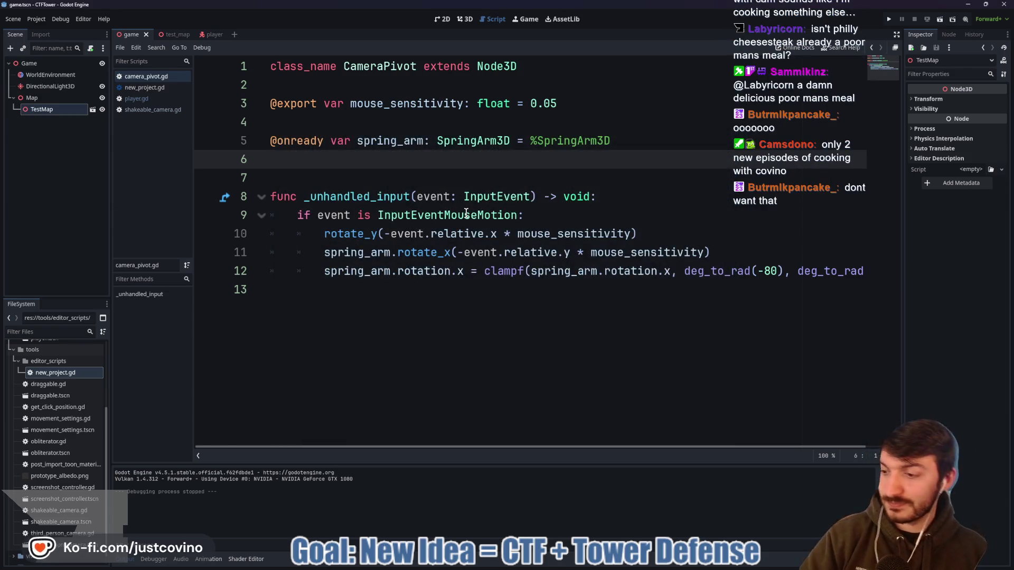
{"action": "left_click", "coordinate": [425, 316]}
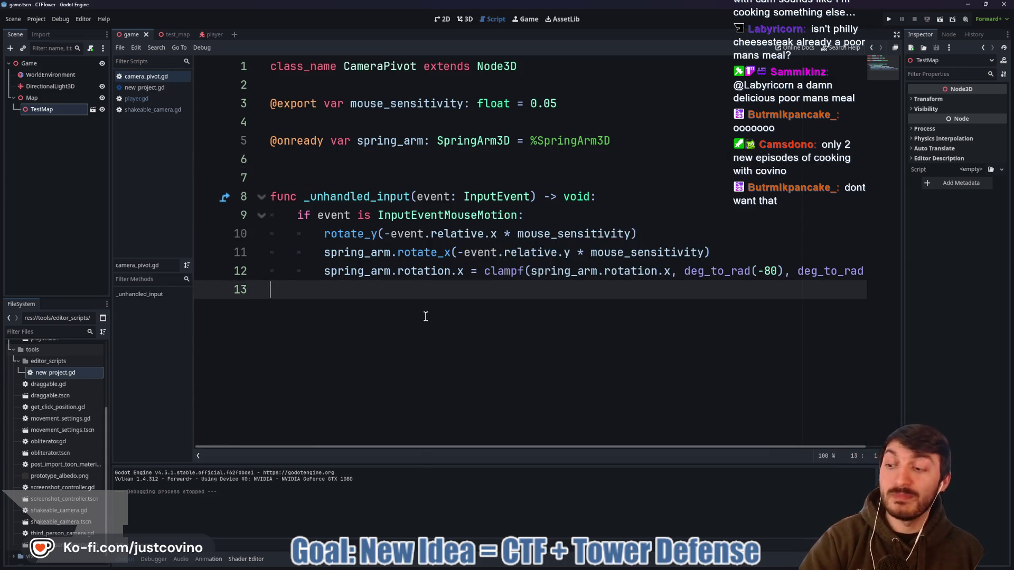
{"action": "mouse_move", "coordinate": [486, 275]}
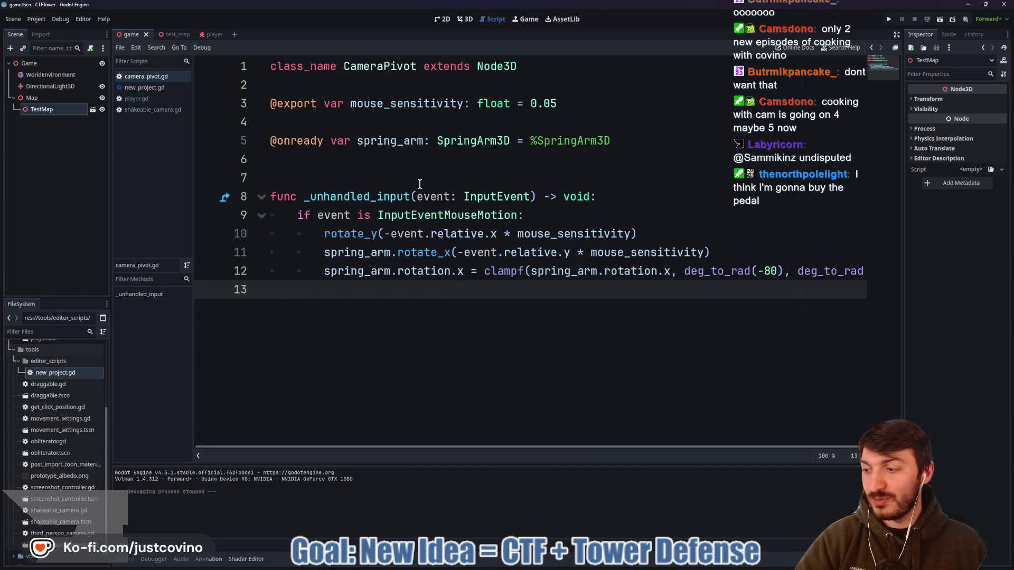
{"action": "left_click", "coordinate": [370, 179]}
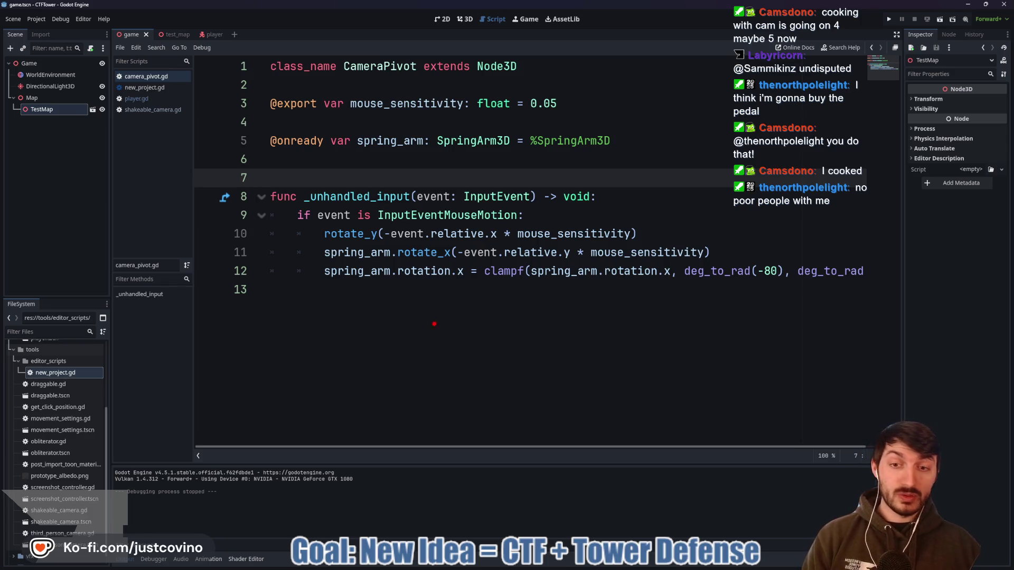
{"action": "mouse_move", "coordinate": [408, 330]}
{"action": "left_mouse_down"}
{"action": "mouse_move", "coordinate": [652, 327]}
{"action": "mouse_move", "coordinate": [642, 363]}
{"action": "mouse_move", "coordinate": [401, 351]}
{"action": "mouse_move", "coordinate": [397, 342]}
{"action": "left_mouse_up"}
{"action": "mouse_move", "coordinate": [450, 309]}
{"action": "left_mouse_down"}
{"action": "mouse_move", "coordinate": [464, 347]}
{"action": "mouse_move", "coordinate": [482, 316]}
{"action": "mouse_move", "coordinate": [491, 342]}
{"action": "left_mouse_up"}
{"action": "left_click_drag", "start_coordinate": [525, 302], "coordinate": [535, 341]}
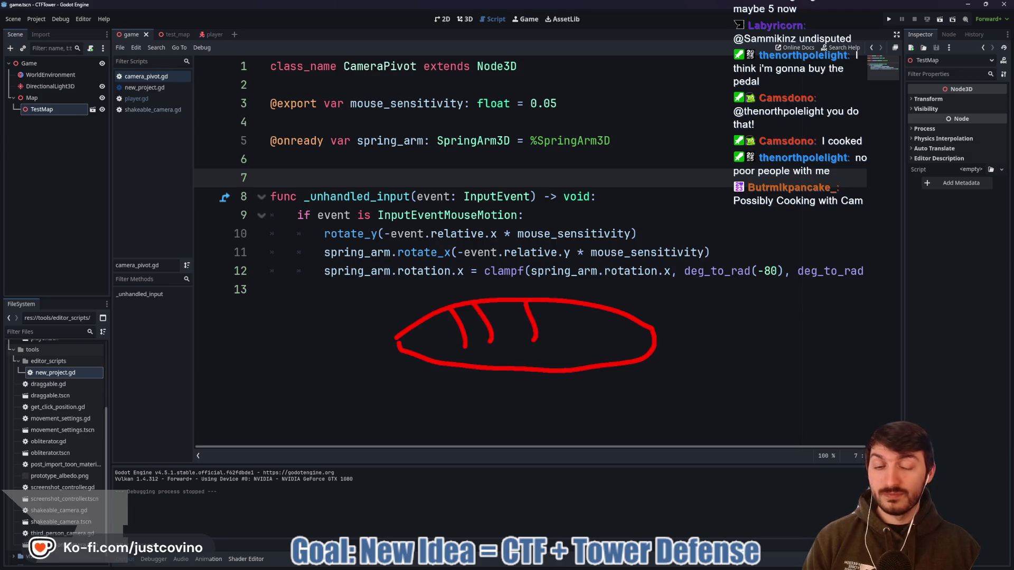
{"action": "left_click_drag", "start_coordinate": [562, 306], "coordinate": [572, 347]}
{"action": "left_click_drag", "start_coordinate": [600, 311], "coordinate": [612, 337]}
{"action": "left_click_drag", "start_coordinate": [455, 329], "coordinate": [517, 303]}
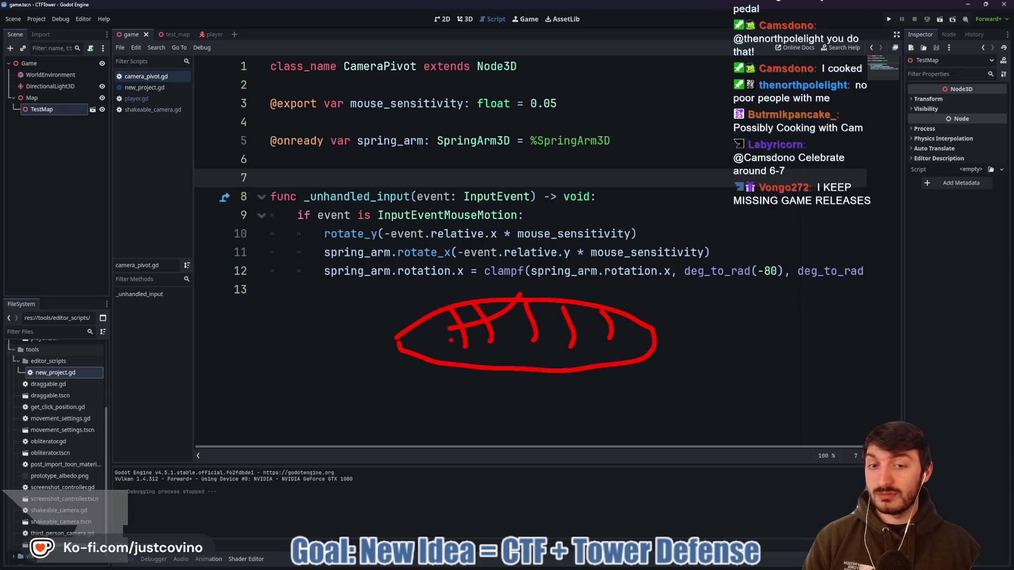
{"action": "mouse_move", "coordinate": [493, 337]}
{"action": "left_mouse_down"}
{"action": "mouse_move", "coordinate": [567, 318]}
{"action": "mouse_move", "coordinate": [570, 303]}
{"action": "mouse_move", "coordinate": [641, 298]}
{"action": "left_mouse_up"}
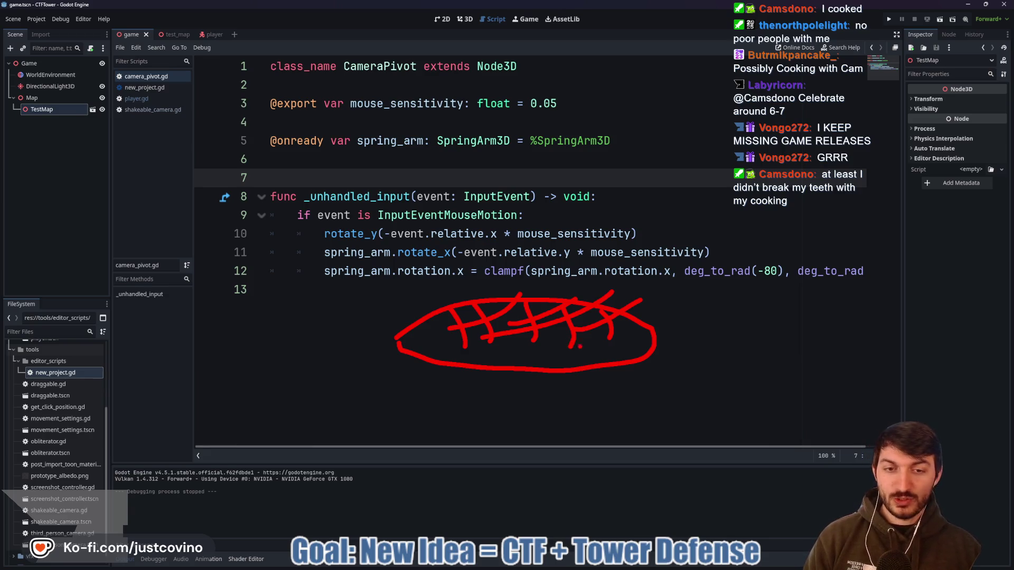
{"action": "mouse_move", "coordinate": [431, 320]}
{"action": "left_mouse_down"}
{"action": "mouse_move", "coordinate": [424, 336]}
{"action": "mouse_move", "coordinate": [467, 306]}
{"action": "left_mouse_up"}
{"action": "mouse_move", "coordinate": [620, 315]}
{"action": "left_mouse_down"}
{"action": "mouse_move", "coordinate": [596, 365]}
{"action": "mouse_move", "coordinate": [640, 302]}
{"action": "left_mouse_up"}
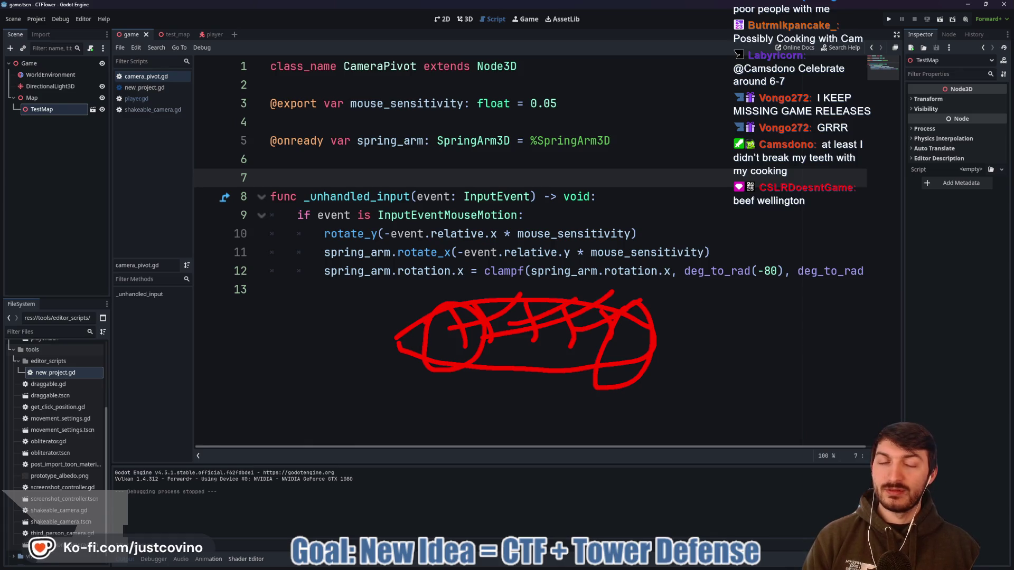
{"action": "key", "text": "Escape"}
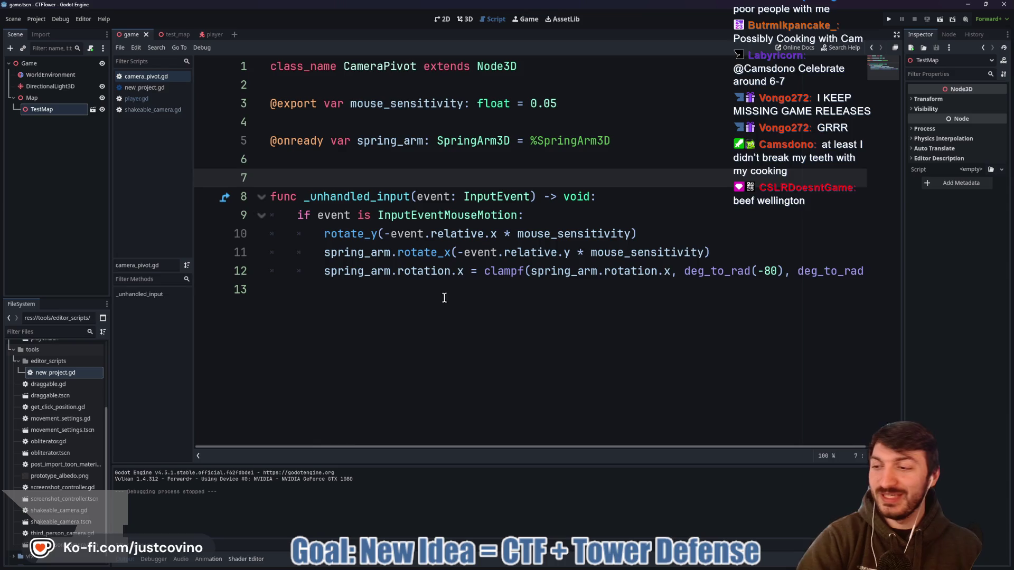
{"action": "left_click", "coordinate": [412, 292]}
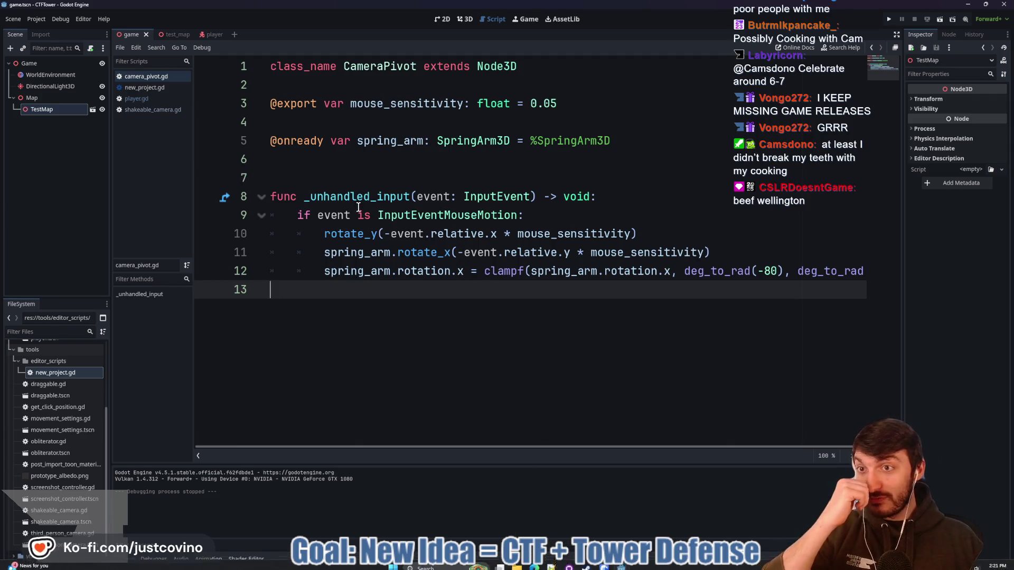
{"action": "left_click", "coordinate": [355, 166]}
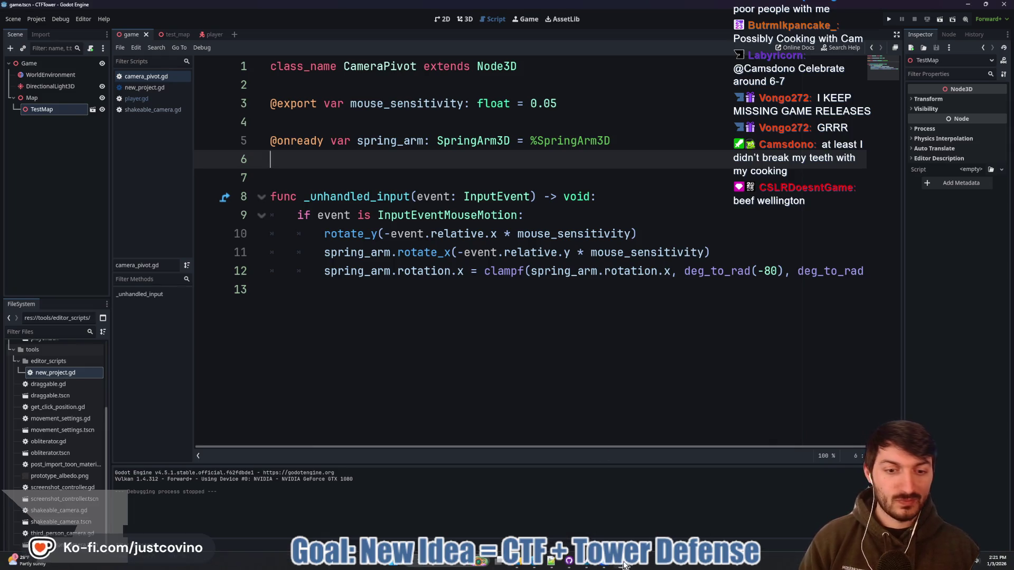
Bring the Hand of Goo'd window forward and scroll through its player.gd script.
{"action": "mouse_move", "coordinate": [624, 565]}
{"action": "left_click", "coordinate": [621, 517]}
{"action": "left_click", "coordinate": [430, 270]}
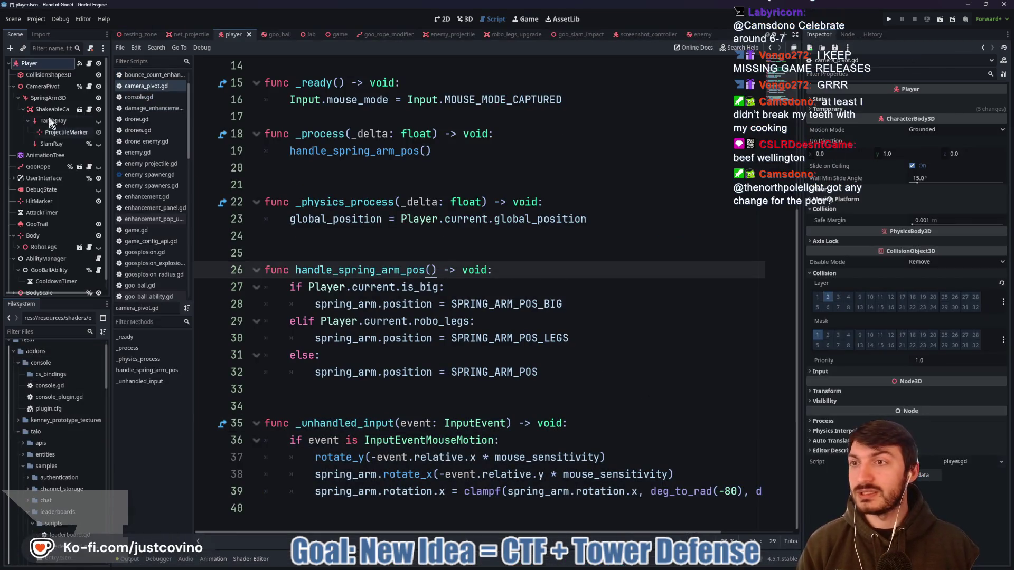
{"action": "left_click", "coordinate": [80, 64]}
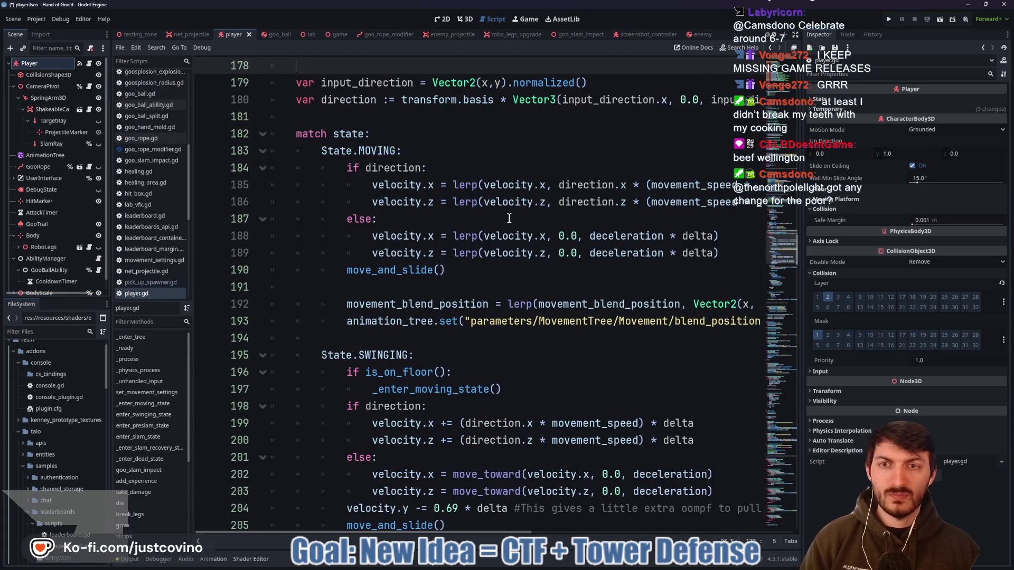
{"action": "scroll", "coordinate": [499, 219], "scroll_direction": "down", "scroll_amount": 1}
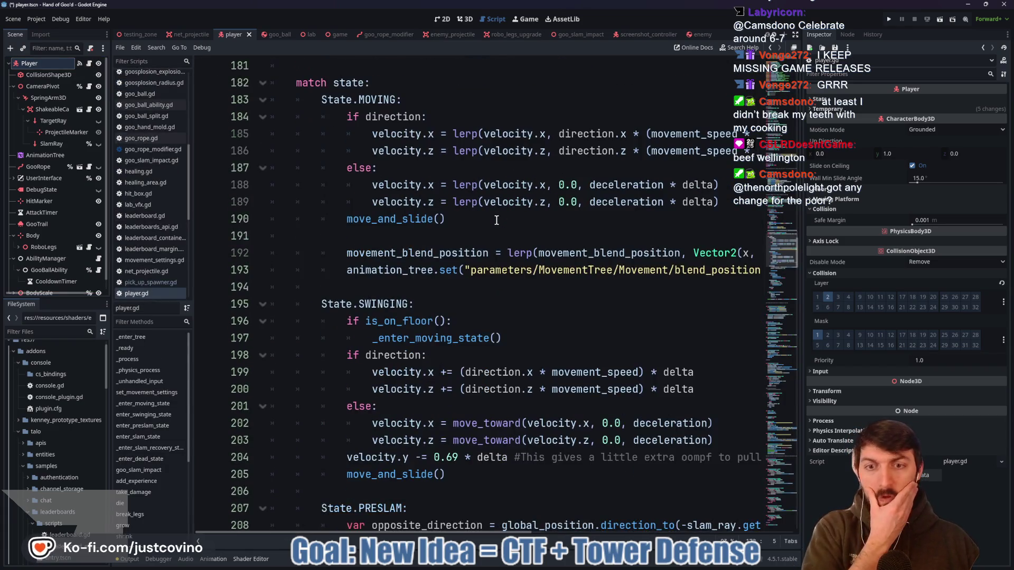
{"action": "scroll", "coordinate": [494, 226], "scroll_direction": "down", "scroll_amount": 10}
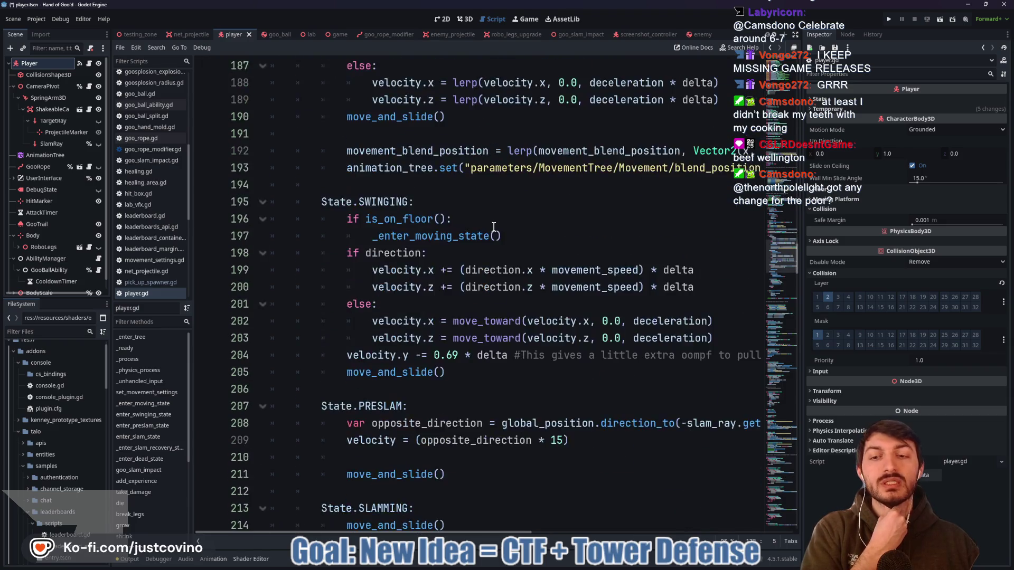
{"action": "scroll", "coordinate": [491, 233], "scroll_direction": "down", "scroll_amount": 1}
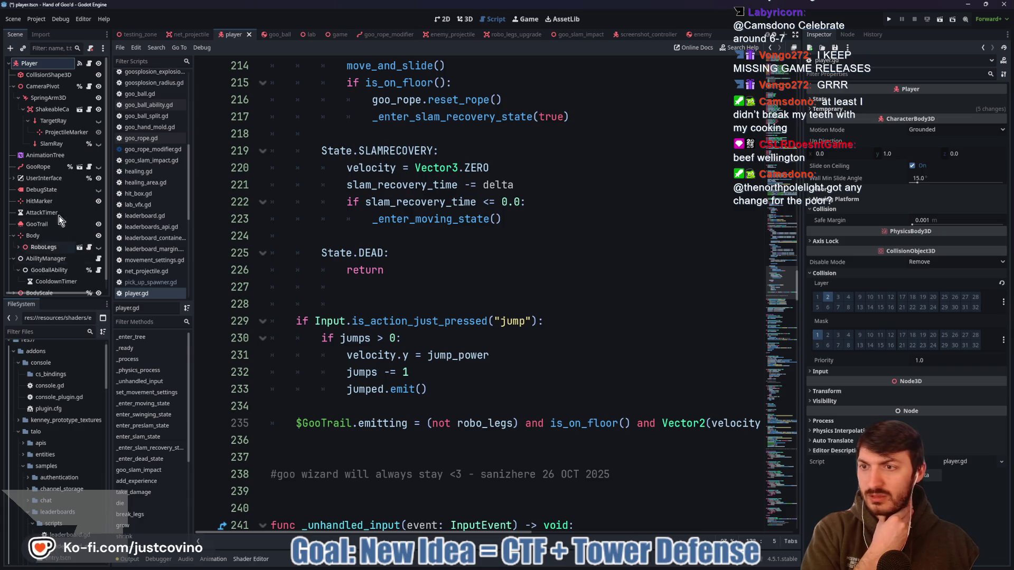
Compare camera_pivot.gd and shakeable_camera.gd, inspecting the handle_spring_arm_pos call, then reopen player.gd.
{"action": "left_click", "coordinate": [89, 87]}
{"action": "left_click", "coordinate": [90, 109]}
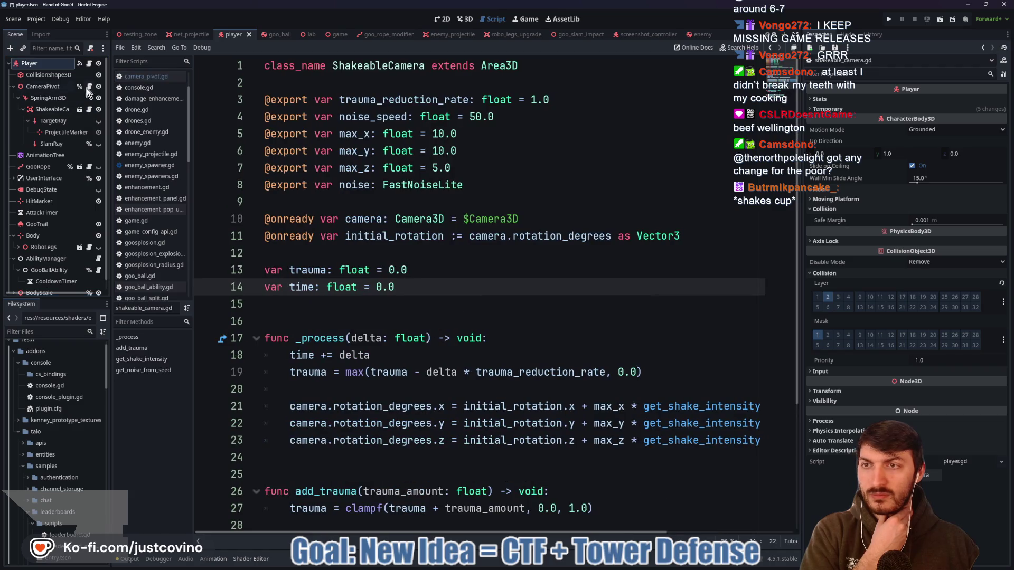
{"action": "left_click", "coordinate": [89, 87]}
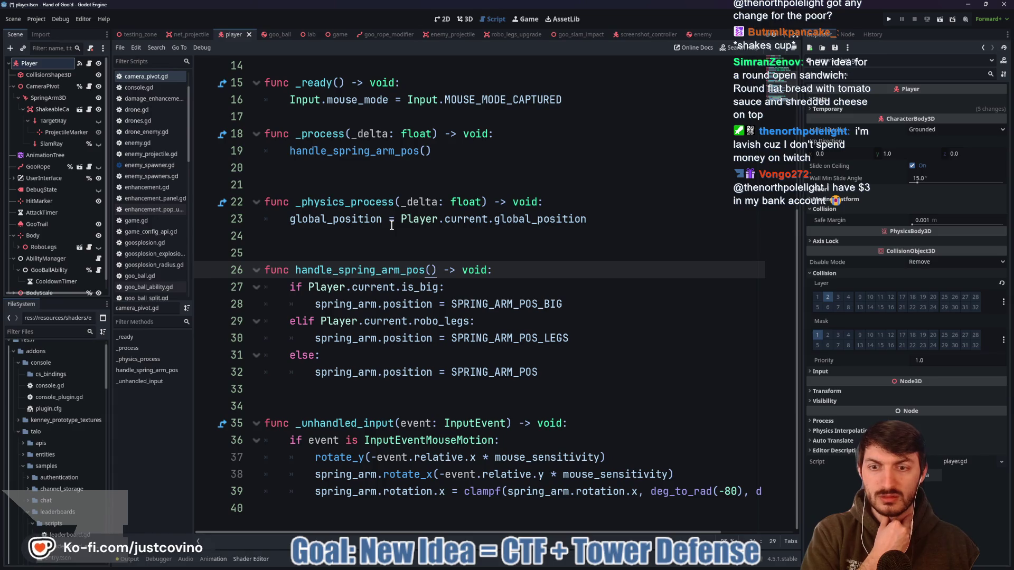
{"action": "double_click", "coordinate": [353, 153]}
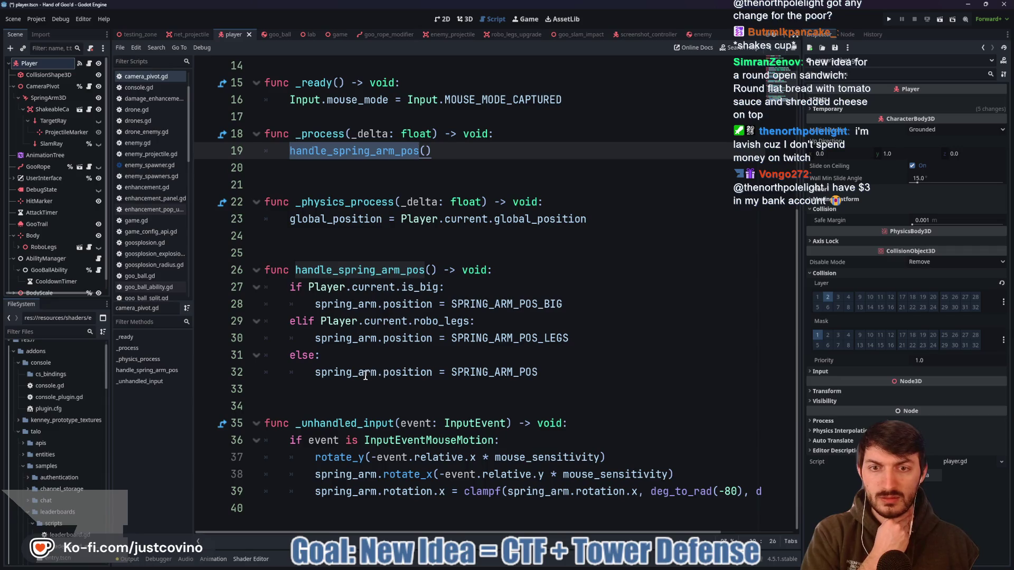
{"action": "mouse_move", "coordinate": [361, 366]}
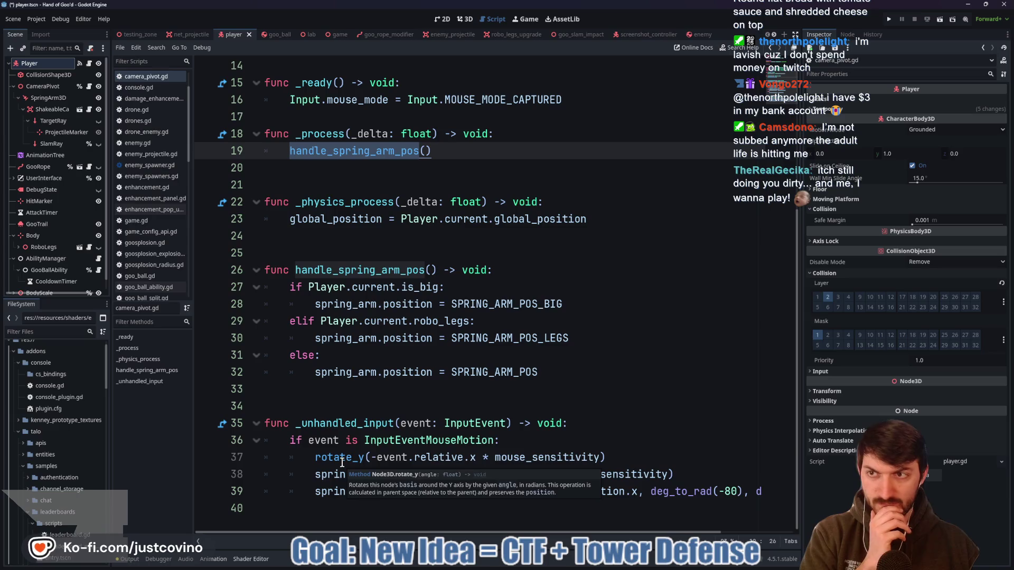
{"action": "scroll", "coordinate": [342, 461], "scroll_direction": "up", "scroll_amount": 5}
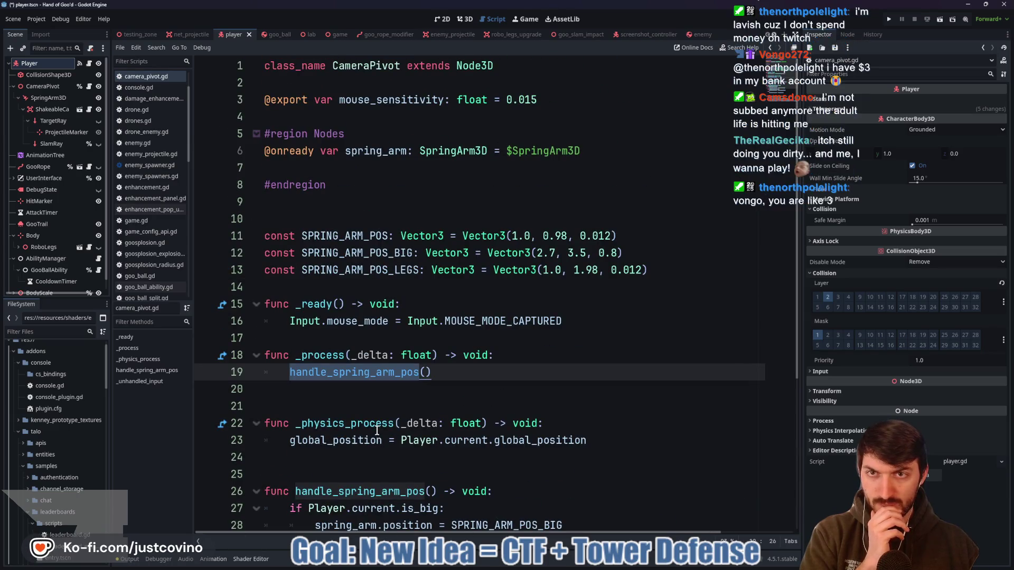
{"action": "scroll", "coordinate": [342, 288], "scroll_direction": "down", "scroll_amount": 2}
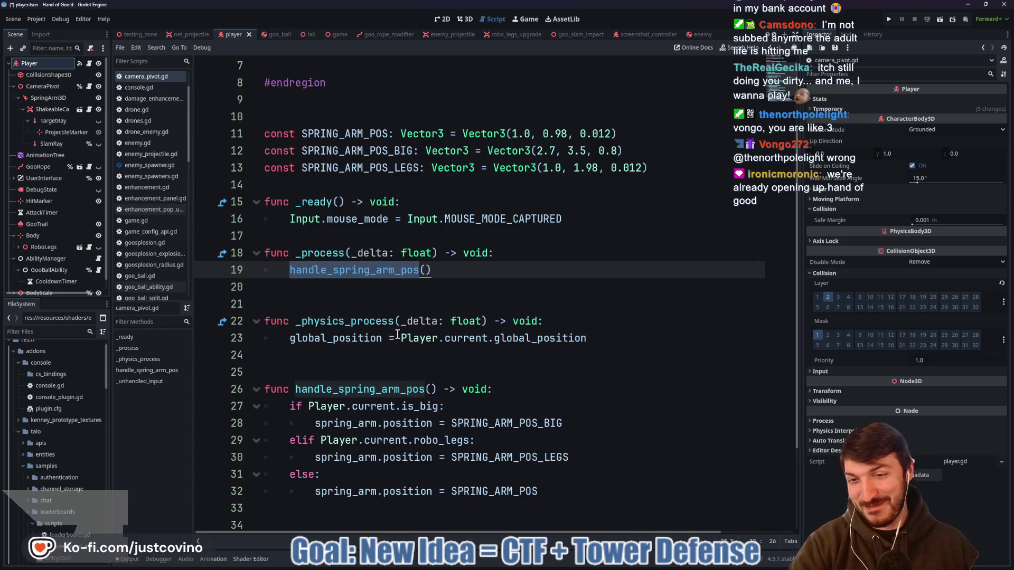
{"action": "left_click", "coordinate": [393, 300]}
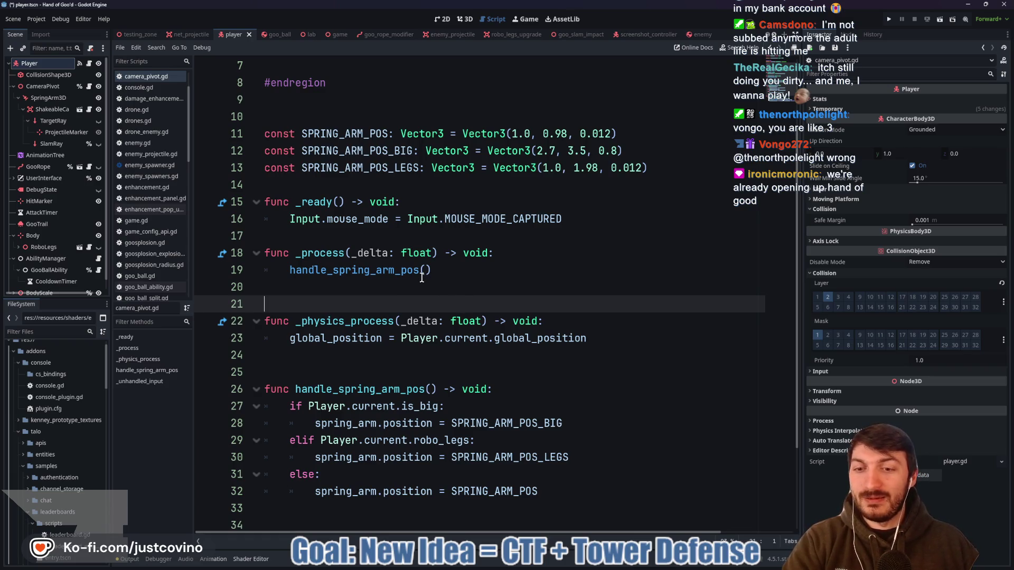
{"action": "scroll", "coordinate": [422, 277], "scroll_direction": "down", "scroll_amount": 3}
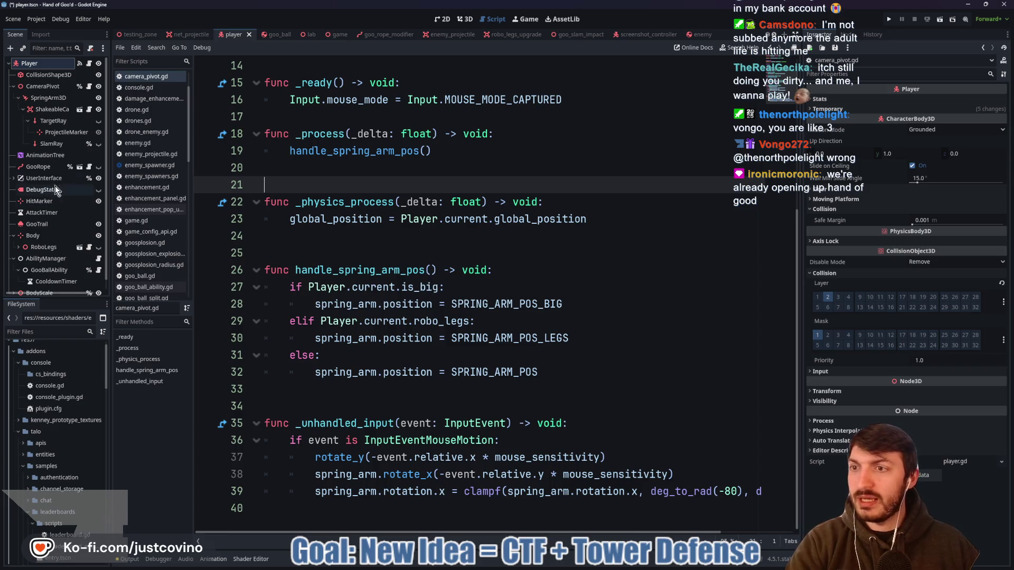
{"action": "left_click", "coordinate": [89, 64]}
{"action": "scroll", "coordinate": [420, 243], "scroll_direction": "down", "scroll_amount": 6}
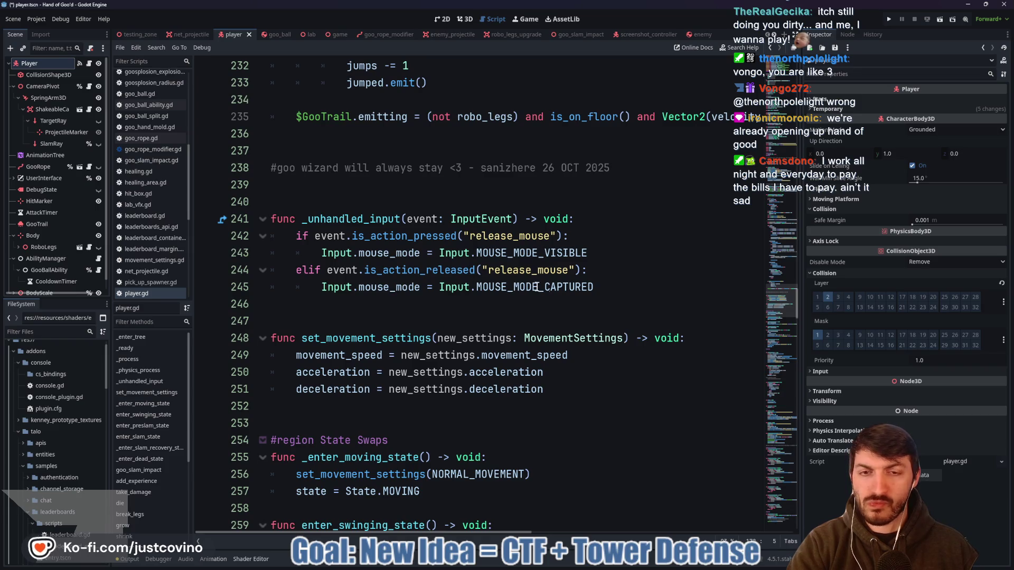
Scroll through player.gd, highlighting the _enter_moving_state function name along the way.
{"action": "scroll", "coordinate": [591, 290], "scroll_direction": "down", "scroll_amount": 1}
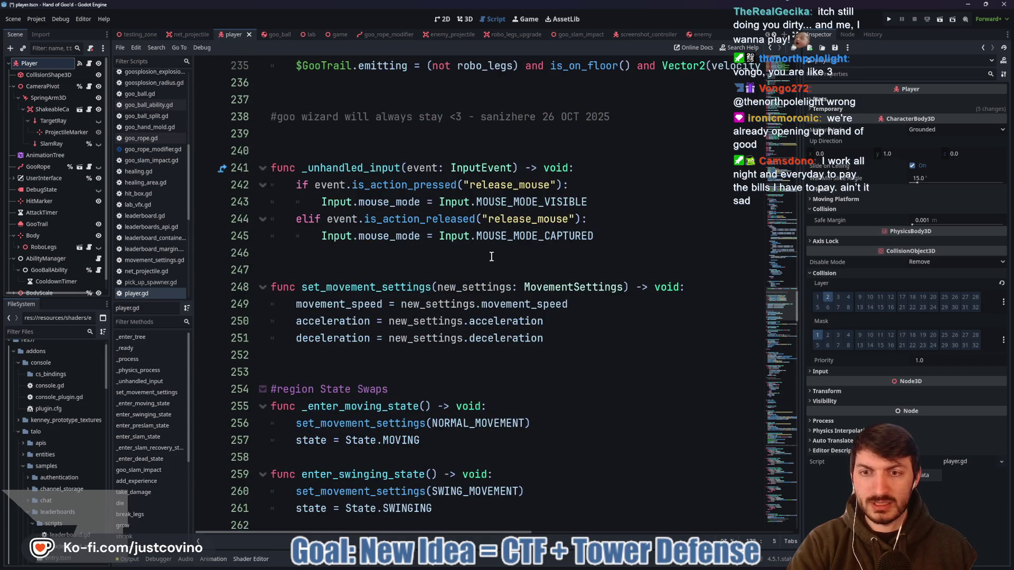
{"action": "scroll", "coordinate": [491, 256], "scroll_direction": "down", "scroll_amount": 2}
{"action": "scroll", "coordinate": [491, 259], "scroll_direction": "up", "scroll_amount": 6}
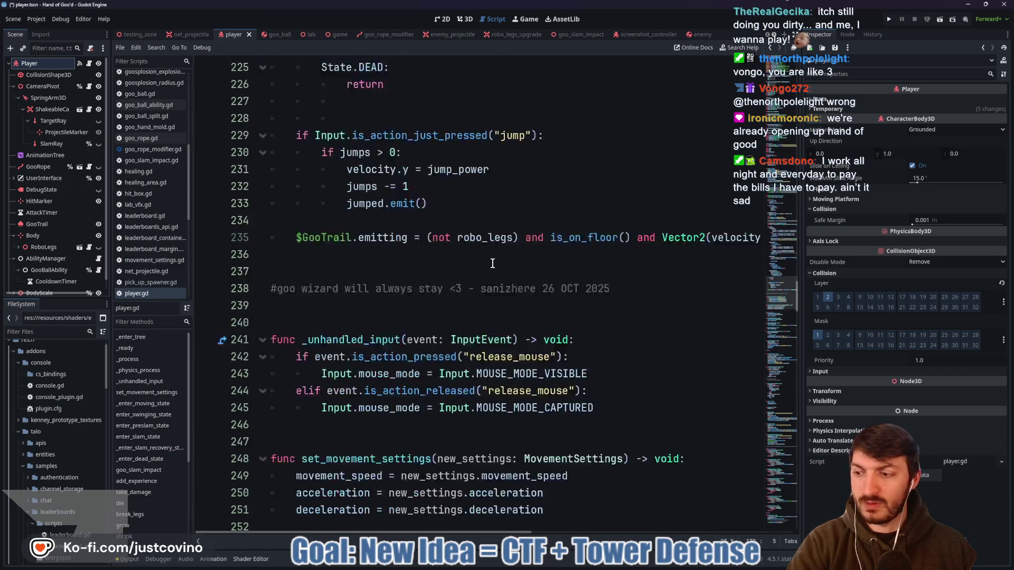
{"action": "scroll", "coordinate": [489, 261], "scroll_direction": "down", "scroll_amount": 7}
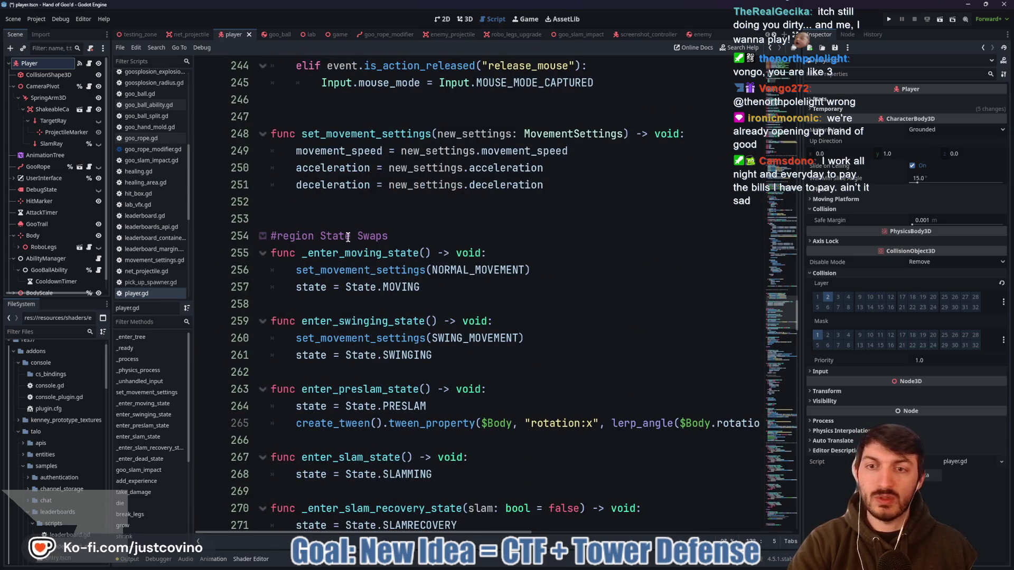
{"action": "double_click", "coordinate": [364, 254]}
{"action": "scroll", "coordinate": [468, 263], "scroll_direction": "up", "scroll_amount": 3}
{"action": "scroll", "coordinate": [468, 263], "scroll_direction": "up", "scroll_amount": 20}
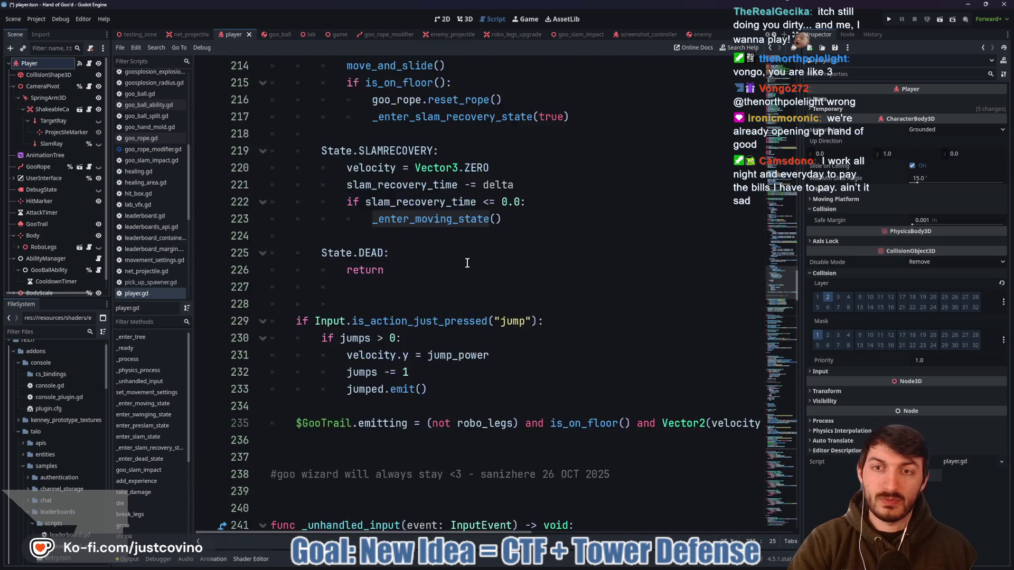
{"action": "scroll", "coordinate": [465, 262], "scroll_direction": "up", "scroll_amount": 7}
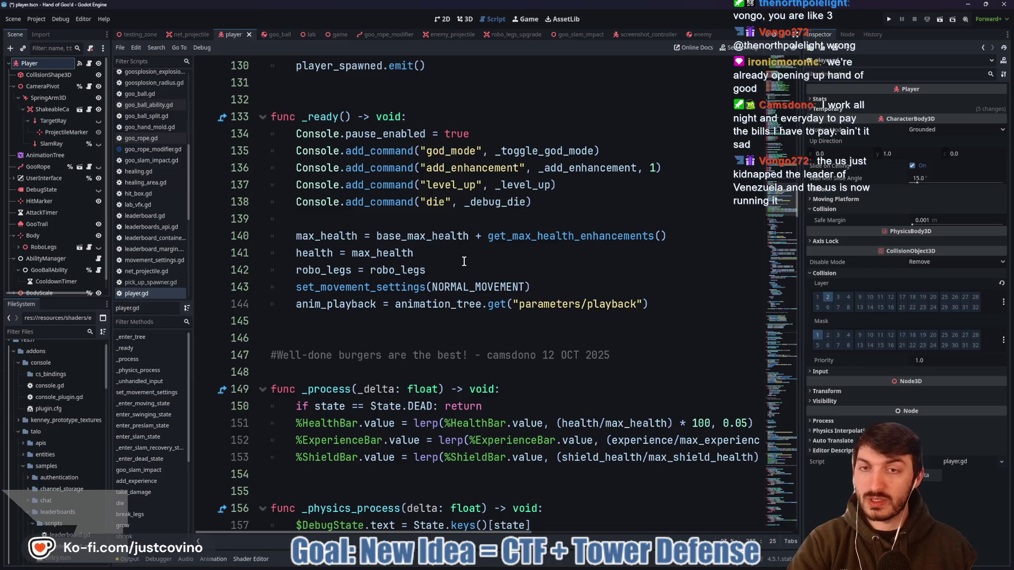
{"action": "scroll", "coordinate": [464, 262], "scroll_direction": "up", "scroll_amount": 9}
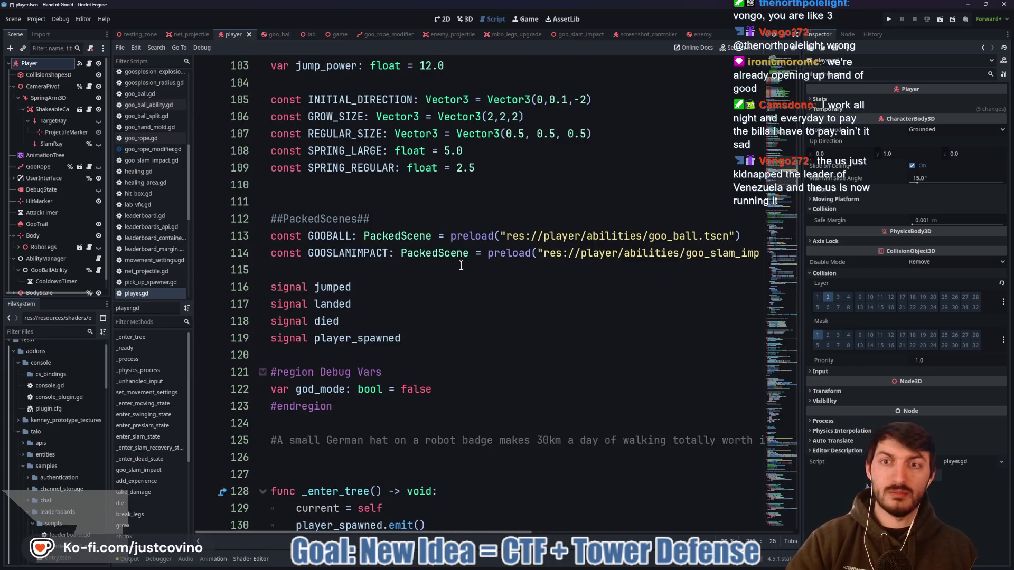
{"action": "scroll", "coordinate": [461, 265], "scroll_direction": "down", "scroll_amount": 6}
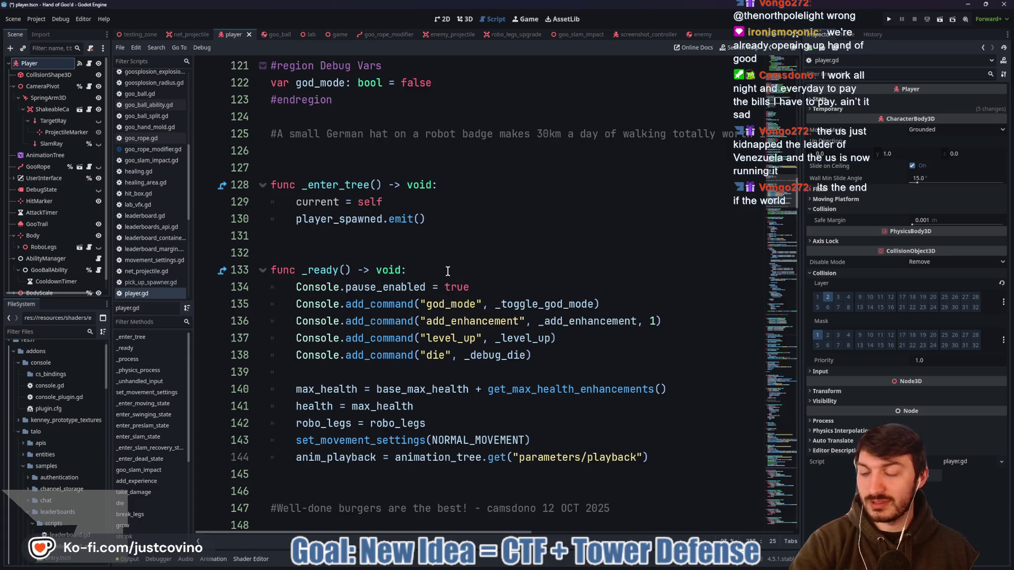
Select all of line 177, the global_rotation.y = lerp_angle(...) turn toward camera_pivot.
{"action": "scroll", "coordinate": [448, 272], "scroll_direction": "down", "scroll_amount": 2}
{"action": "scroll", "coordinate": [448, 271], "scroll_direction": "down", "scroll_amount": 2}
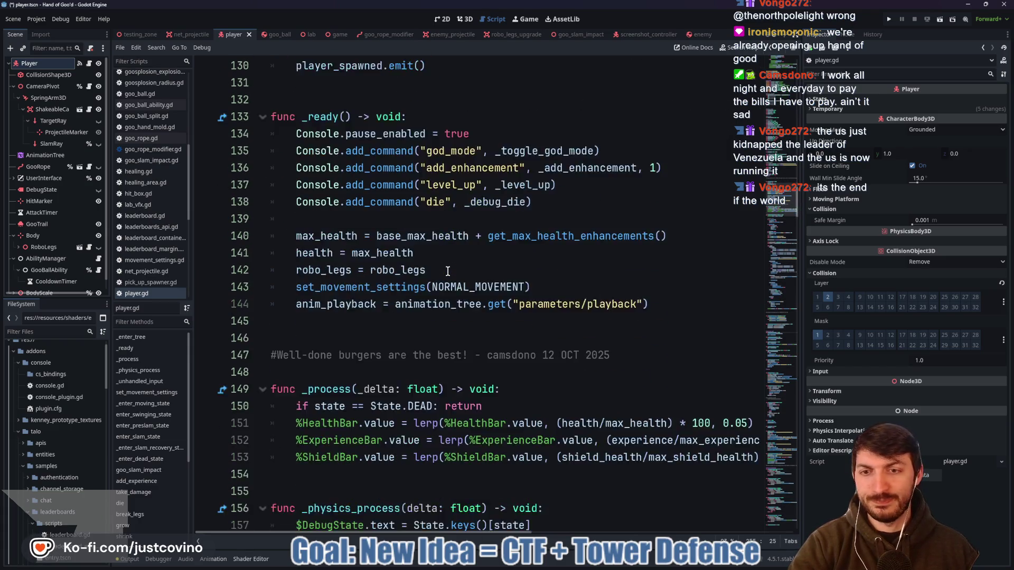
{"action": "scroll", "coordinate": [443, 266], "scroll_direction": "down", "scroll_amount": 2}
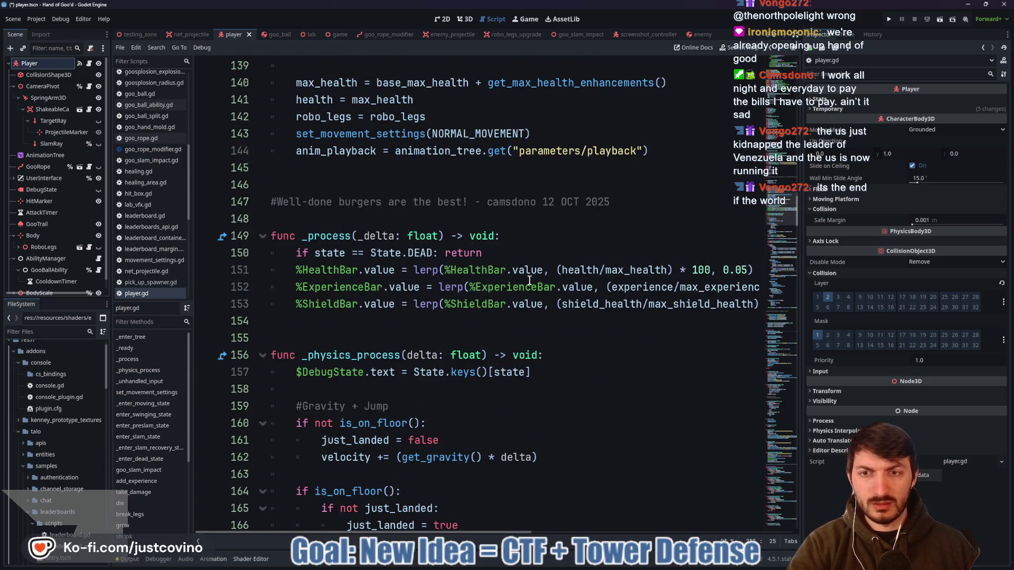
{"action": "scroll", "coordinate": [372, 298], "scroll_direction": "down", "scroll_amount": 2}
{"action": "scroll", "coordinate": [372, 298], "scroll_direction": "down", "scroll_amount": 2}
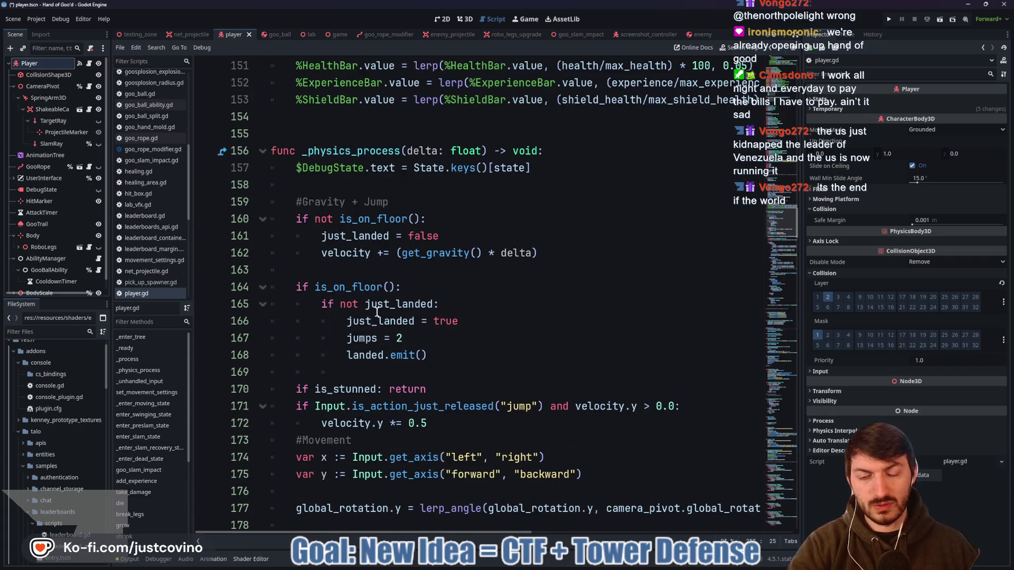
{"action": "scroll", "coordinate": [377, 311], "scroll_direction": "down", "scroll_amount": 2}
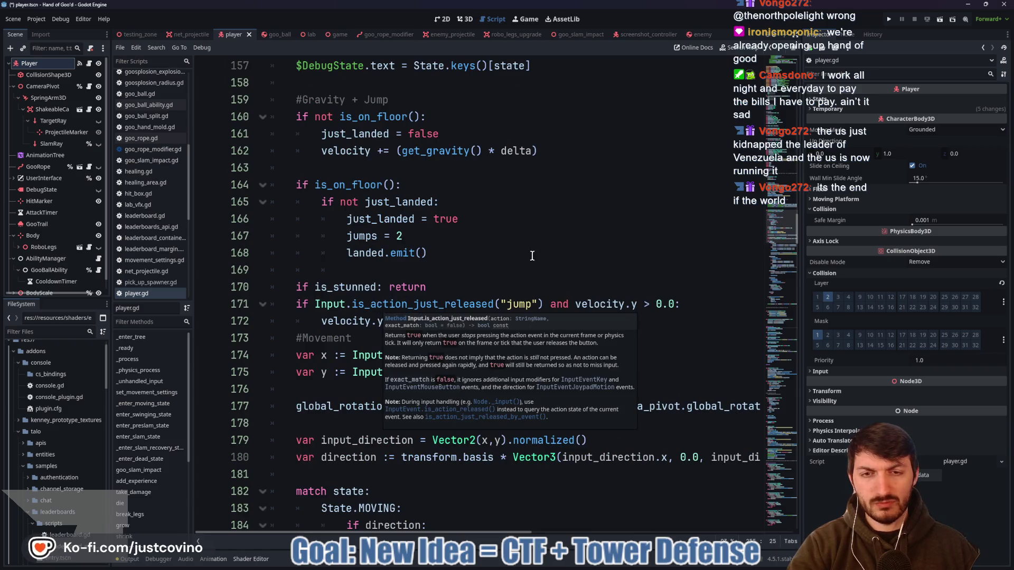
{"action": "scroll", "coordinate": [524, 260], "scroll_direction": "down", "scroll_amount": 2}
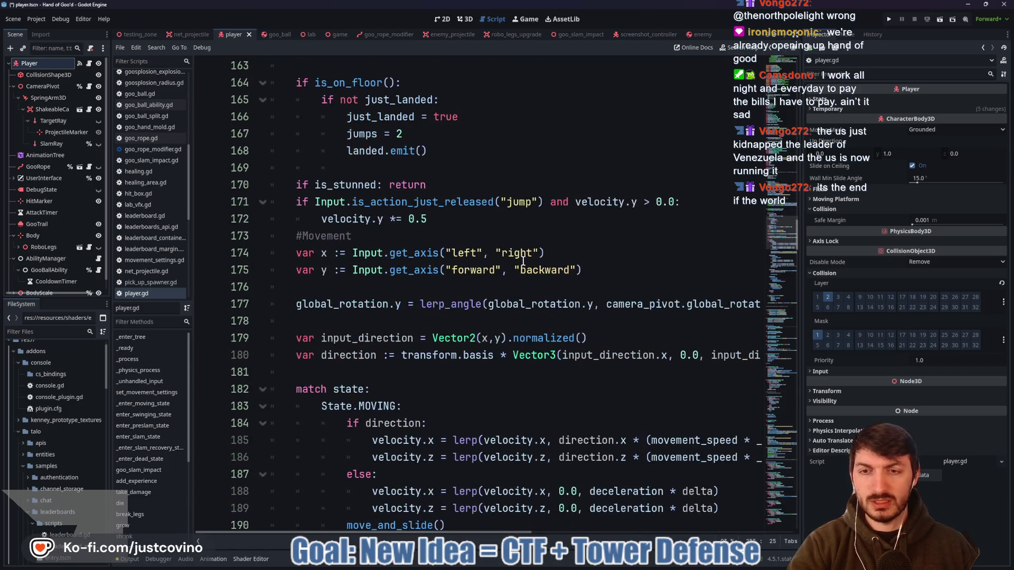
{"action": "left_click", "coordinate": [447, 303]}
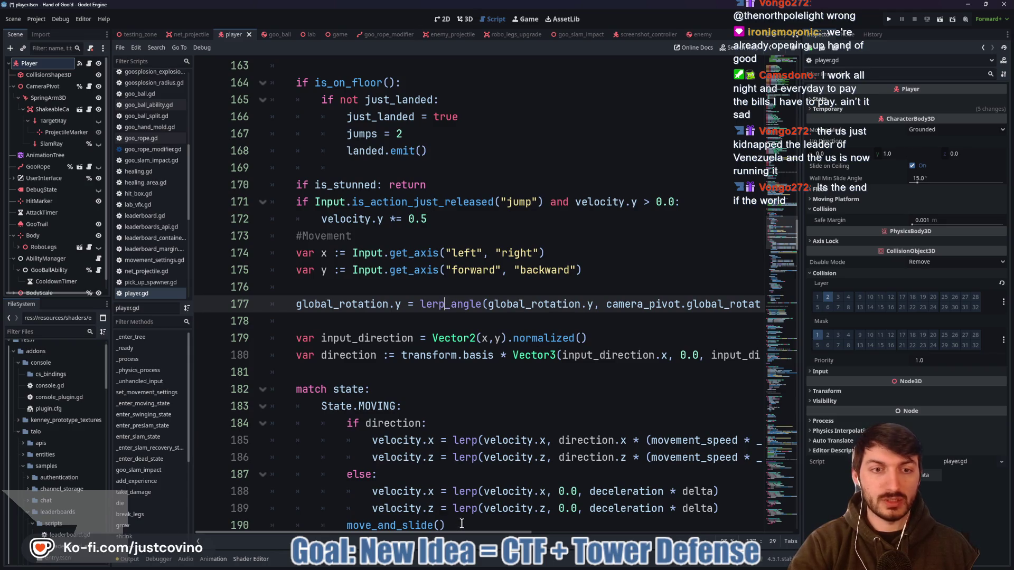
{"action": "left_click_drag", "start_coordinate": [293, 303], "coordinate": [761, 301]}
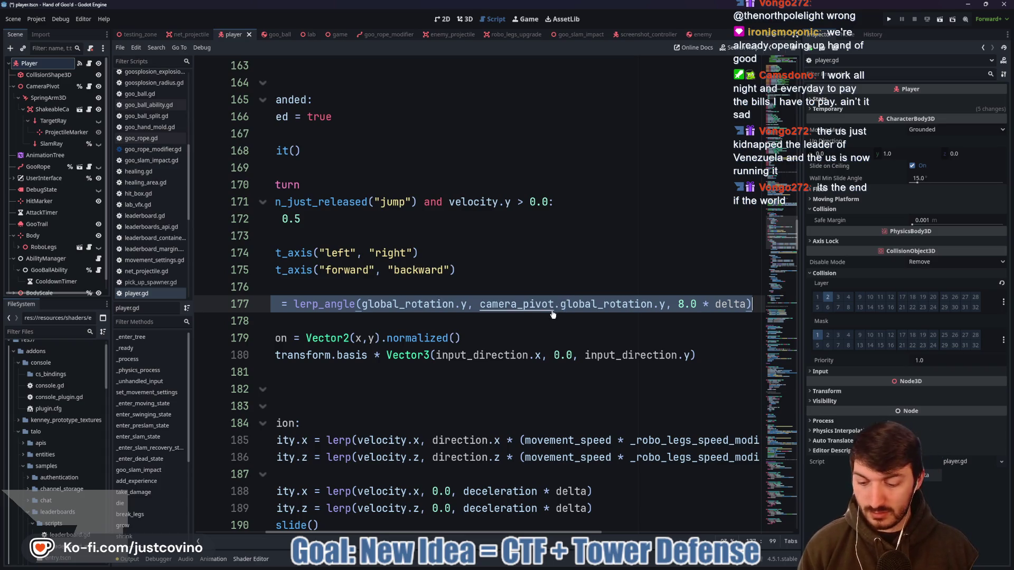
Paste the lerp_angle rotation line into _physics_process of the CTFTower player.gd.
{"action": "mouse_move", "coordinate": [590, 566]}
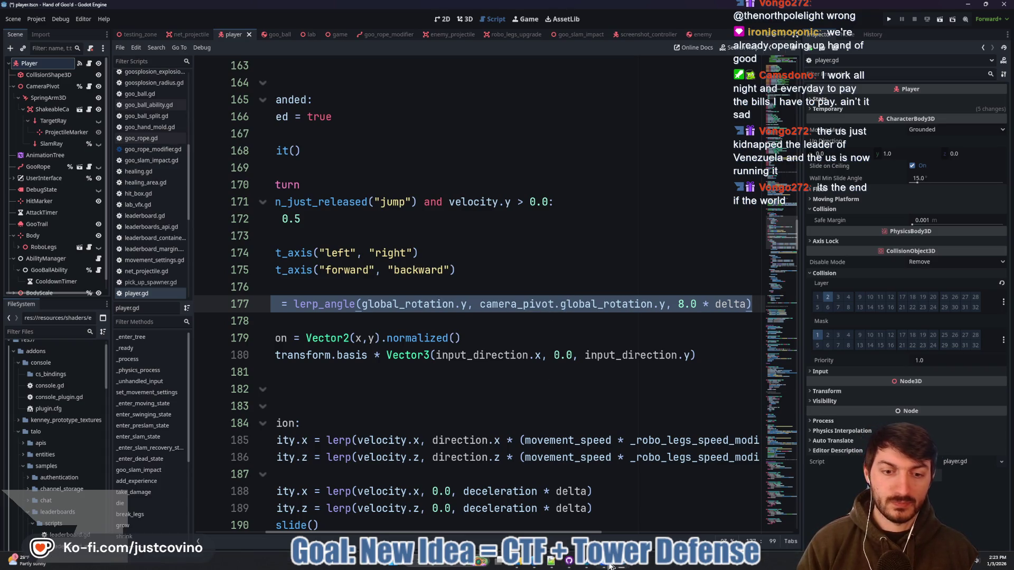
{"action": "left_click", "coordinate": [586, 528]}
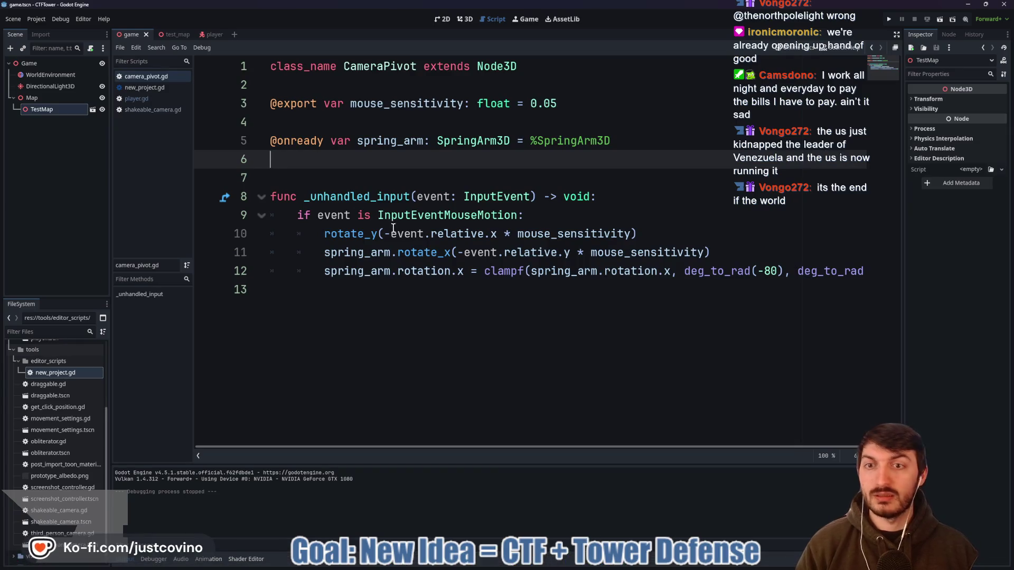
{"action": "left_click", "coordinate": [205, 35]}
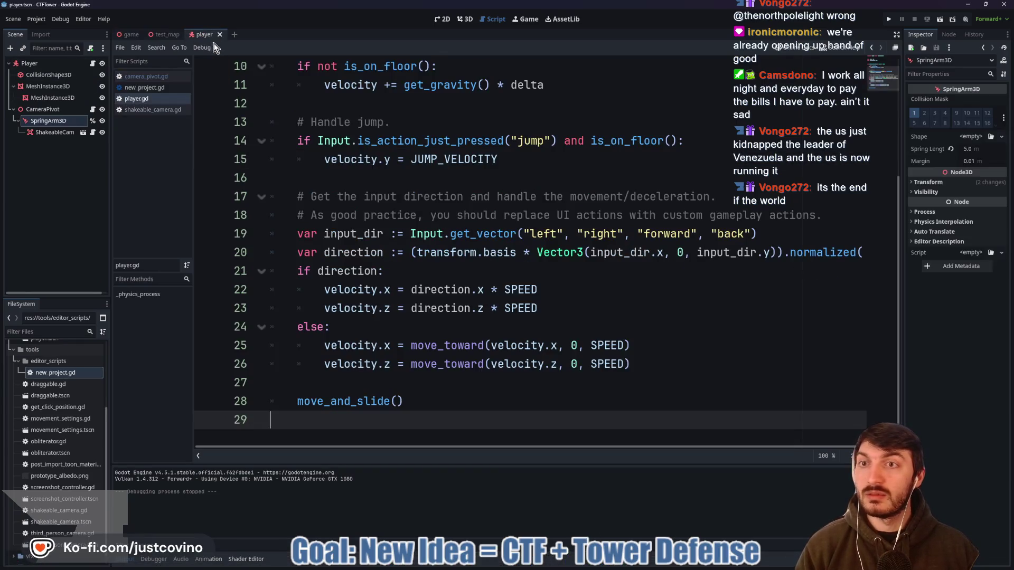
{"action": "left_click", "coordinate": [91, 66]}
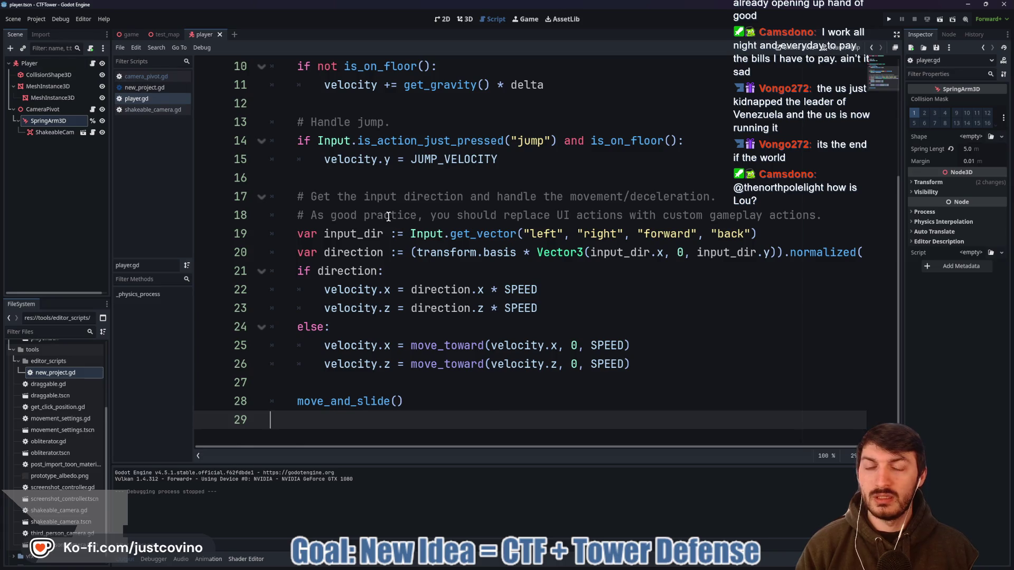
{"action": "scroll", "coordinate": [388, 217], "scroll_direction": "up", "scroll_amount": 3}
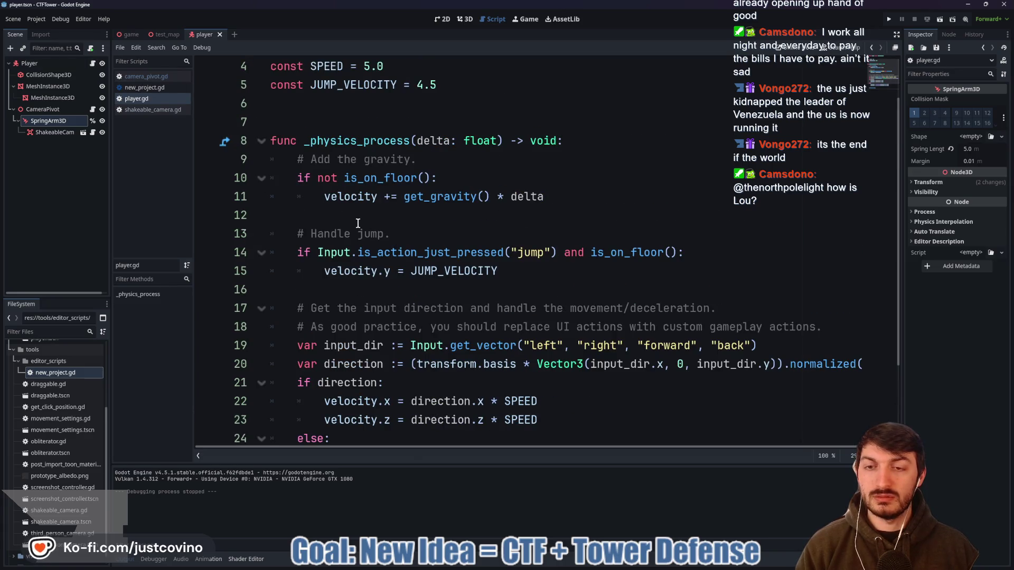
{"action": "left_click", "coordinate": [378, 282]}
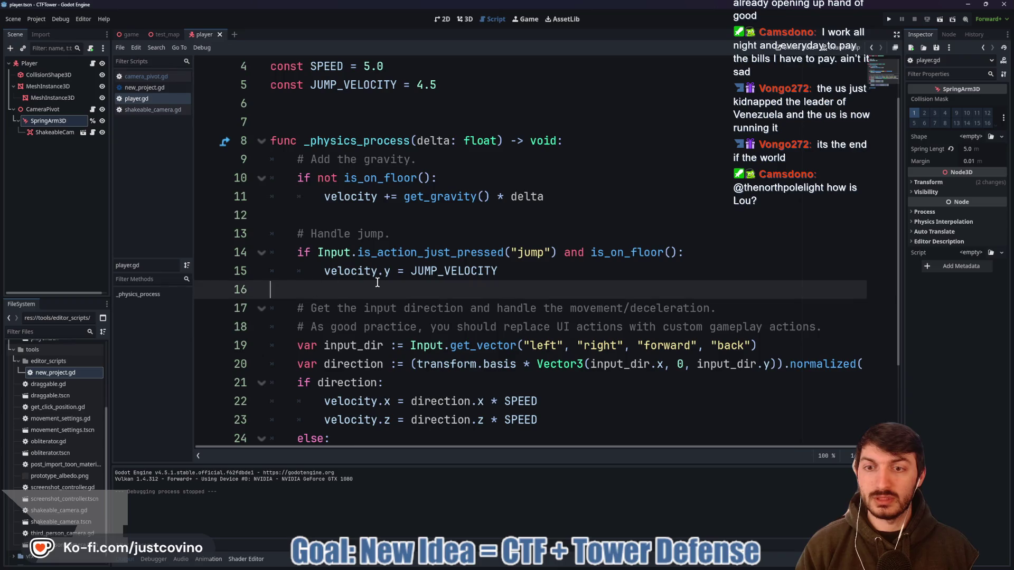
{"action": "key", "text": "Return"}
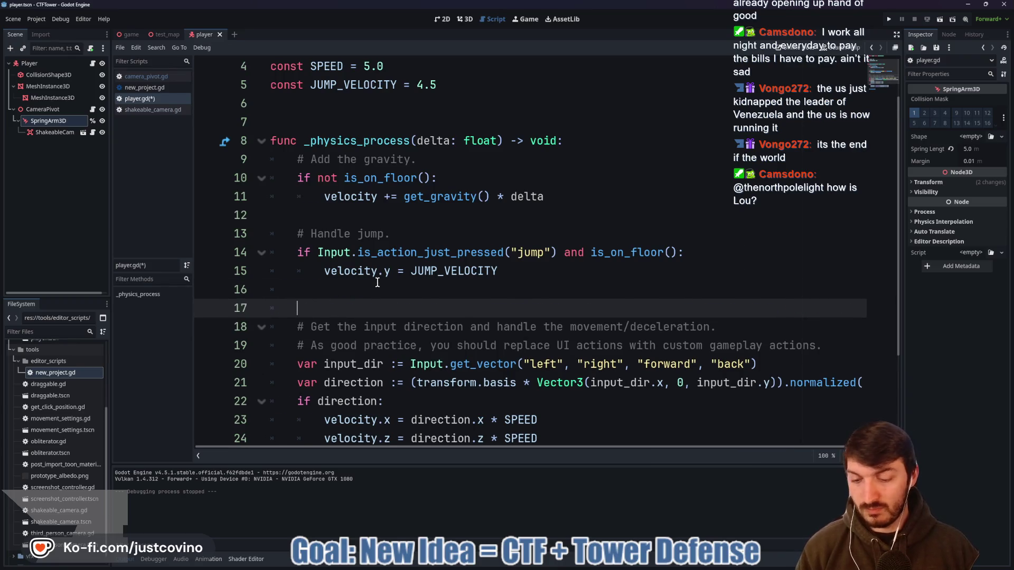
{"action": "key", "text": "ctrl+v"}
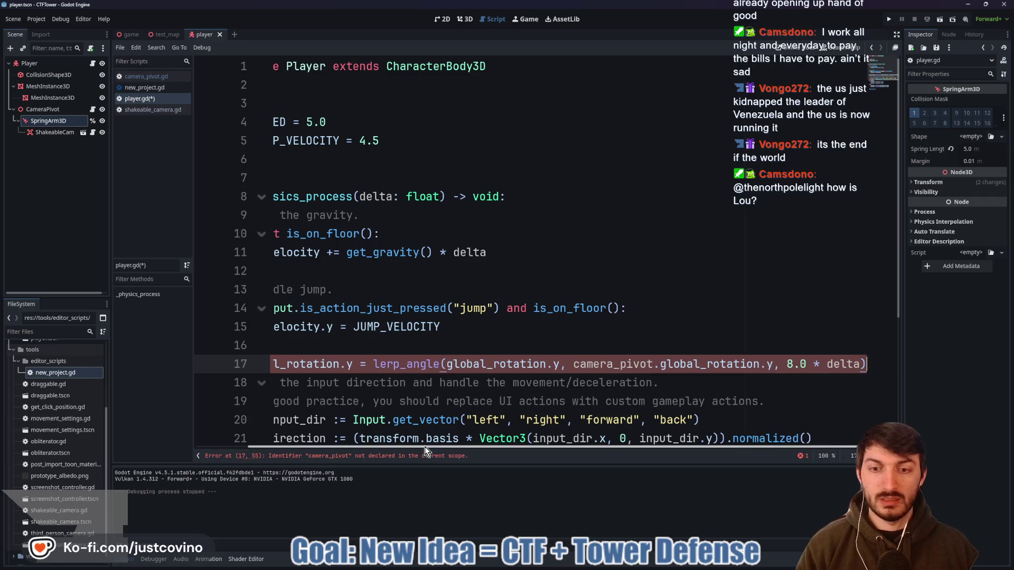
{"action": "left_click_drag", "start_coordinate": [427, 448], "coordinate": [369, 448]}
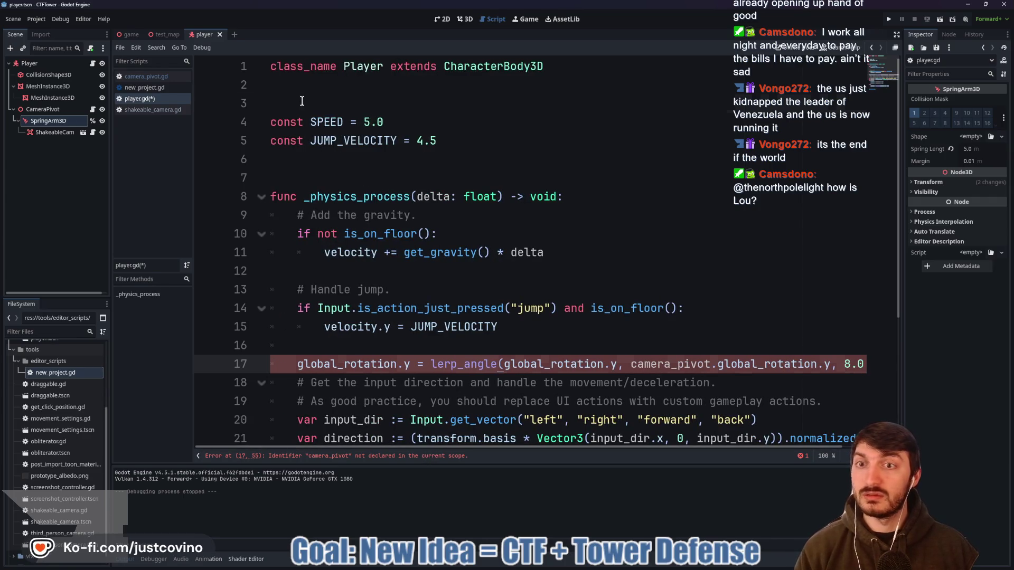
{"action": "left_click", "coordinate": [302, 101]}
{"action": "key", "text": "Return"}
{"action": "key", "text": "Return"}
{"action": "key", "text": "Up"}
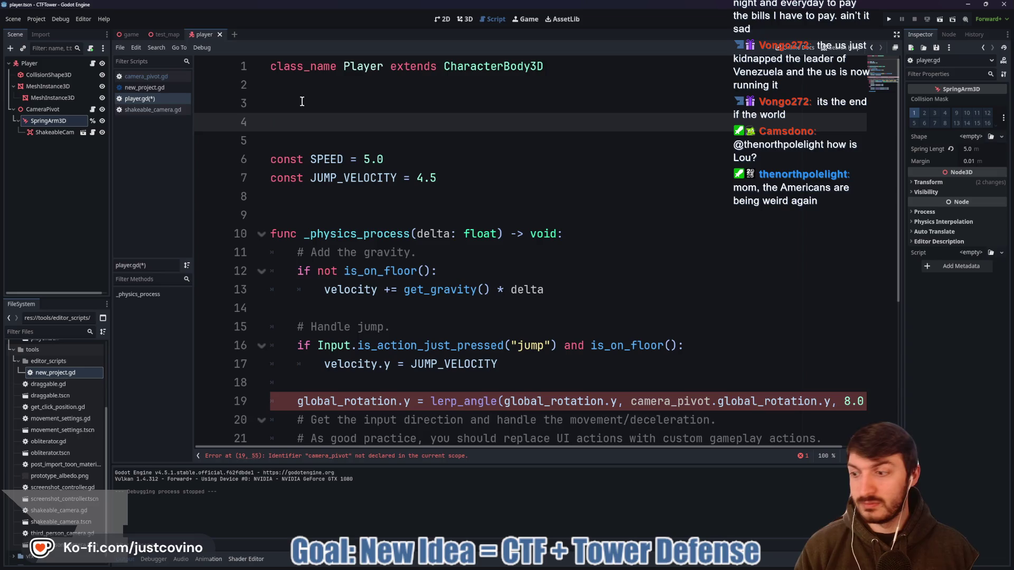
{"action": "type", "text": "@on"}
{"action": "key", "text": "Return"}
{"action": "type", "text": "var"}
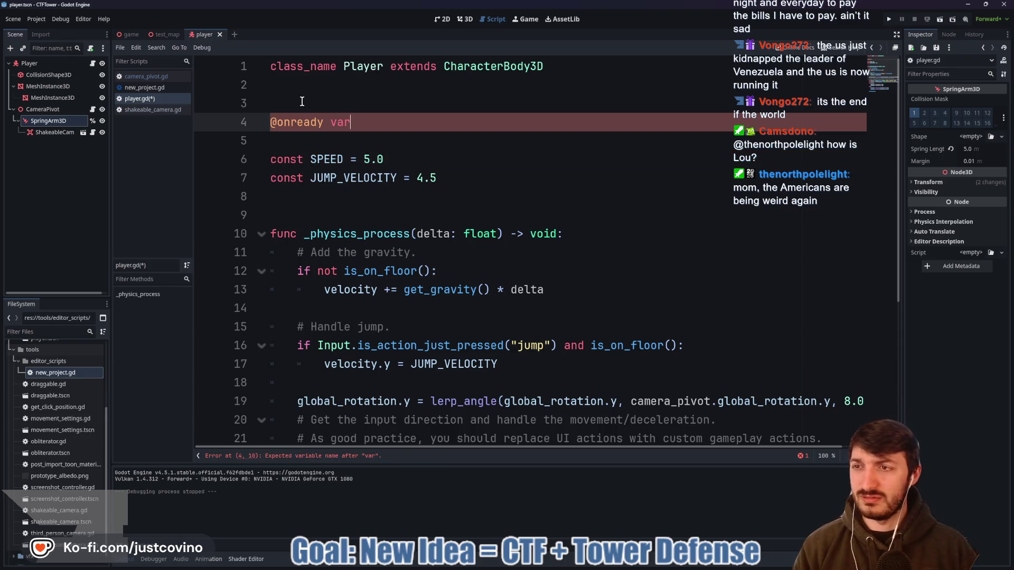
{"action": "type", "text": " camer"}
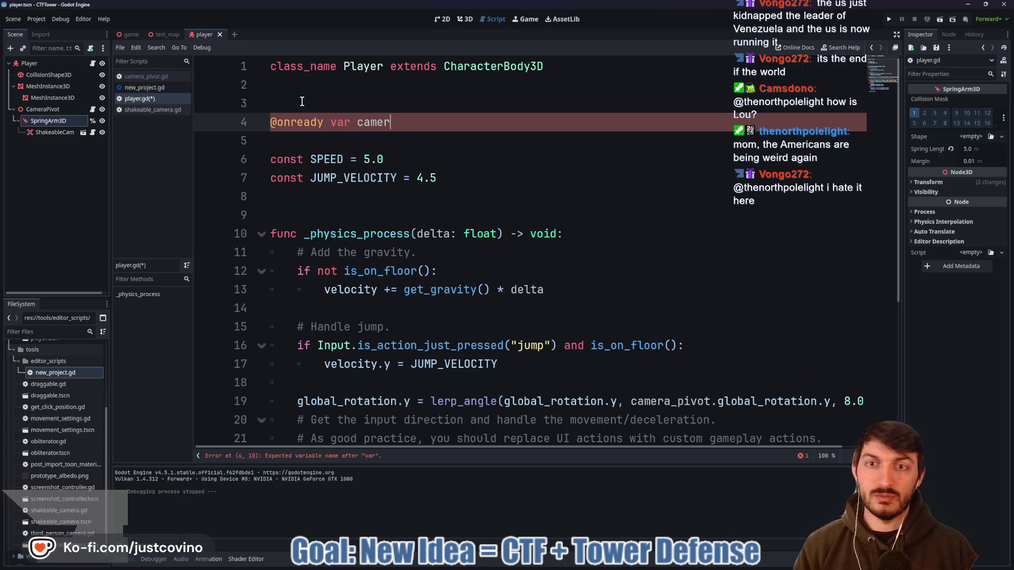
{"action": "type", "text": "a_pivot: N"}
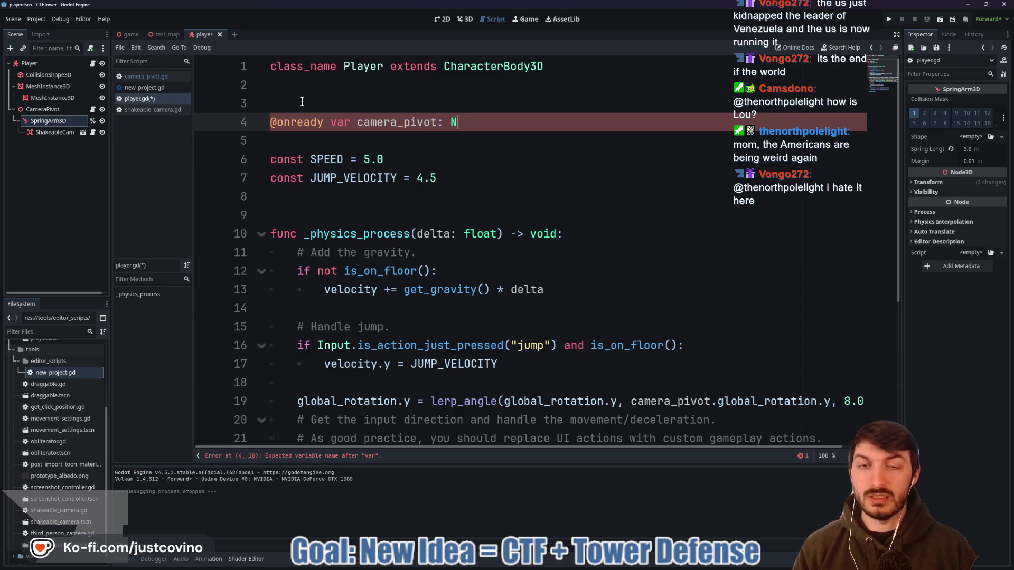
{"action": "type", "text": "ode3D = $"}
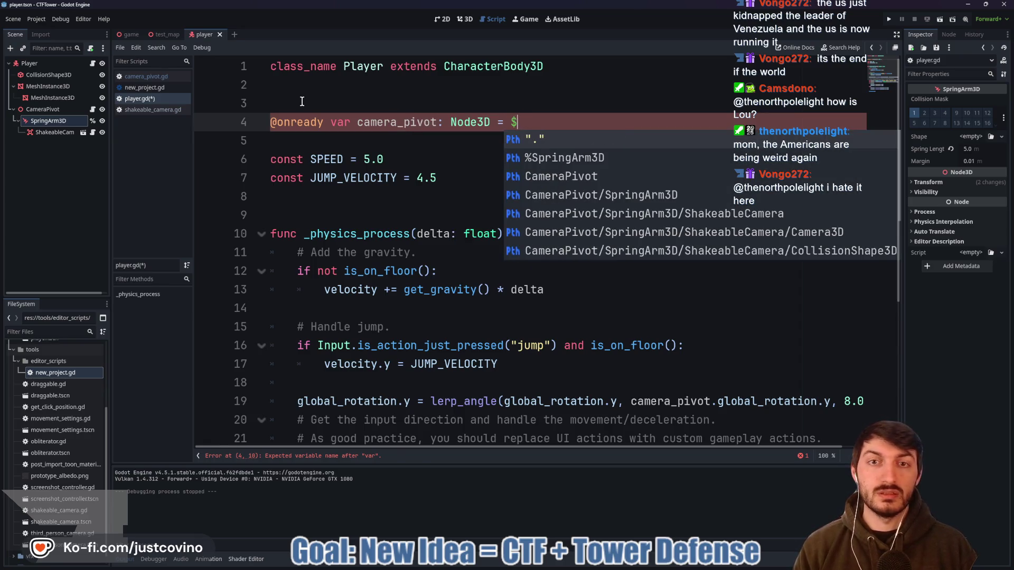
{"action": "type", "text": "C"}
{"action": "key", "text": "Return"}
{"action": "key", "text": "ctrl+s"}
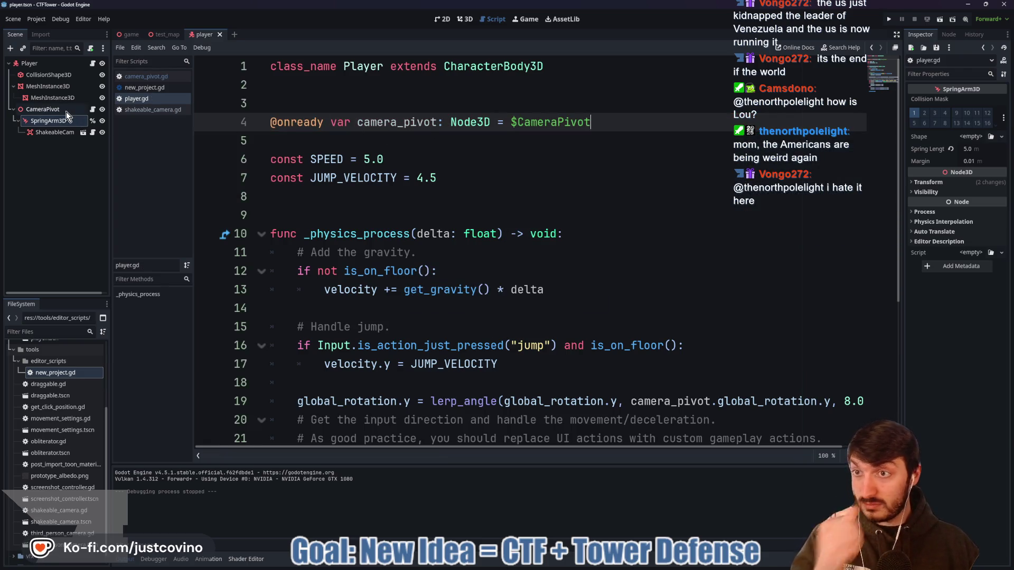
Review the variable lines around SPEED and save the player scene and script again.
{"action": "left_click", "coordinate": [474, 153]}
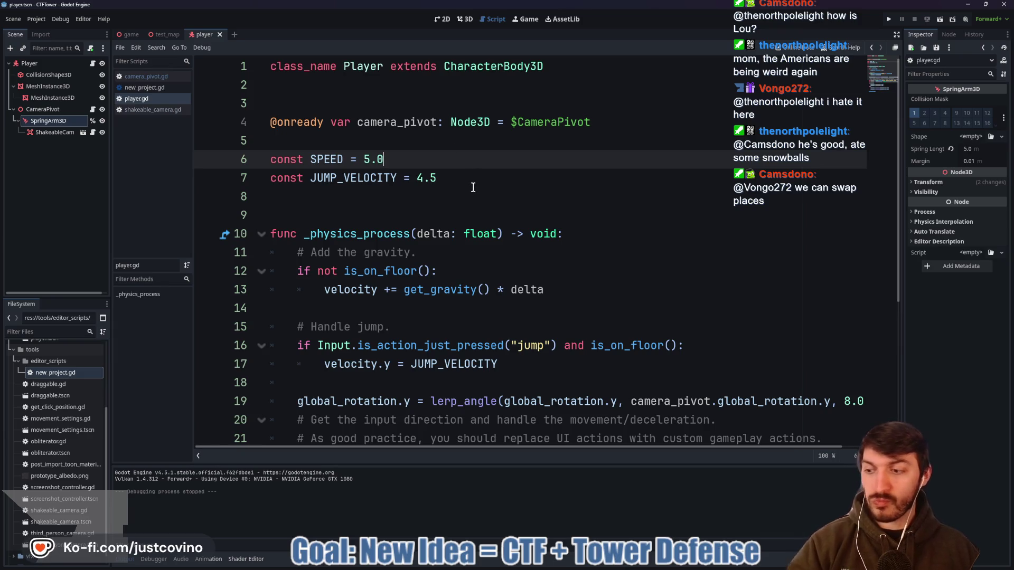
{"action": "left_click", "coordinate": [472, 188]}
{"action": "left_click", "coordinate": [373, 209]}
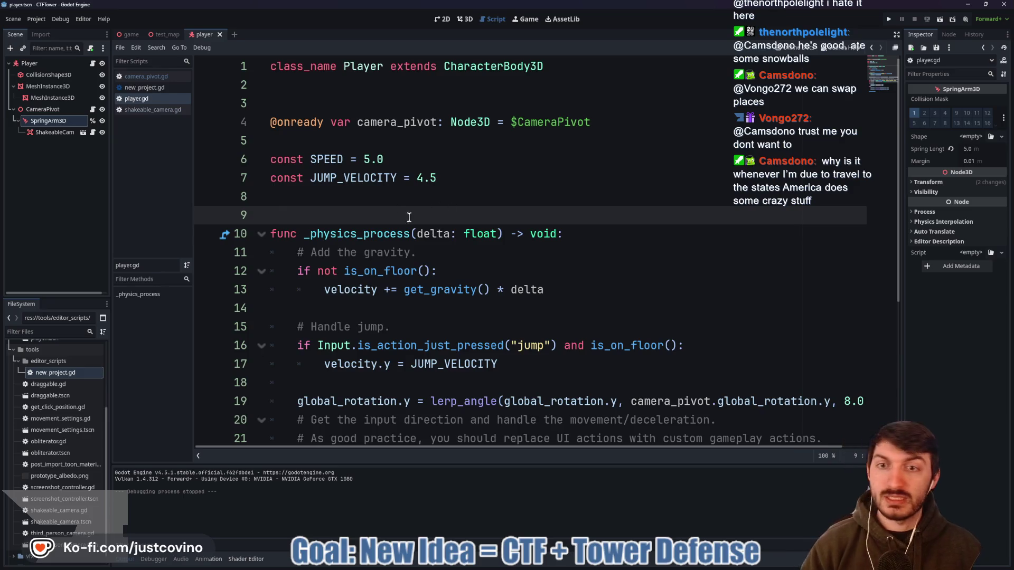
{"action": "key", "text": "ctrl+s"}
{"action": "key", "text": "Up"}
{"action": "key", "text": "Up"}
{"action": "key", "text": "Up"}
Save, make the game scene the main scene, test-run CTFTower, then stop the run.
{"action": "key", "text": "ctrl+s"}
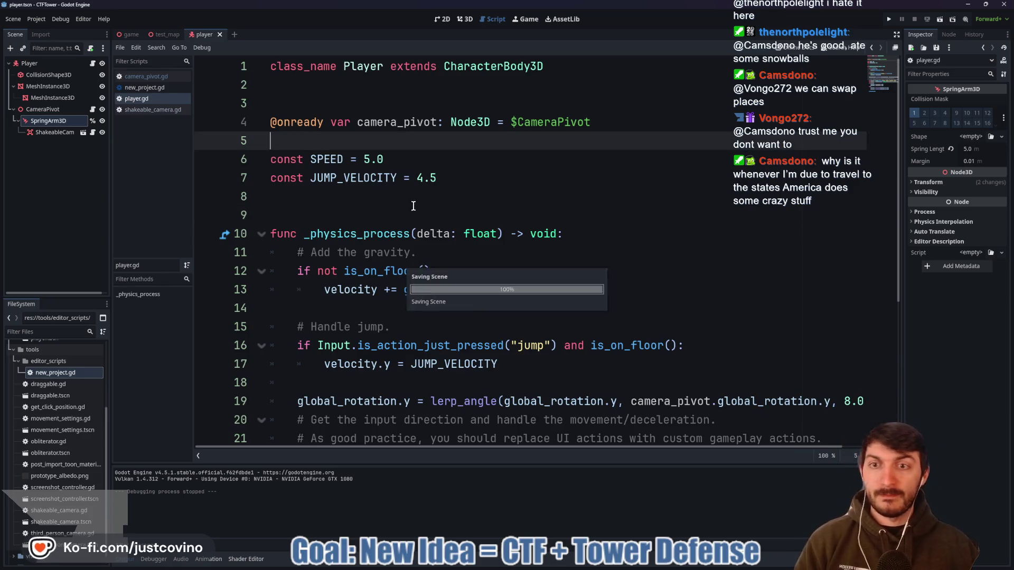
{"action": "left_click", "coordinate": [354, 223]}
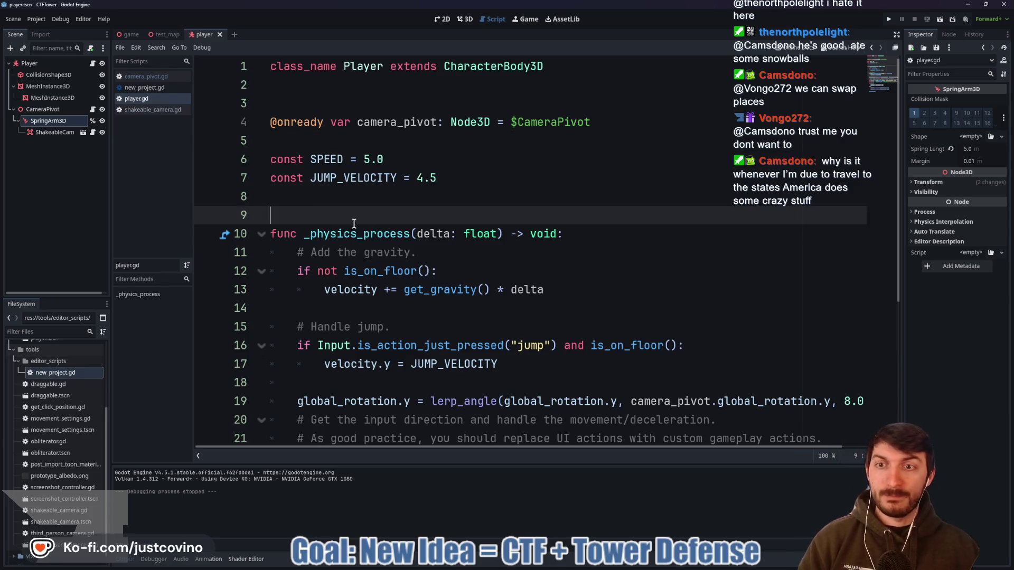
{"action": "left_click", "coordinate": [128, 35]}
{"action": "left_click", "coordinate": [888, 20]}
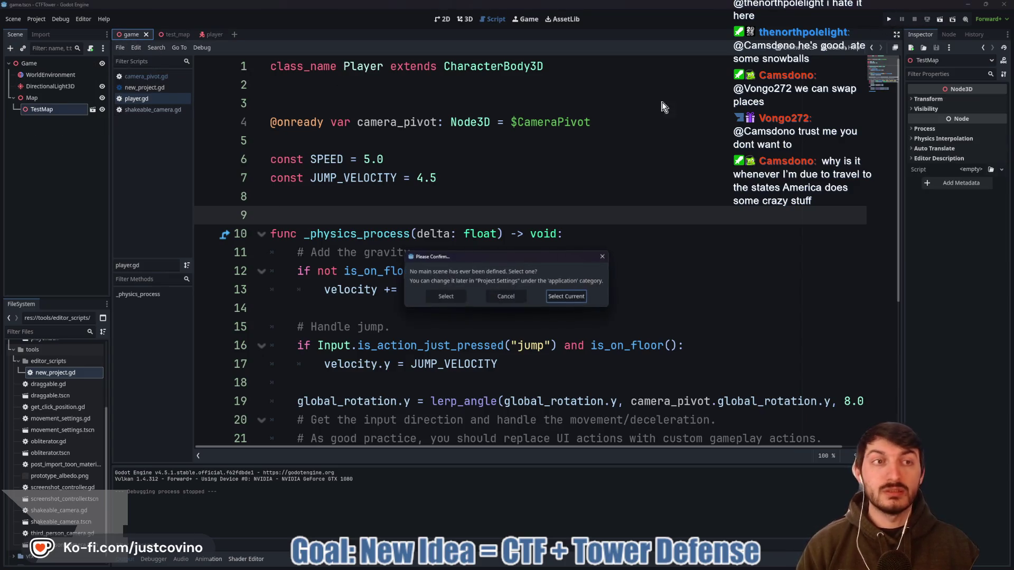
{"action": "left_click", "coordinate": [605, 256]}
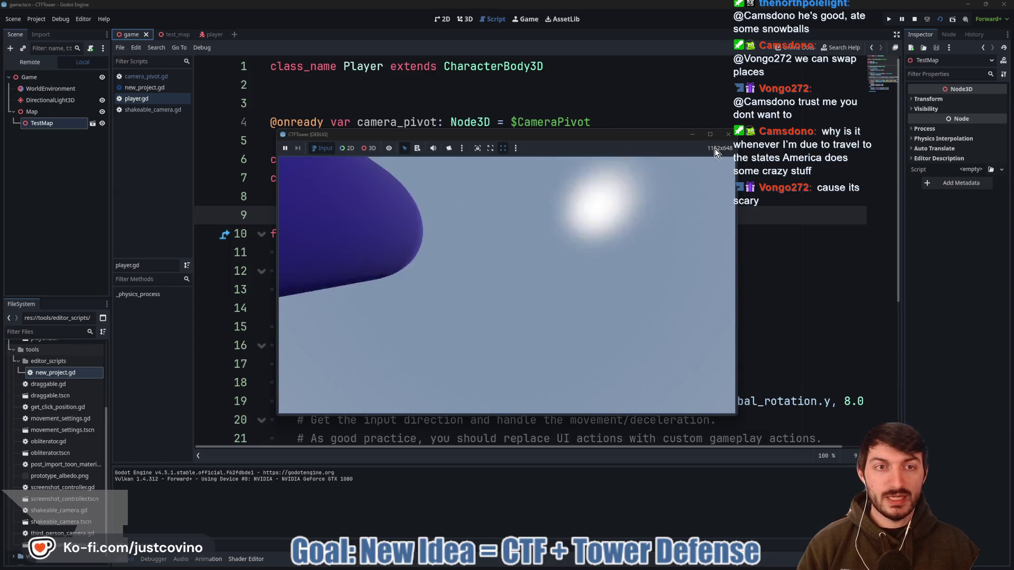
{"action": "left_click", "coordinate": [728, 134]}
Change mouse_sensitivity in camera_pivot.gd from 0.05 to 0.005 and run the game scene.
{"action": "left_click", "coordinate": [207, 36]}
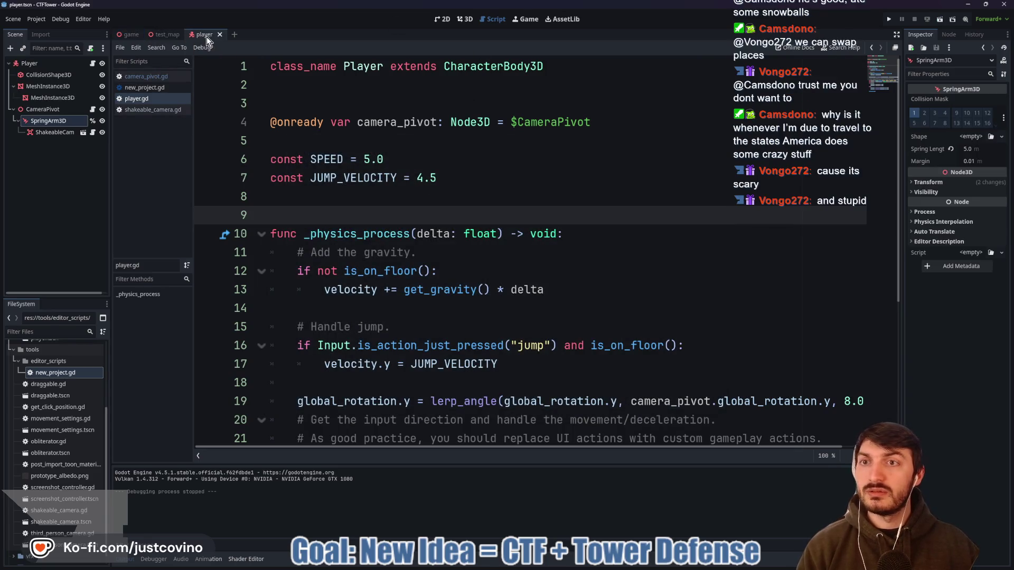
{"action": "left_click", "coordinate": [93, 109]}
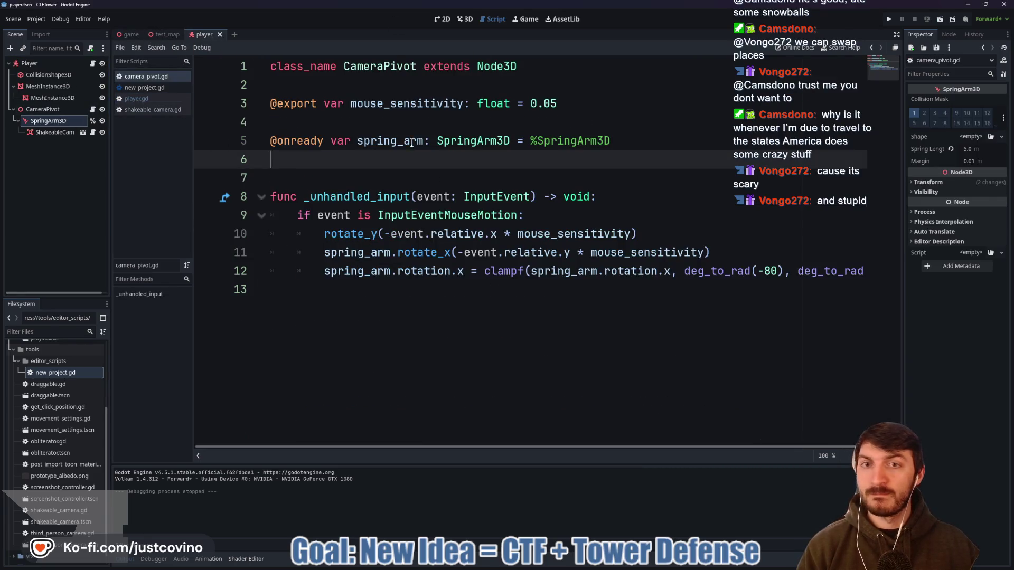
{"action": "left_click", "coordinate": [541, 105]}
{"action": "key", "text": "Down"}
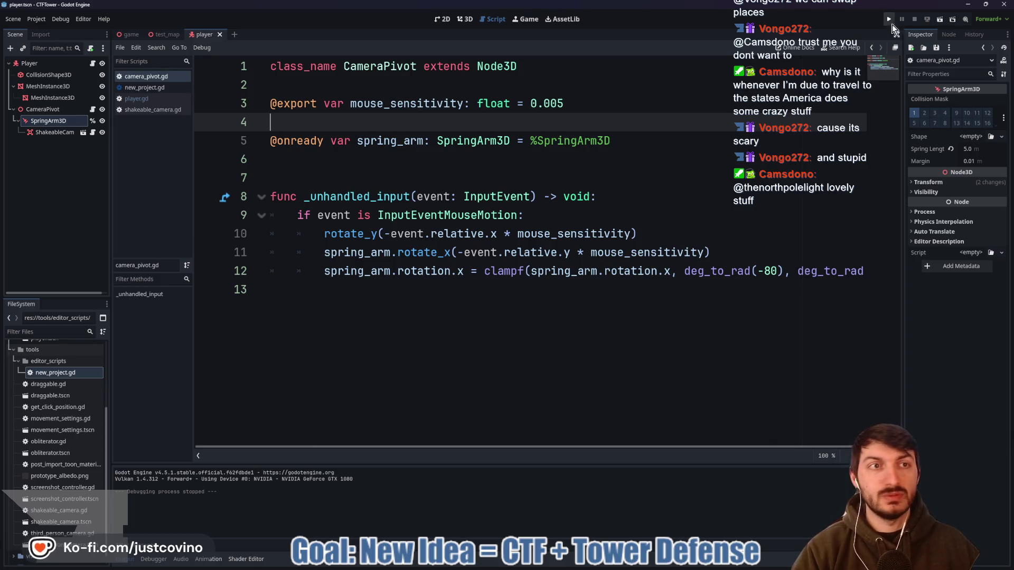
{"action": "left_click", "coordinate": [131, 34]}
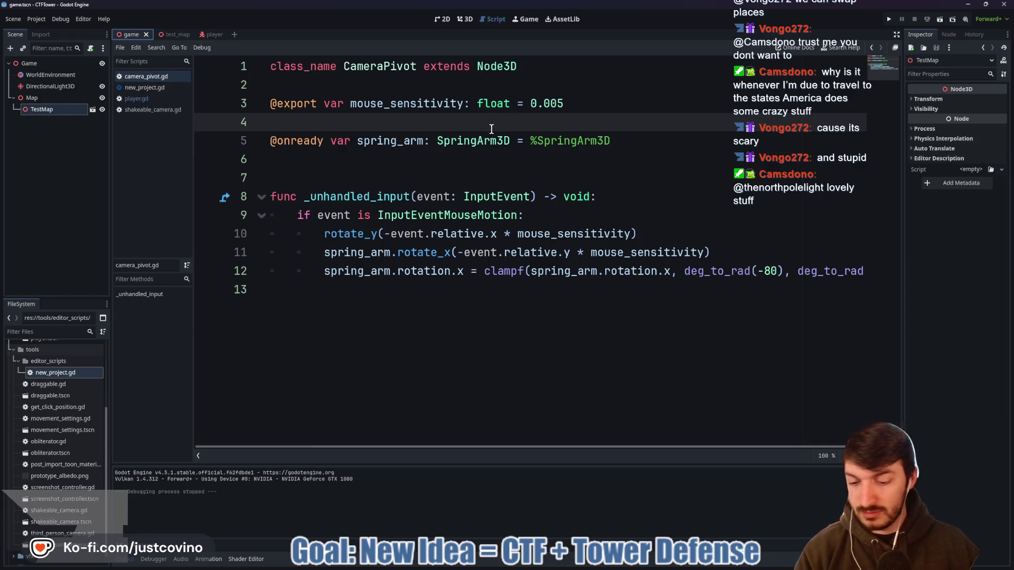
{"action": "key", "text": "F6"}
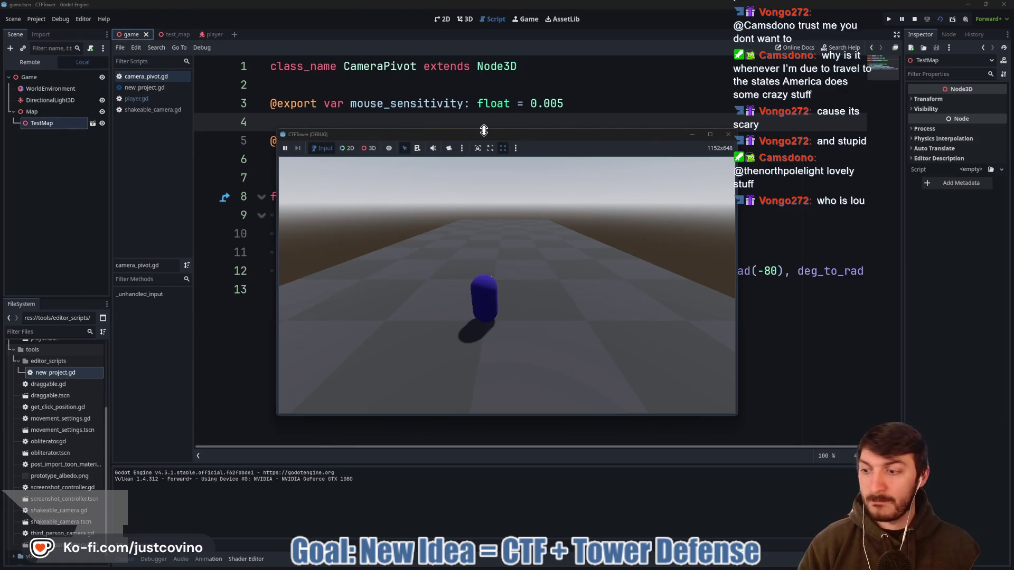
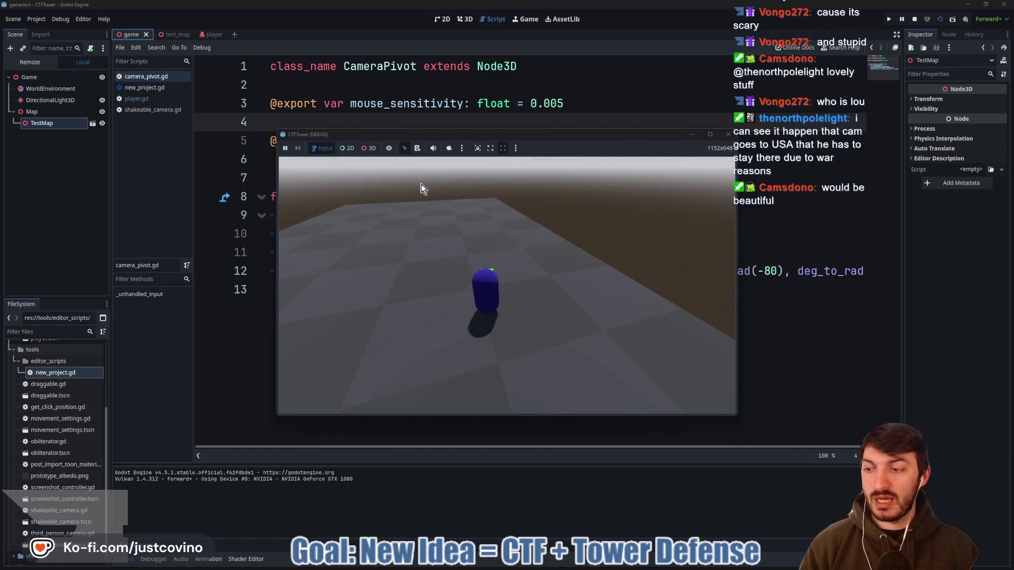
Stop the game and wrap mouse_sensitivity on lines 10–11 in parentheses divided by 1000.
{"action": "key", "text": "F8"}
{"action": "left_click", "coordinate": [409, 171]}
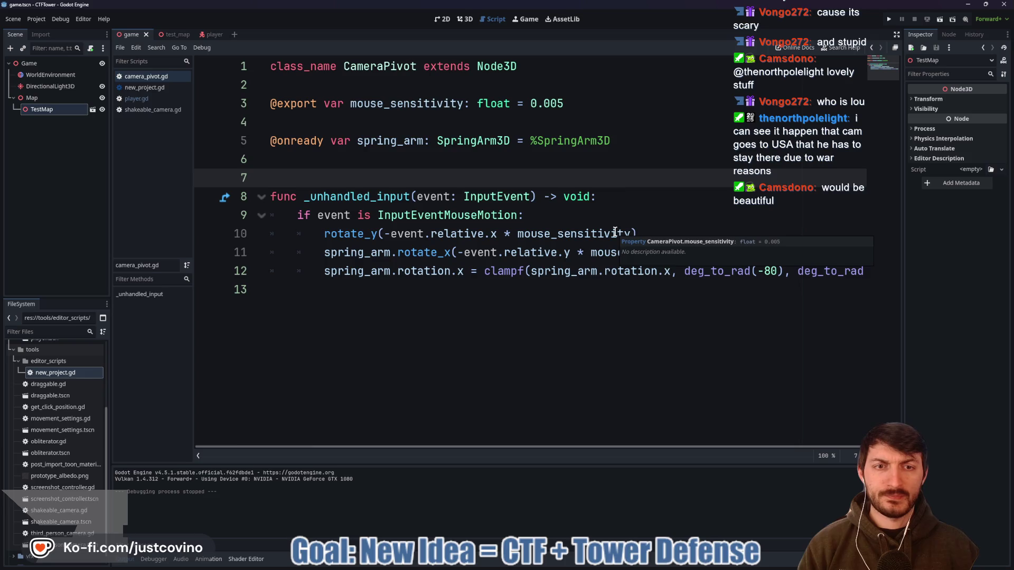
{"action": "left_click", "coordinate": [516, 233]}
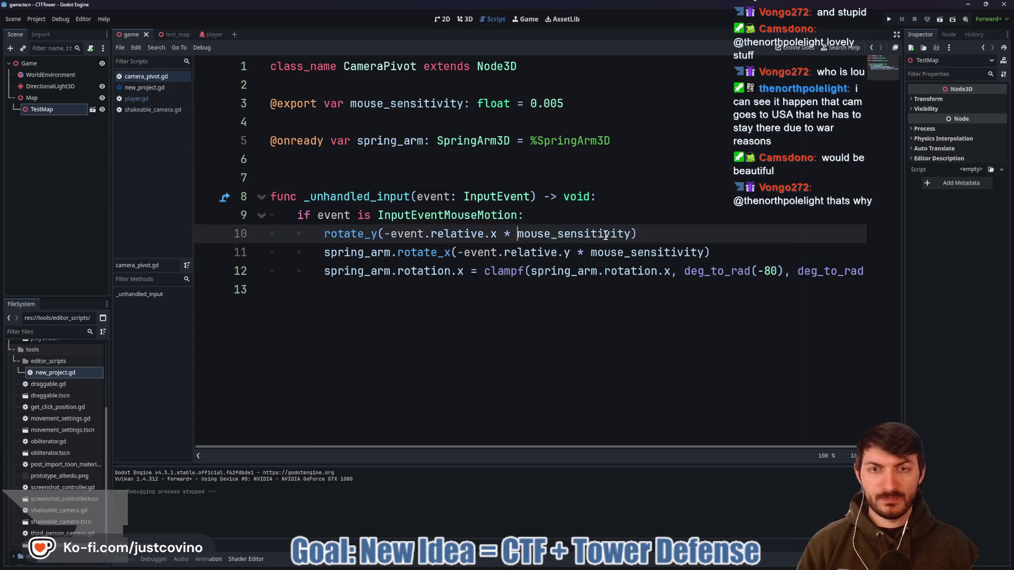
{"action": "left_click_drag", "start_coordinate": [518, 234], "coordinate": [630, 233]}
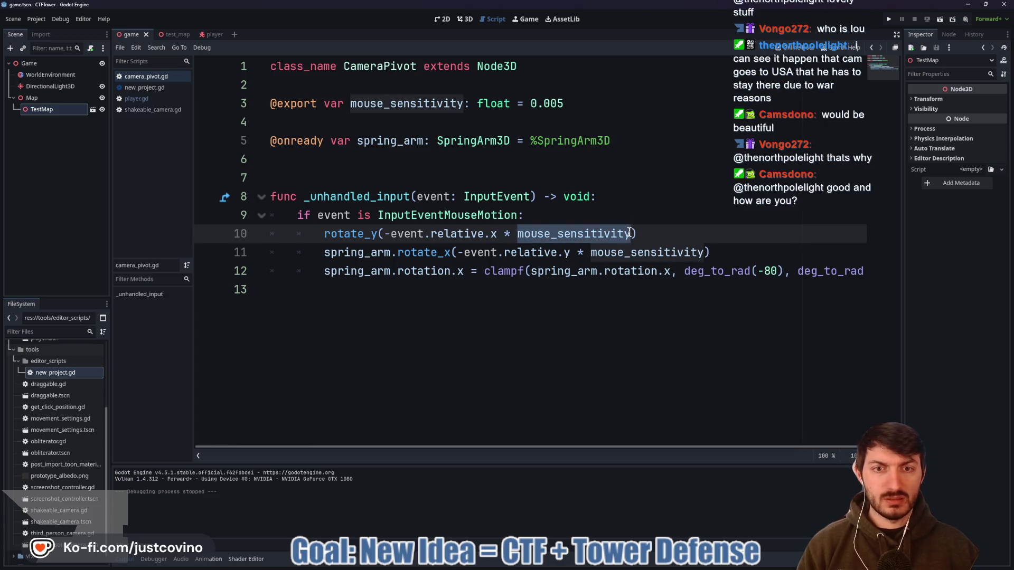
{"action": "key", "text": "ctrl+d"}
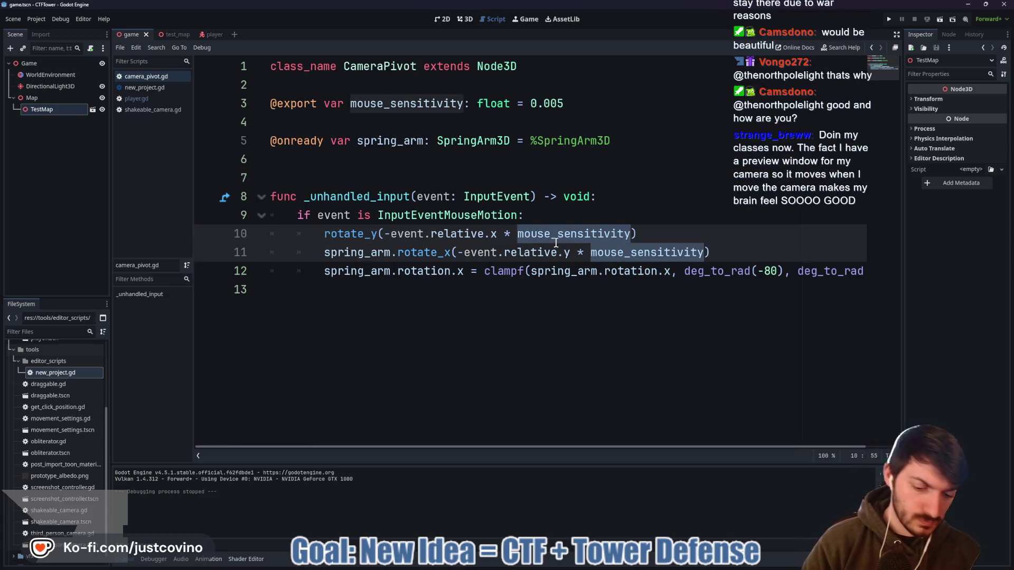
{"action": "type", "text": "("}
{"action": "key", "text": "Escape"}
{"action": "key", "text": "Escape"}
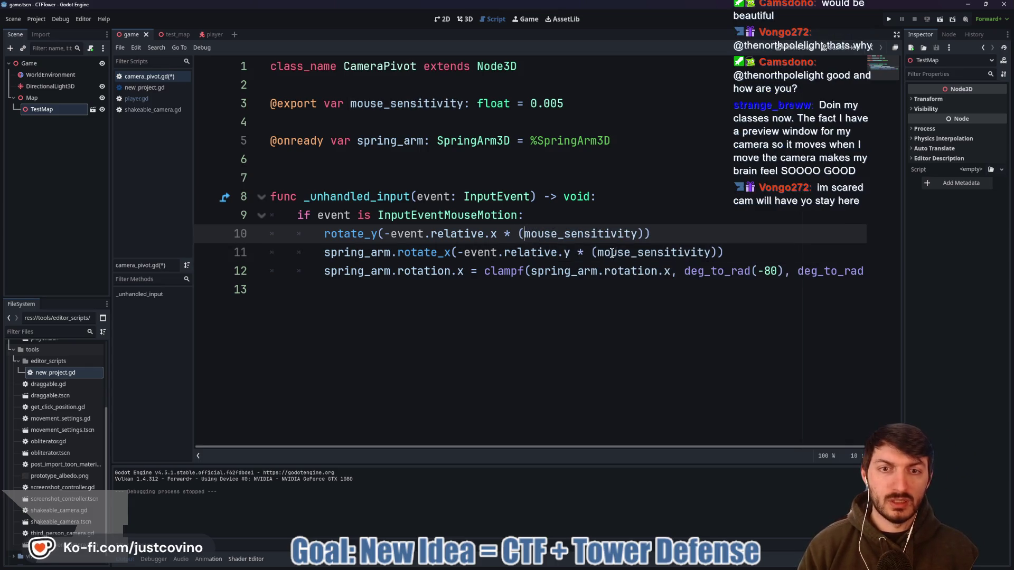
{"action": "left_click", "coordinate": [711, 254], "text": "alt"}
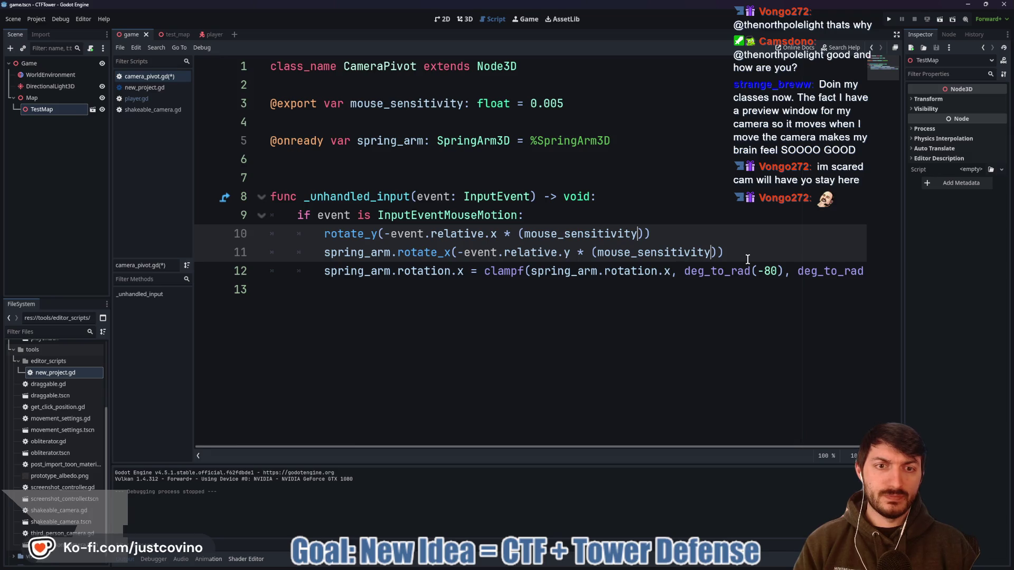
{"action": "type", "text": "/1"}
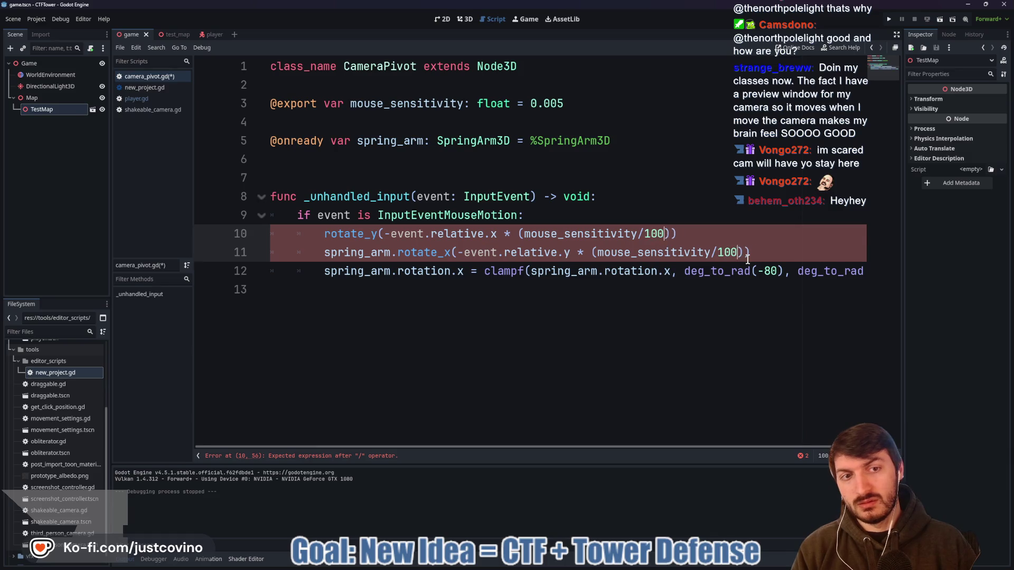
{"action": "type", "text": "0"}
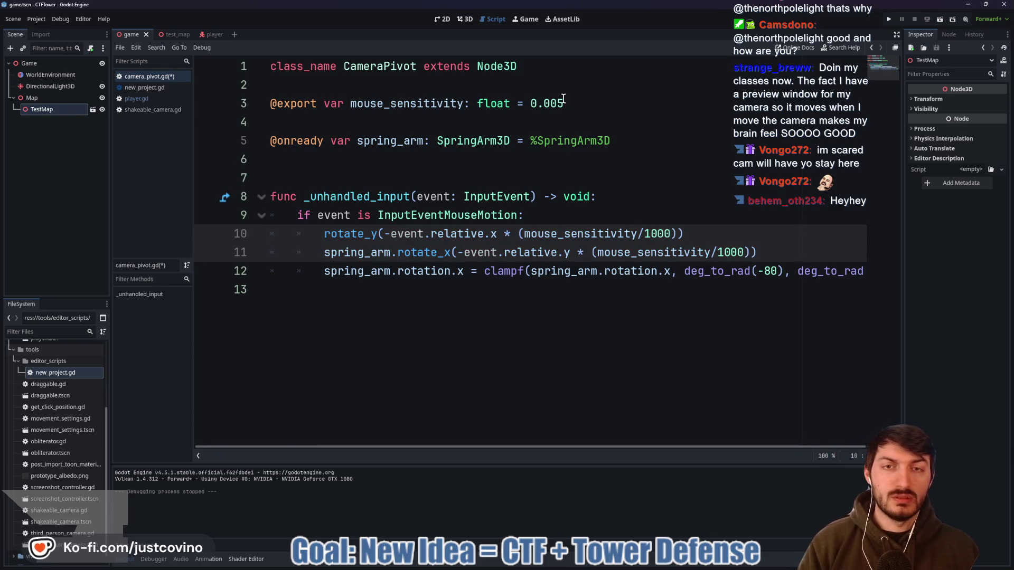
Change the exported mouse_sensitivity default to 5.0.
{"action": "left_click_drag", "start_coordinate": [564, 101], "coordinate": [550, 101]}
{"action": "type", "text": "5"}
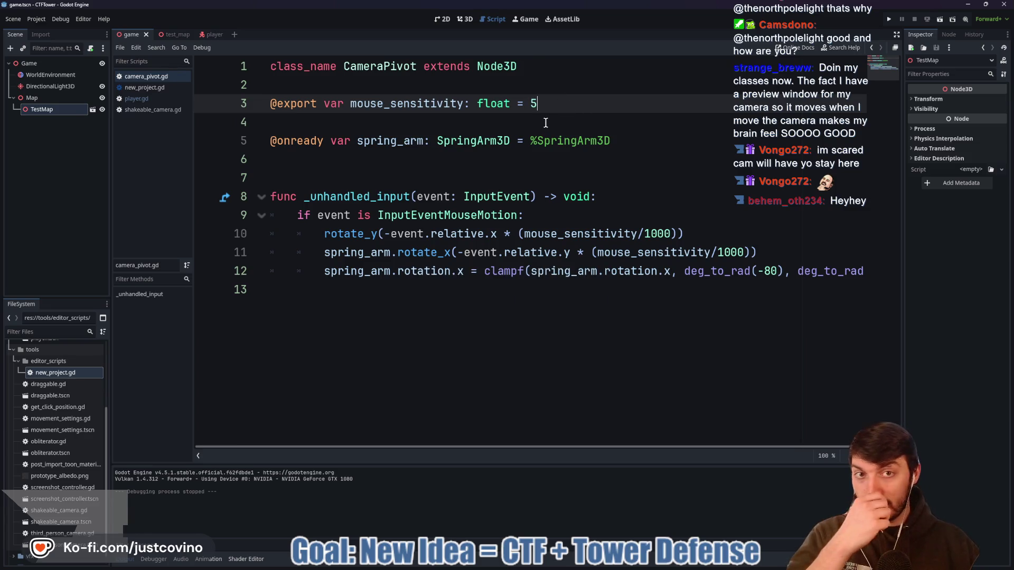
{"action": "type", "text": ".0"}
{"action": "left_click", "coordinate": [597, 93]}
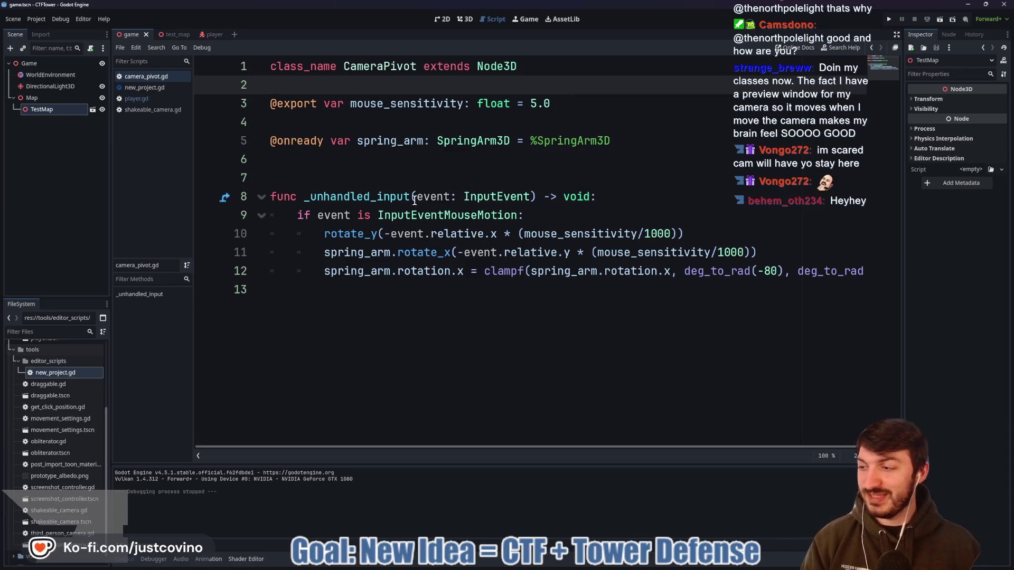
{"action": "left_click", "coordinate": [359, 158]}
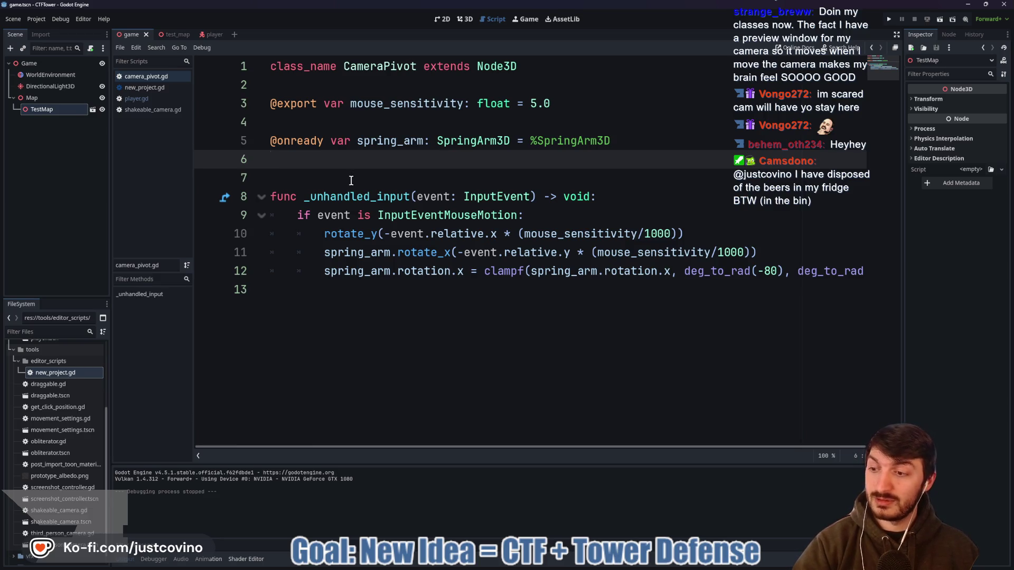
{"action": "left_click", "coordinate": [370, 180]}
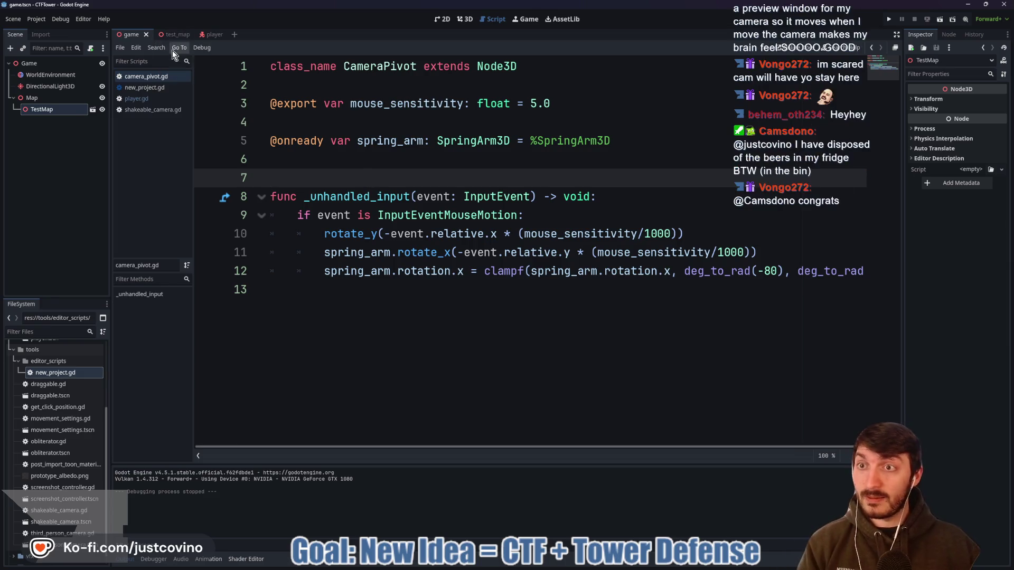
{"action": "left_click", "coordinate": [373, 130]}
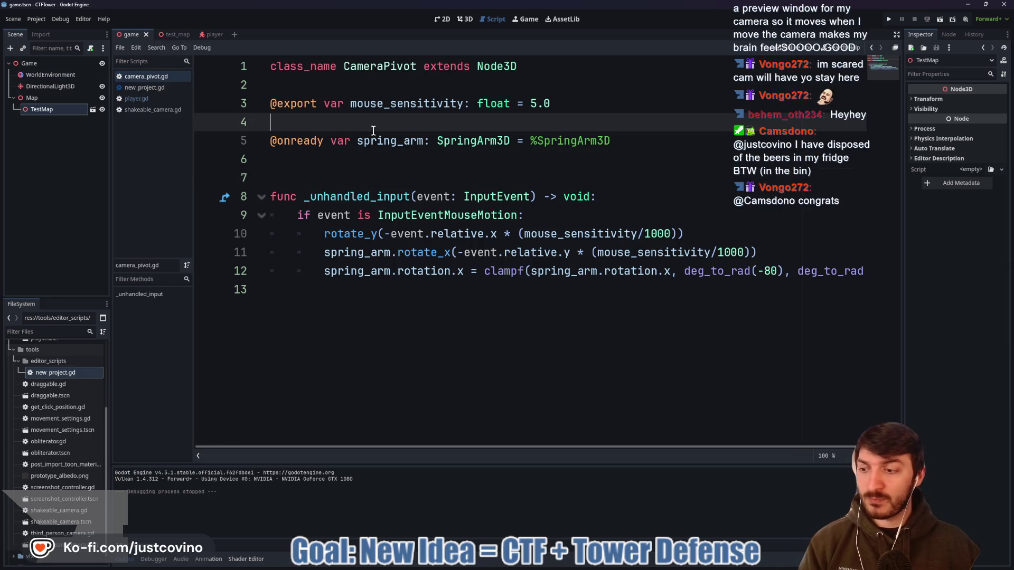
Add an _unhandled_input function at the end of player.gd.
{"action": "left_click", "coordinate": [206, 35]}
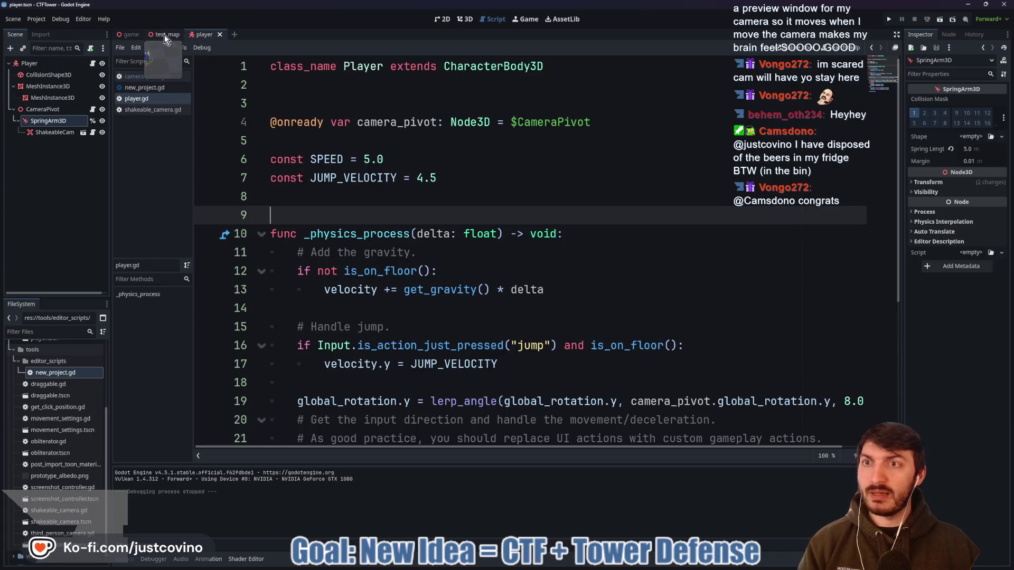
{"action": "scroll", "coordinate": [462, 167], "scroll_direction": "down", "scroll_amount": 4}
{"action": "left_click", "coordinate": [340, 438]}
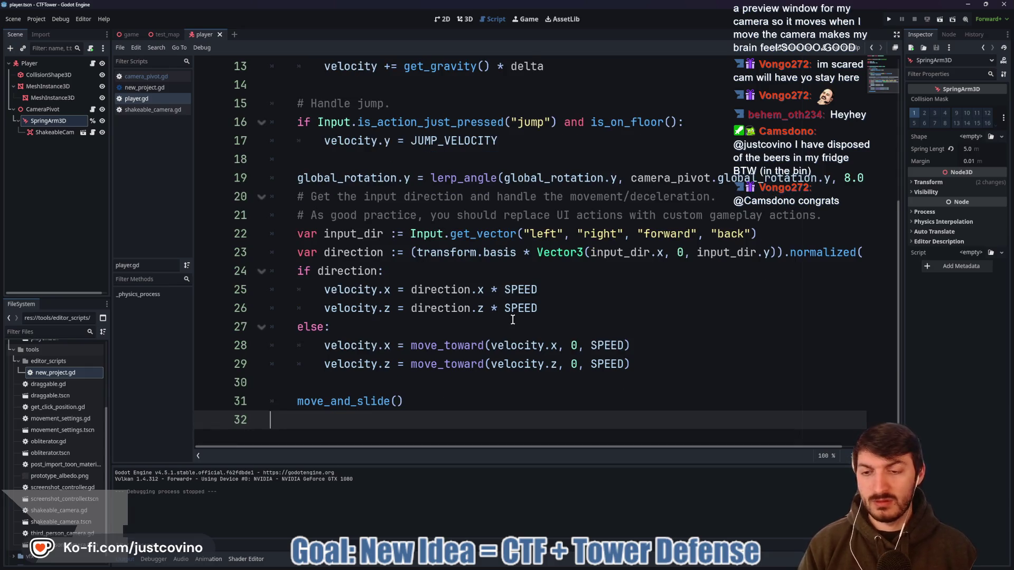
{"action": "key", "text": "Return"}
{"action": "key", "text": "Return"}
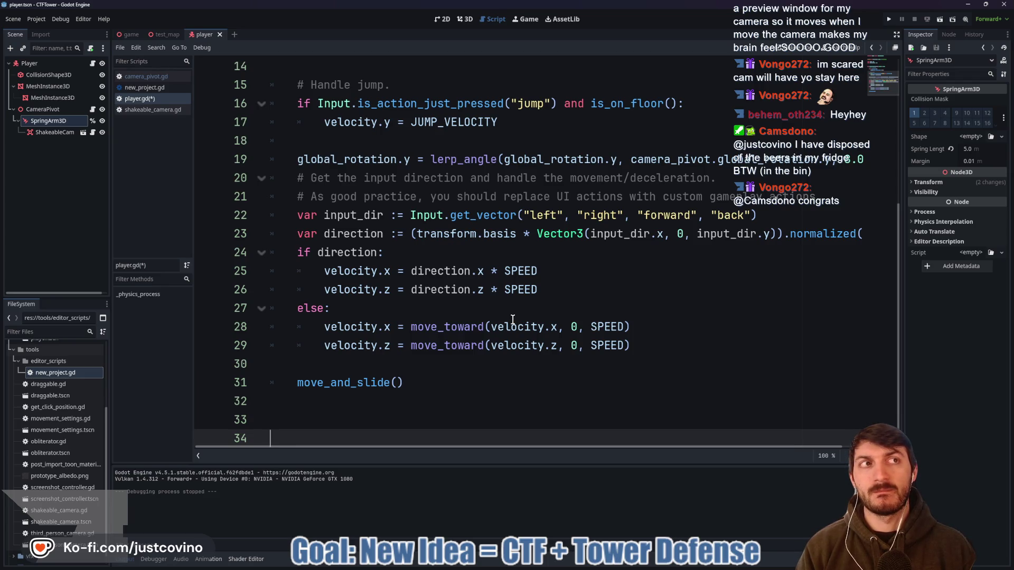
{"action": "type", "text": "func _unh"}
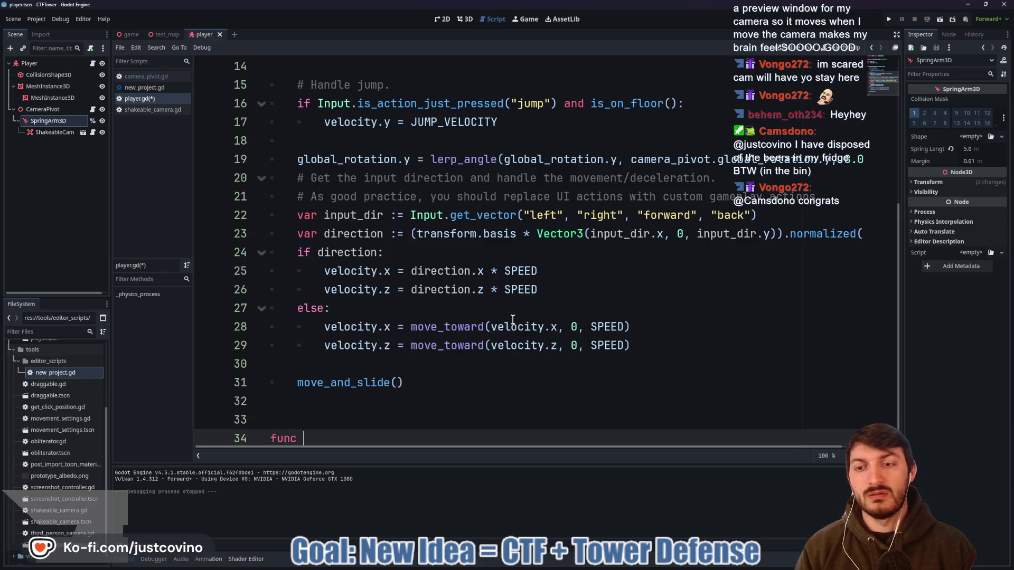
{"action": "key", "text": "Return"}
{"action": "key", "text": "Return"}
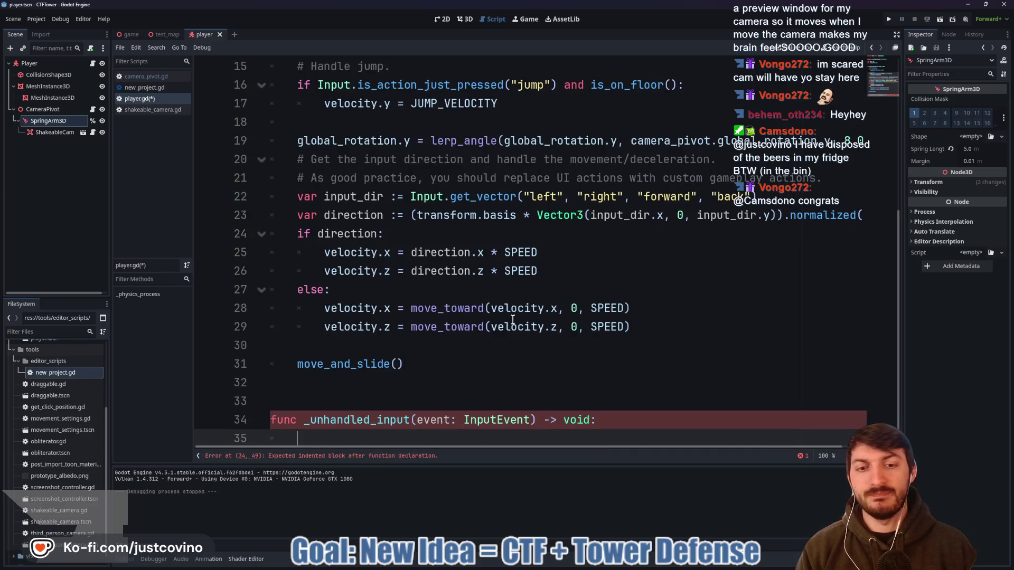
When the "alt" action is pressed, set Input.mouse_mode to MOUSE_MODE_VISIBLE.
{"action": "type", "text": "event.is_action"}
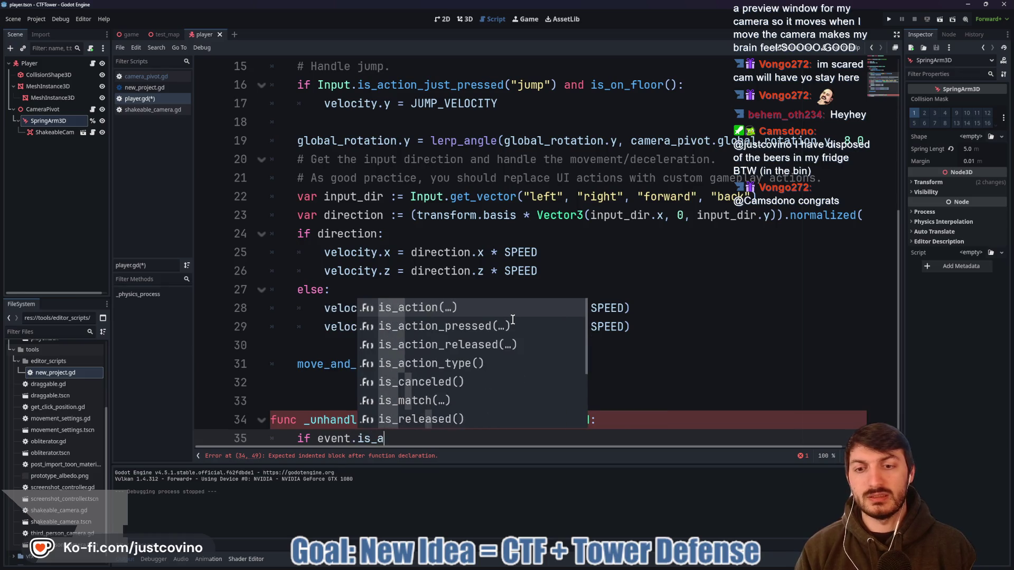
{"action": "key", "text": "Down"}
{"action": "key", "text": "Return"}
{"action": "type", "text": "\""}
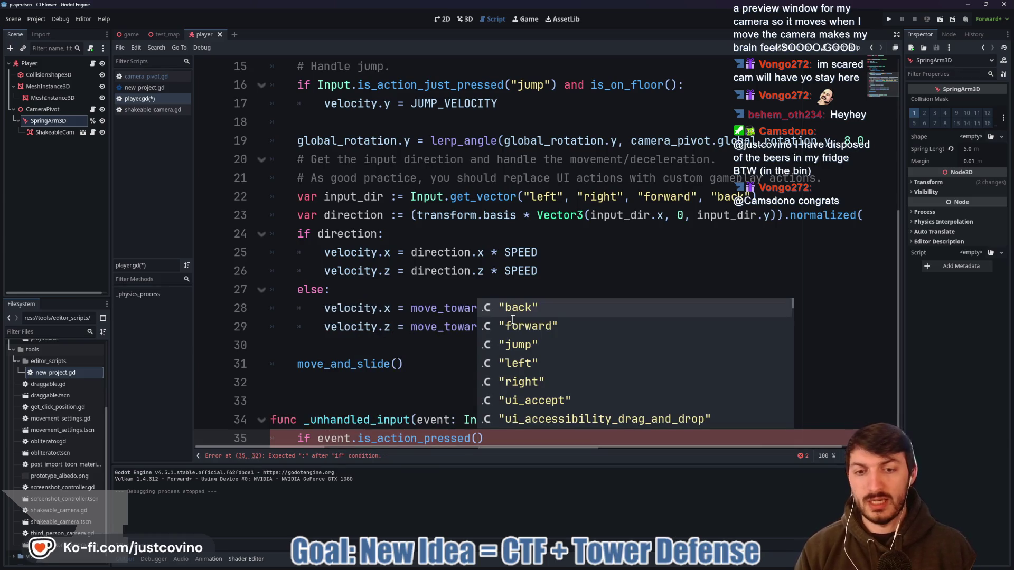
{"action": "type", "text": "alt"}
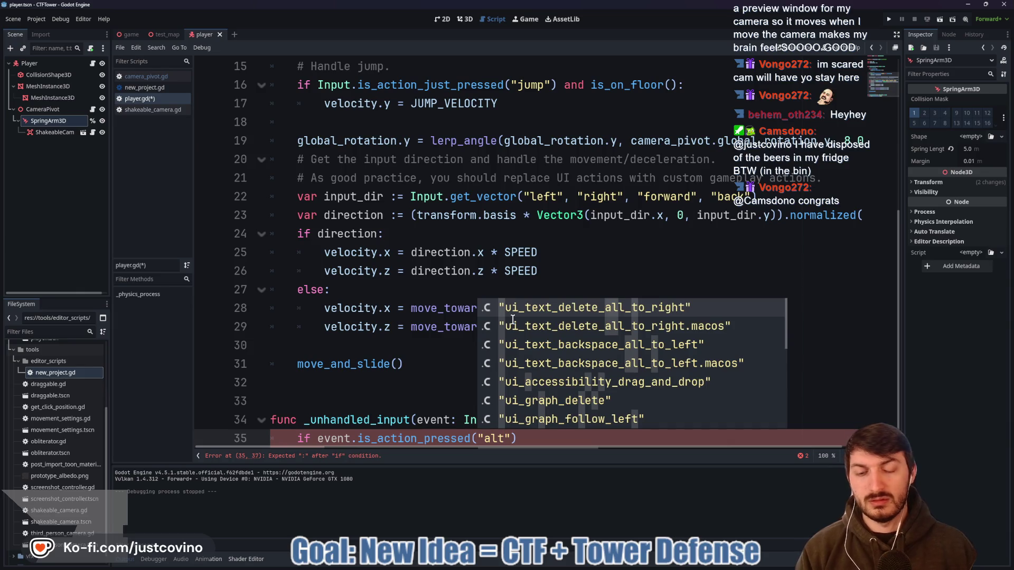
{"action": "type", "text": "\")"}
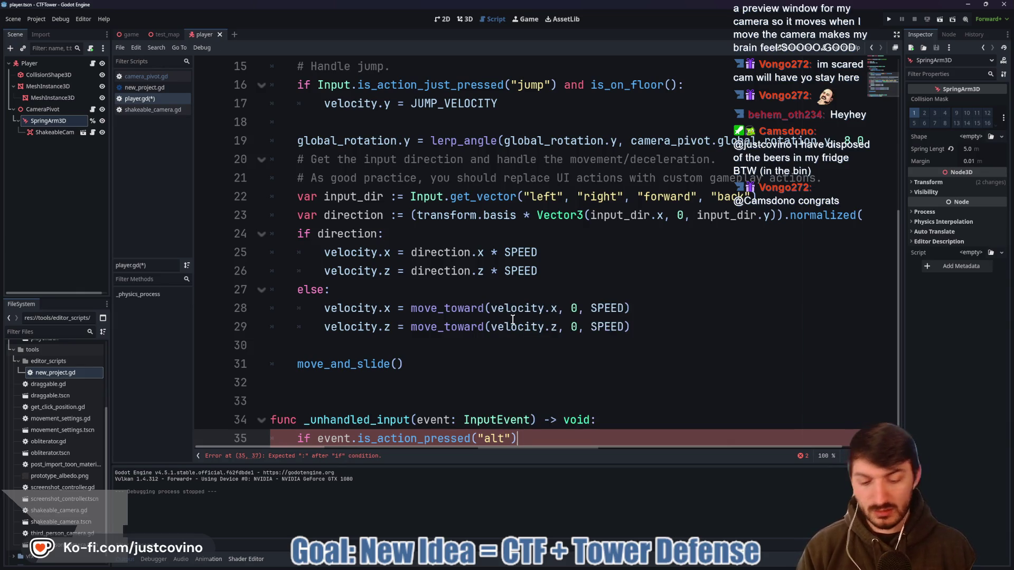
{"action": "type", "text": ":"}
{"action": "key", "text": "Return"}
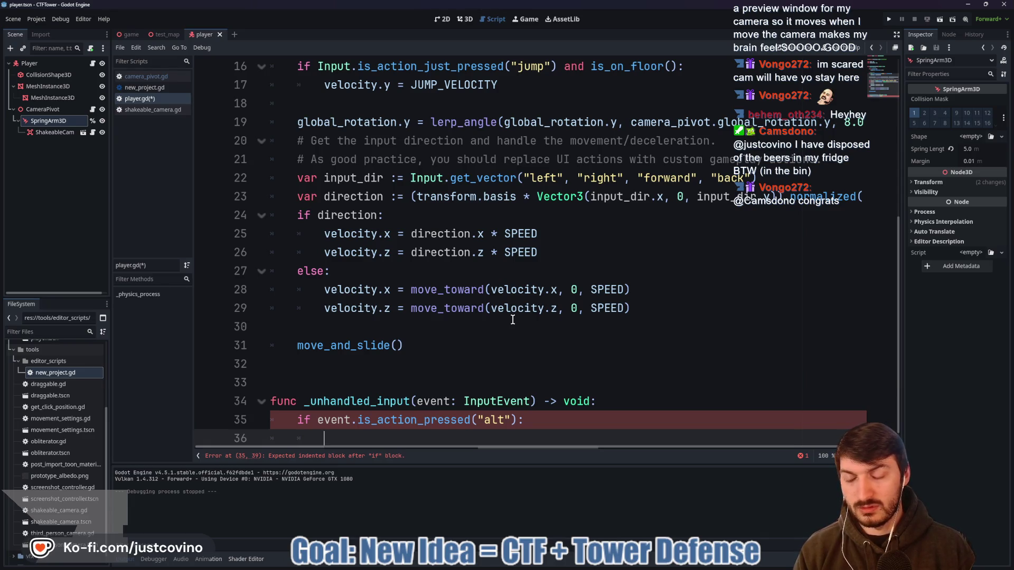
{"action": "type", "text": "mou"}
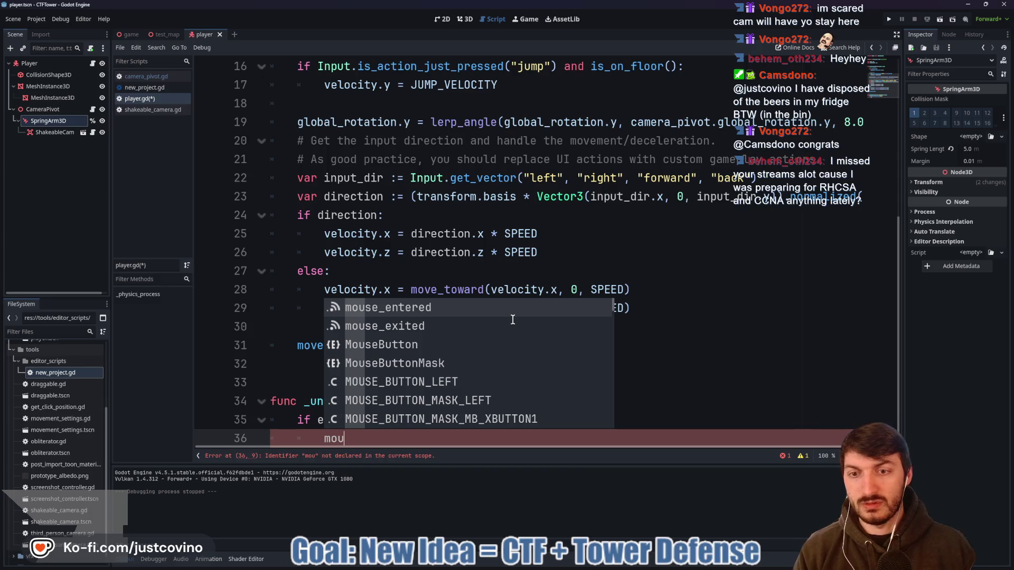
{"action": "type", "text": "se_mo"}
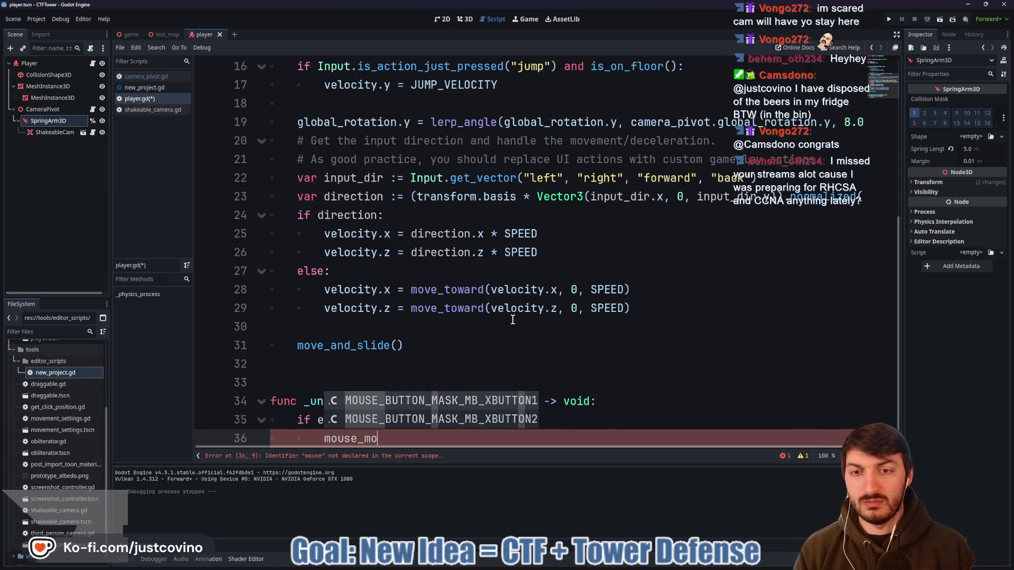
{"action": "key", "text": "BackSpace"}
{"action": "key", "text": "BackSpace"}
{"action": "key", "text": "BackSpace"}
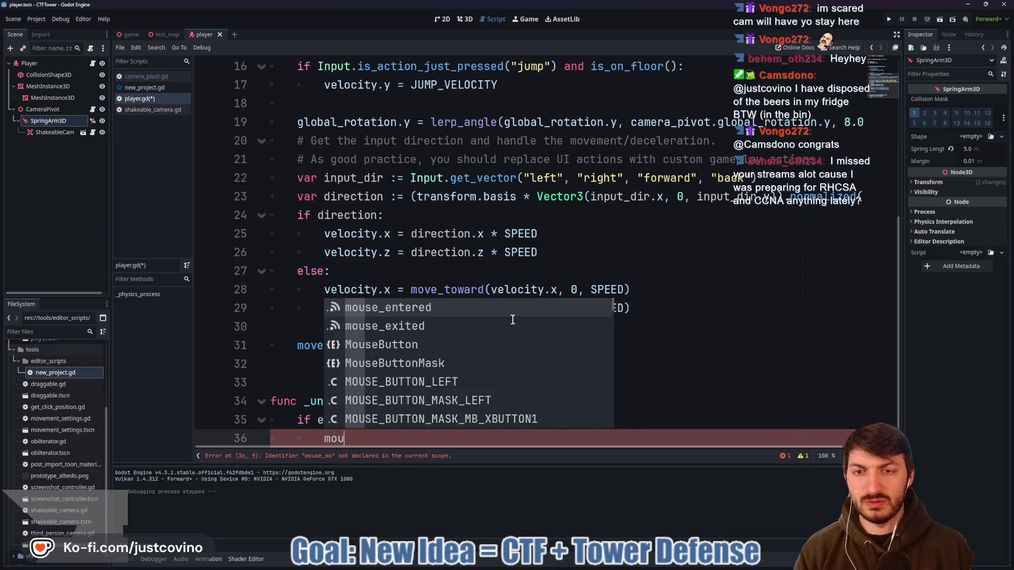
{"action": "type", "text": "Input.M"}
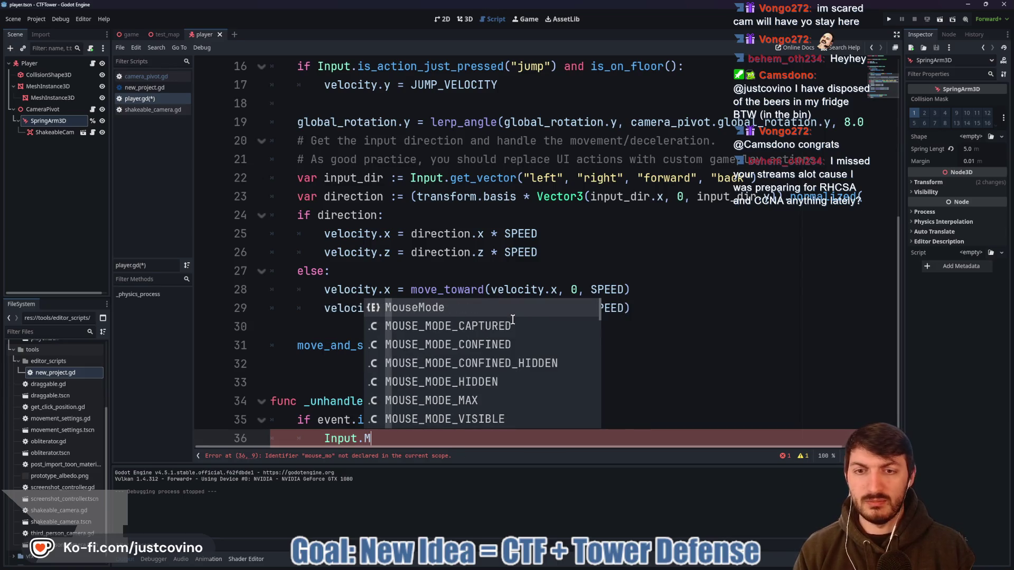
{"action": "key", "text": "Return"}
{"action": "type", "text": "Mode = M"}
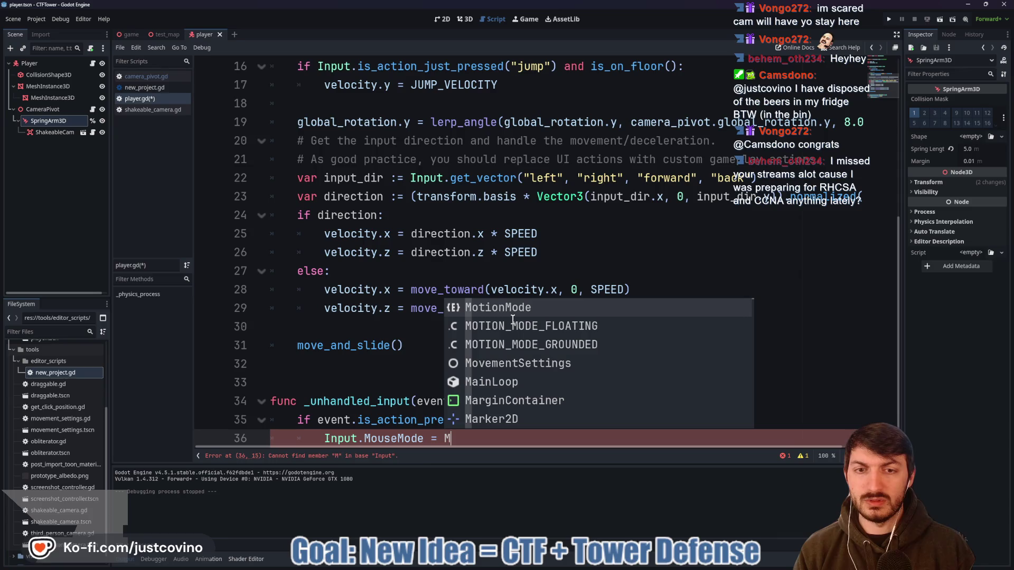
{"action": "type", "text": "OU"}
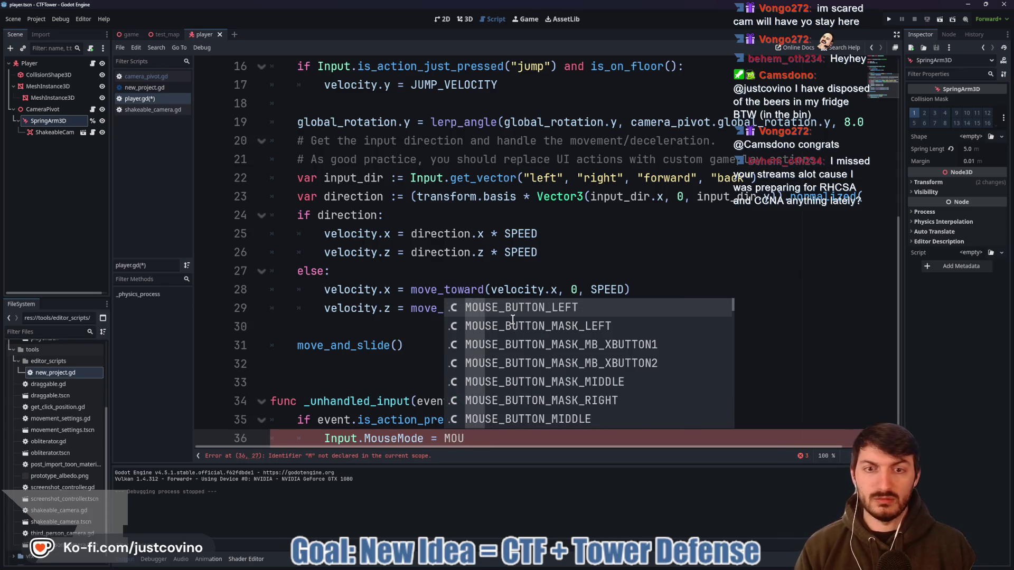
{"action": "key", "text": "BackSpace"}
{"action": "key", "text": "BackSpace"}
{"action": "key", "text": "BackSpace"}
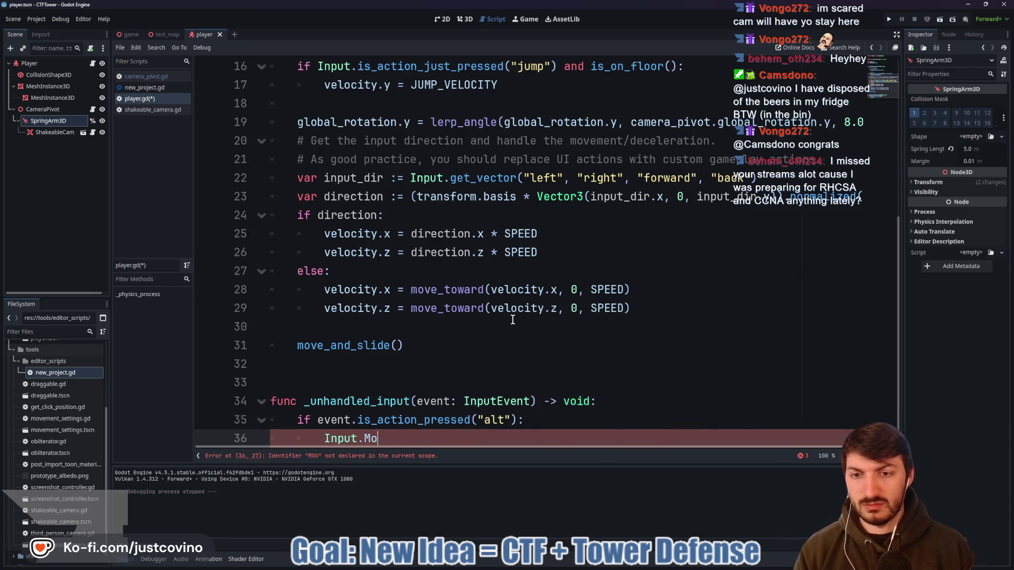
{"action": "type", "text": "mou"}
{"action": "key", "text": "Return"}
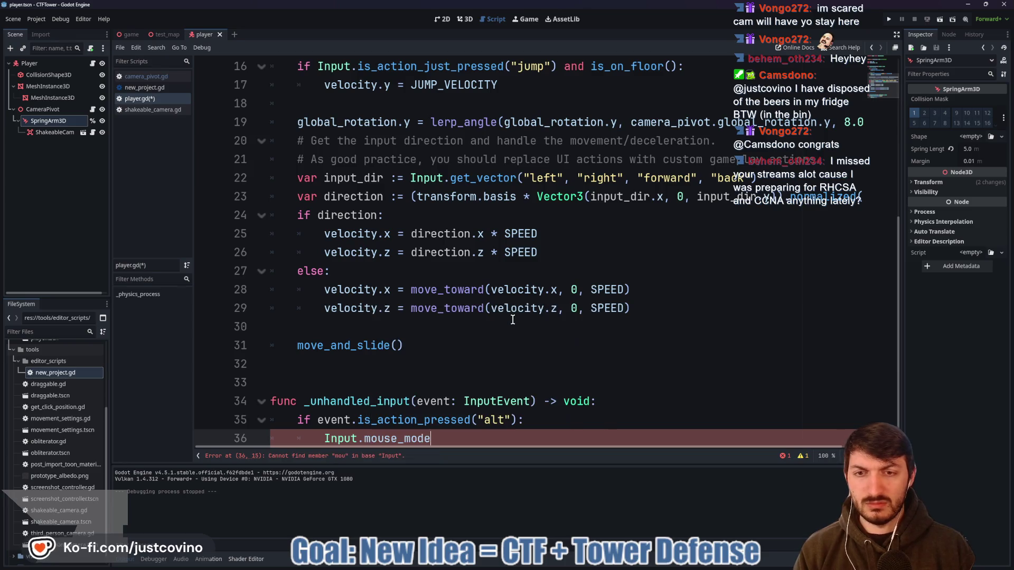
{"action": "type", "text": "= MOUSE"}
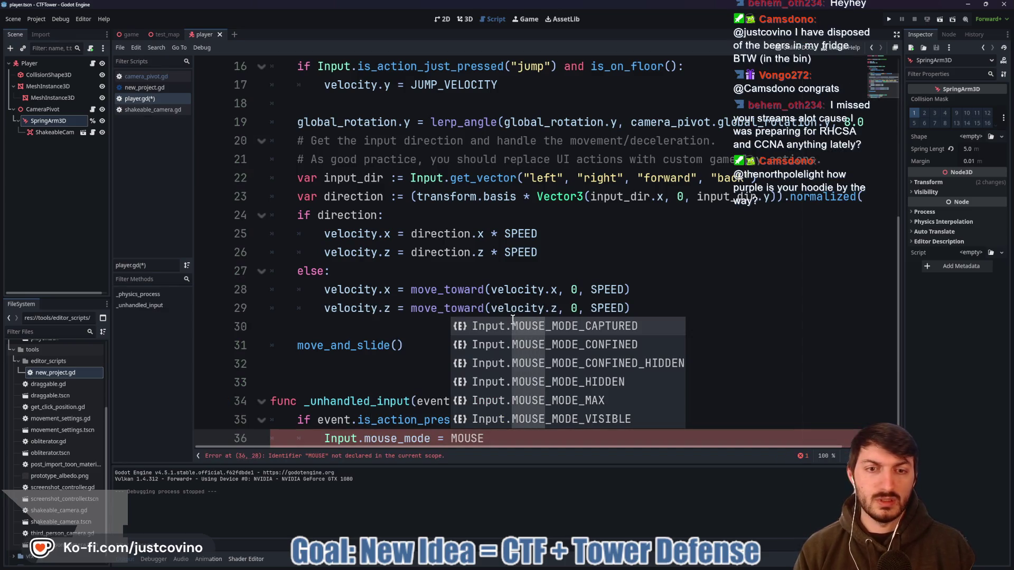
{"action": "key", "text": "Down"}
{"action": "key", "text": "Up"}
{"action": "key", "text": "Down"}
{"action": "key", "text": "Down"}
{"action": "key", "text": "Down"}
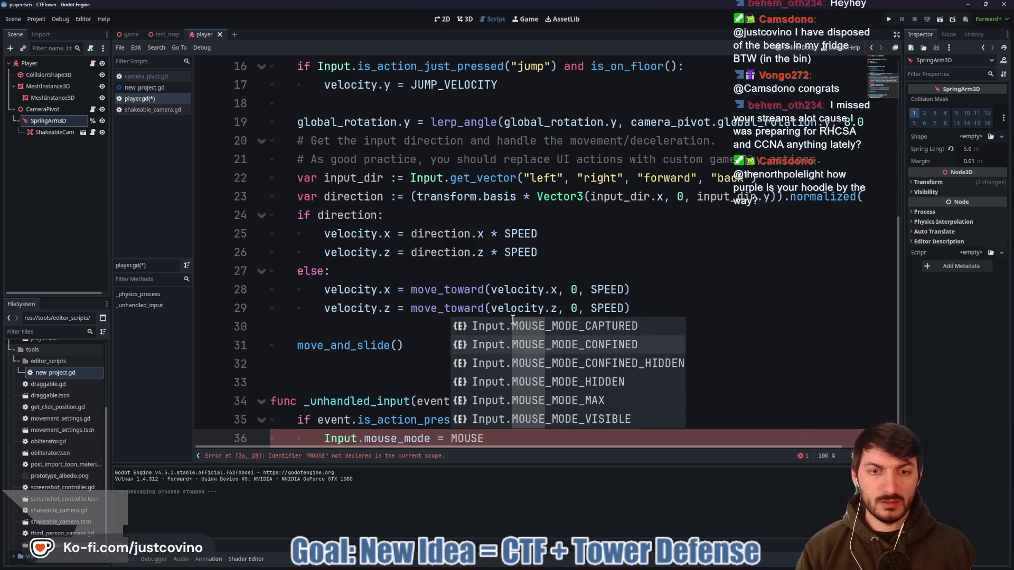
{"action": "key", "text": "Down"}
{"action": "key", "text": "Down"}
{"action": "key", "text": "Return"}
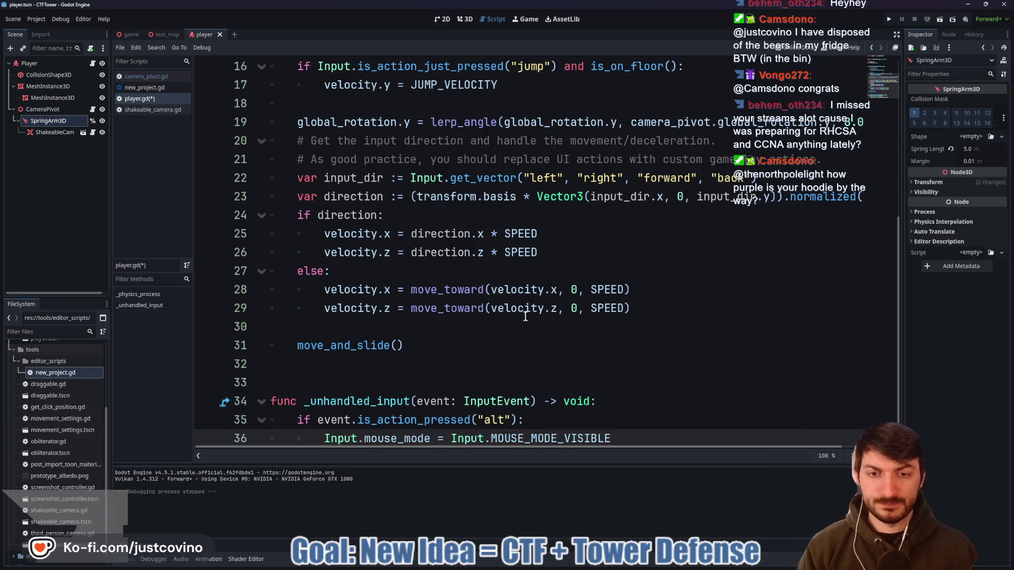
{"action": "key", "text": "Return"}
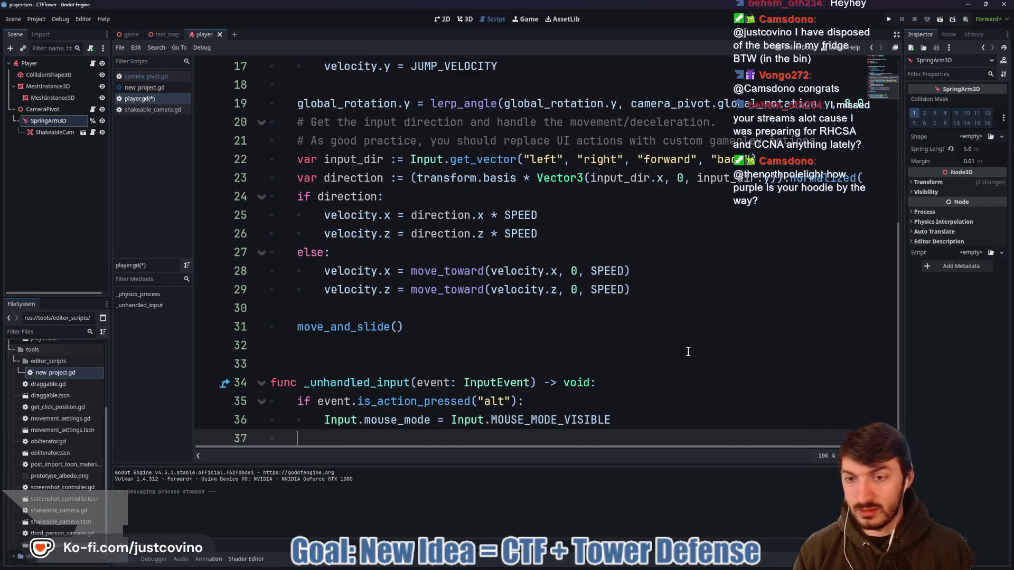
Add an elif setting MOUSE_MODE_CAPTURED when "alt" is released, then select the handler.
{"action": "key", "text": "BackSpace"}
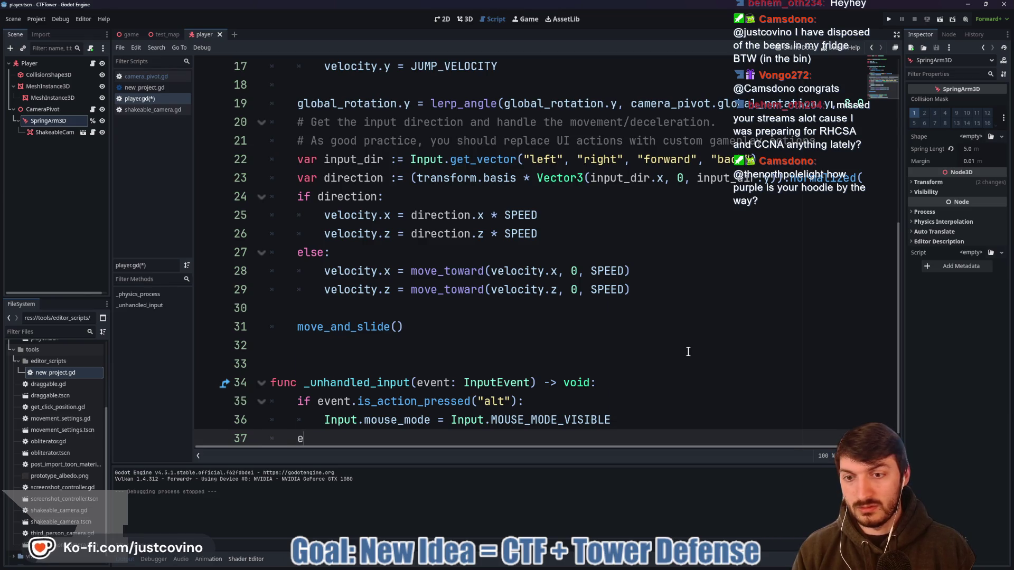
{"action": "type", "text": "elif event.is_action"}
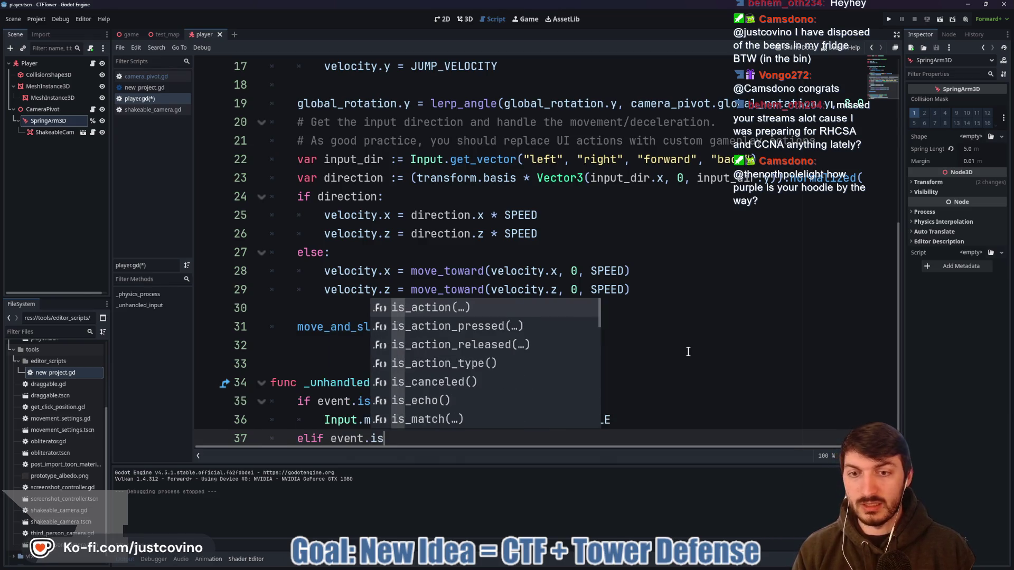
{"action": "key", "text": "Down"}
{"action": "key", "text": "Down"}
{"action": "key", "text": "Return"}
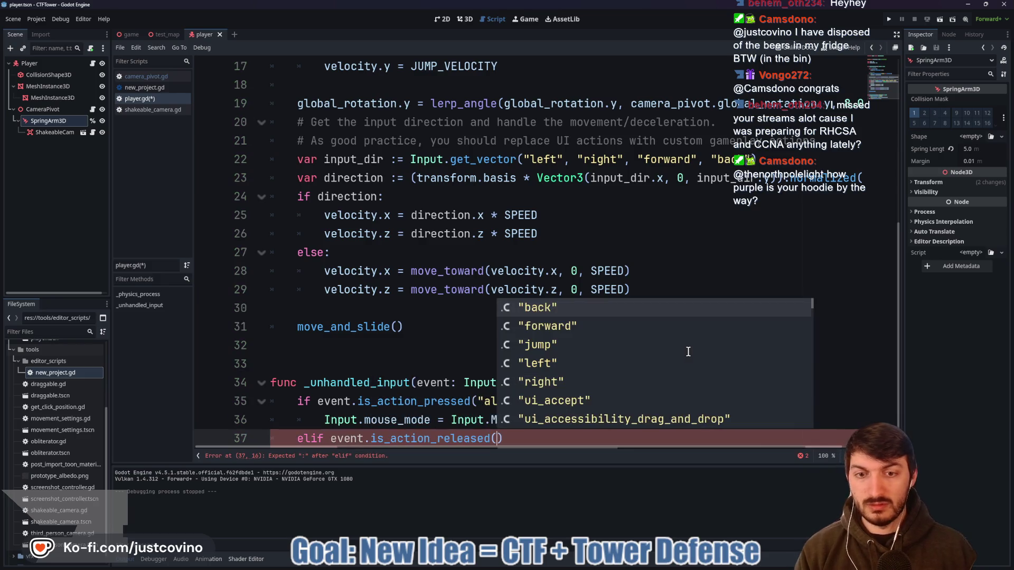
{"action": "type", "text": "\"alt\""}
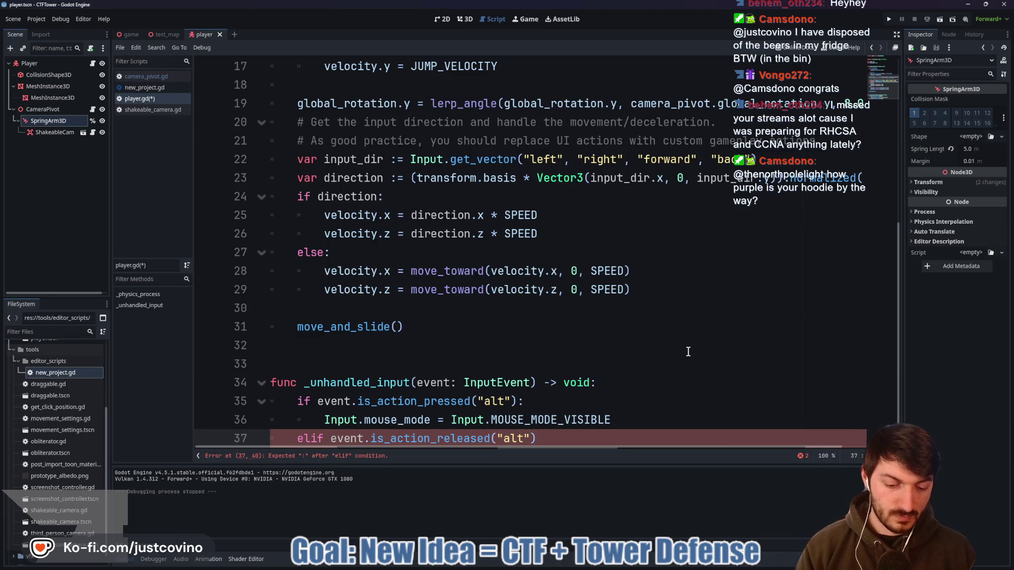
{"action": "type", "text": ":"}
{"action": "key", "text": "Return"}
{"action": "type", "text": "Input.m"}
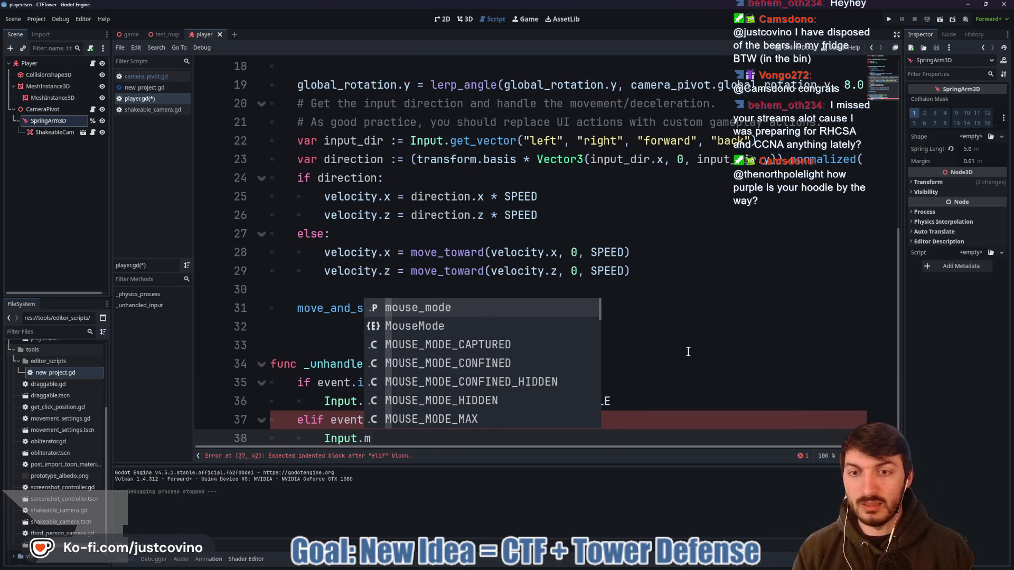
{"action": "type", "text": "ouse"}
{"action": "key", "text": "Return"}
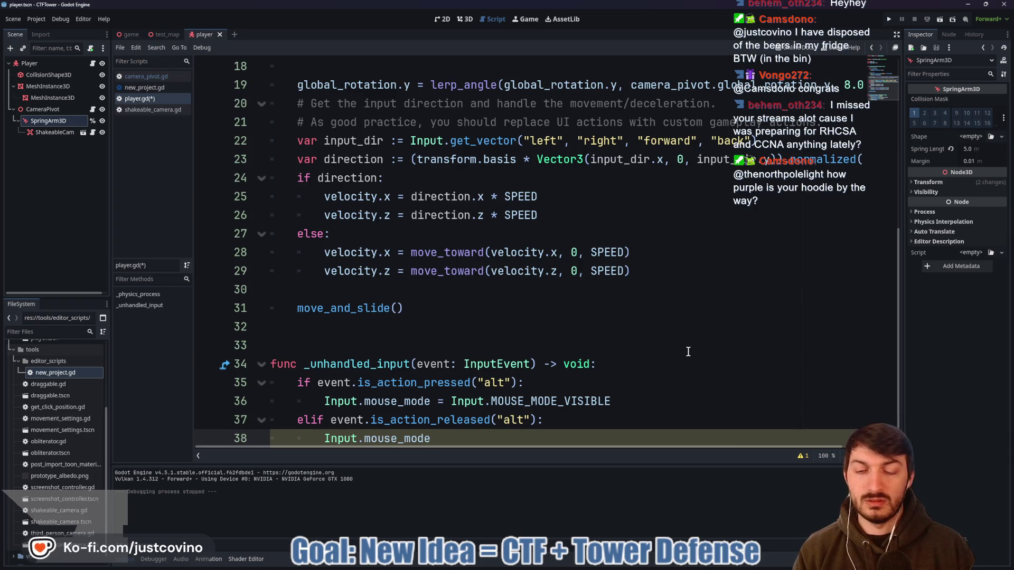
{"action": "type", "text": "= Input"}
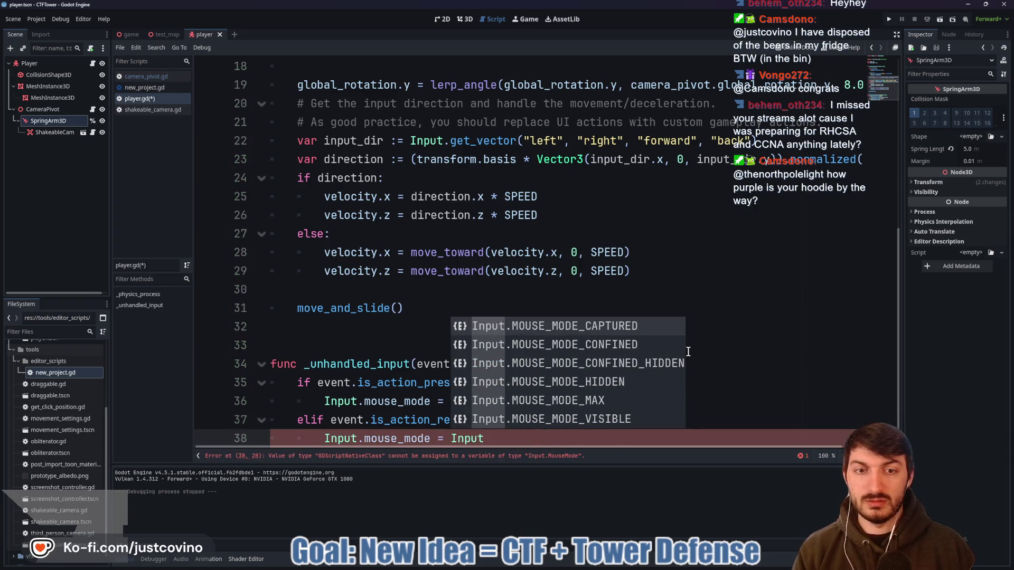
{"action": "key", "text": "Return"}
{"action": "mouse_move", "coordinate": [618, 439]}
{"action": "left_mouse_down"}
{"action": "mouse_move", "coordinate": [317, 401]}
{"action": "mouse_move", "coordinate": [254, 365]}
{"action": "left_mouse_up"}
{"action": "key", "text": "ctrl+c"}
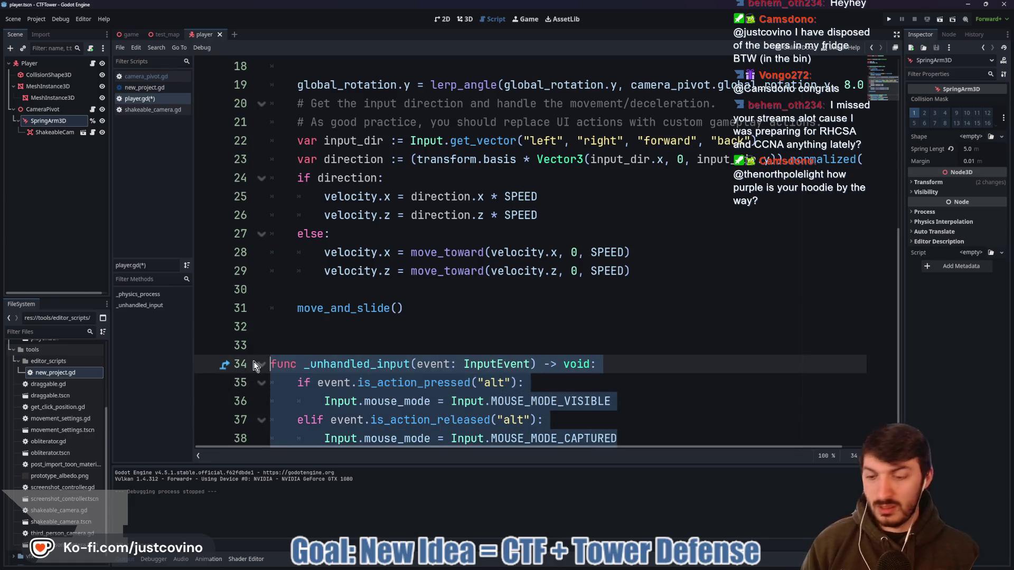
Paste the alt block into camera_pivot.gd's _unhandled_input and delete the duplicate func line.
{"action": "left_click", "coordinate": [92, 110]}
{"action": "left_click", "coordinate": [338, 328]}
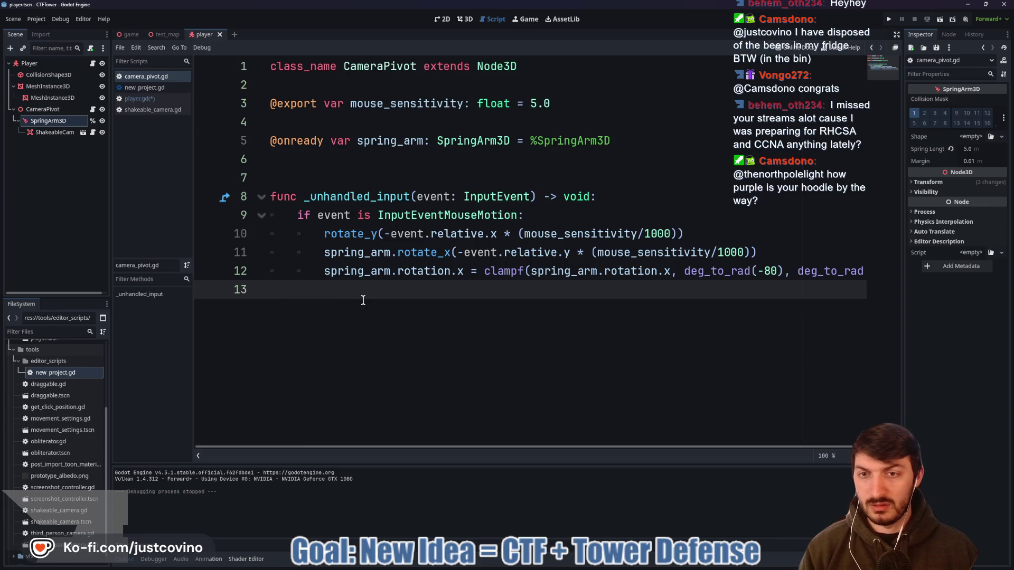
{"action": "key", "text": "ctrl+v"}
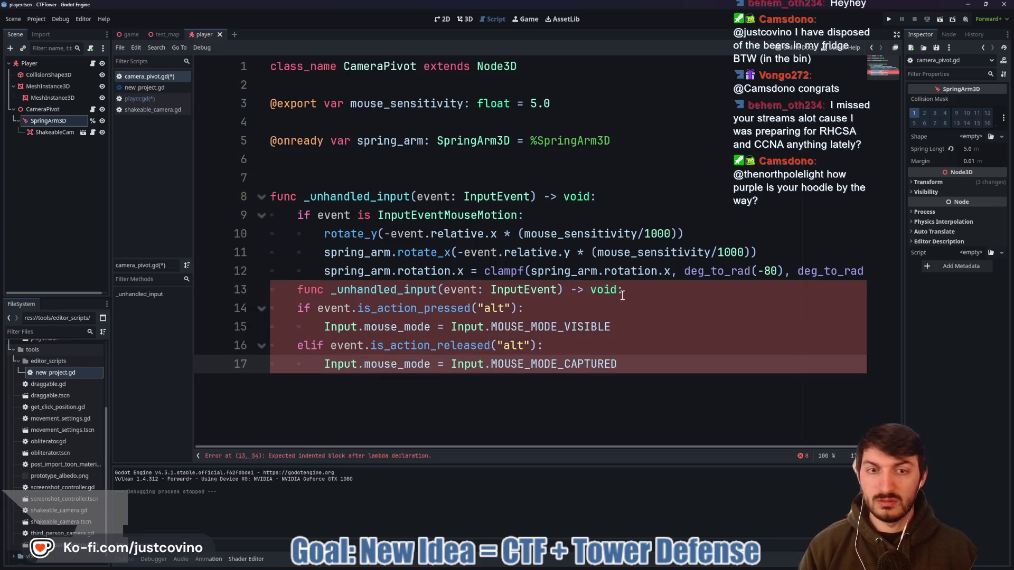
{"action": "left_click_drag", "start_coordinate": [624, 293], "coordinate": [189, 292]}
{"action": "key", "text": "BackSpace"}
{"action": "key", "text": "Return"}
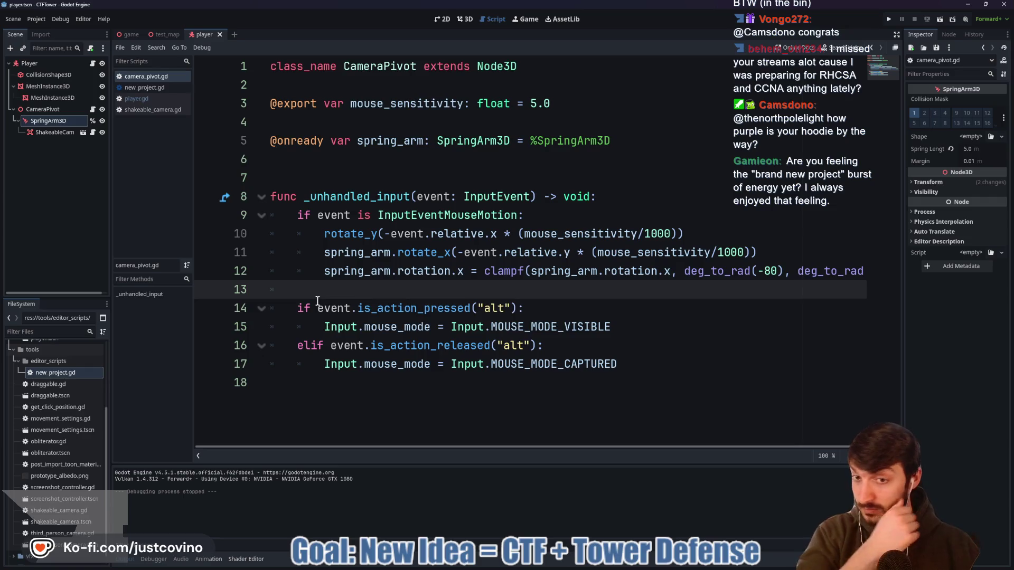
Add an 'alt' input action bound to the Alt key in the Input Map.
{"action": "left_click", "coordinate": [36, 19]}
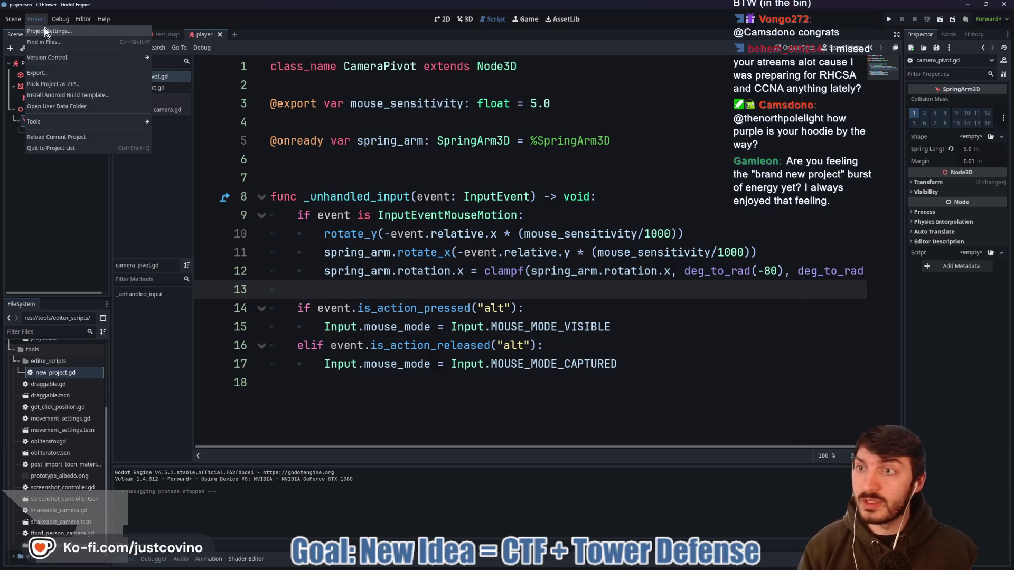
{"action": "left_click", "coordinate": [48, 31]}
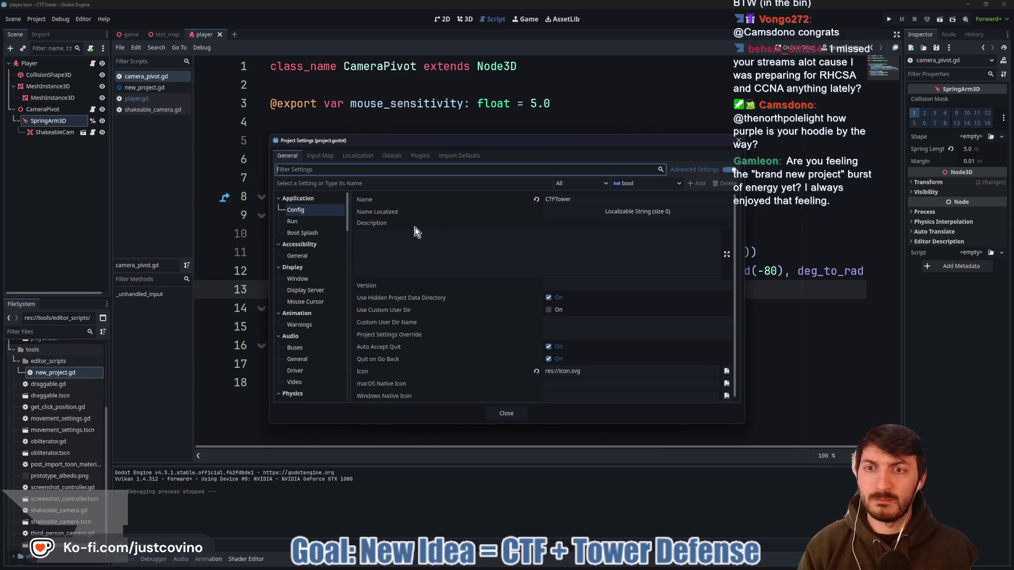
{"action": "left_click", "coordinate": [324, 156]}
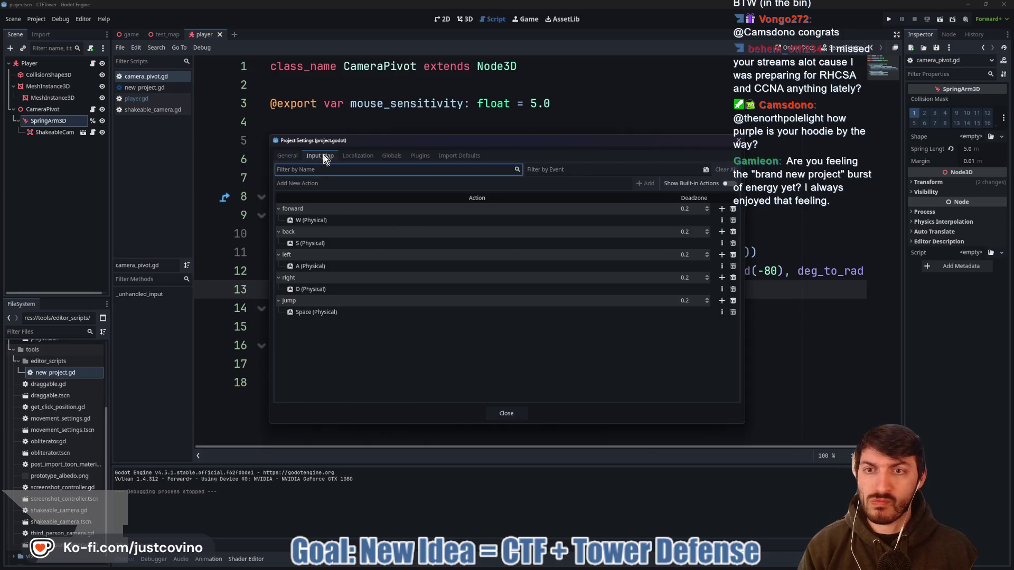
{"action": "left_click", "coordinate": [316, 184]}
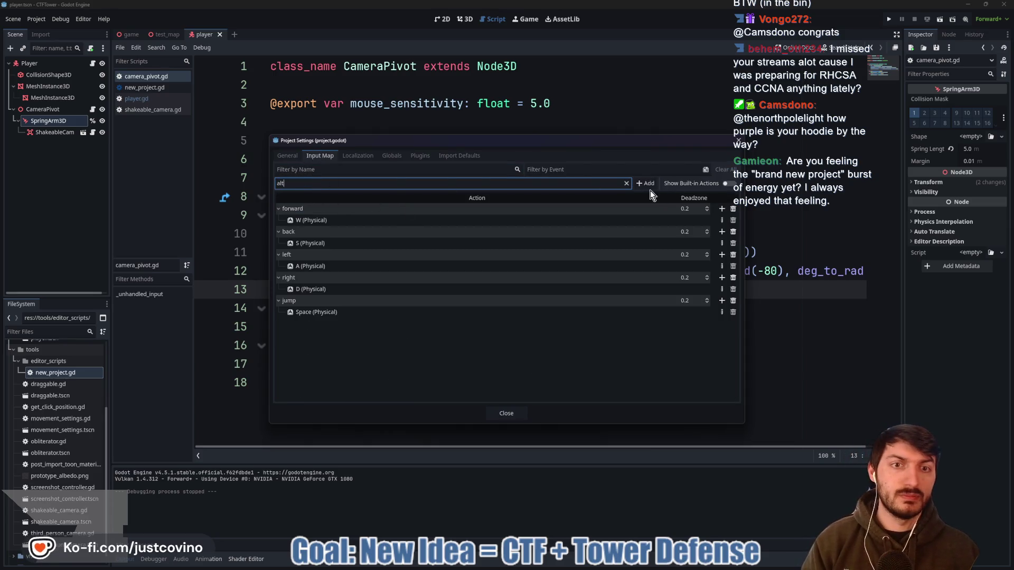
{"action": "left_click", "coordinate": [647, 184]}
{"action": "left_click", "coordinate": [721, 325]}
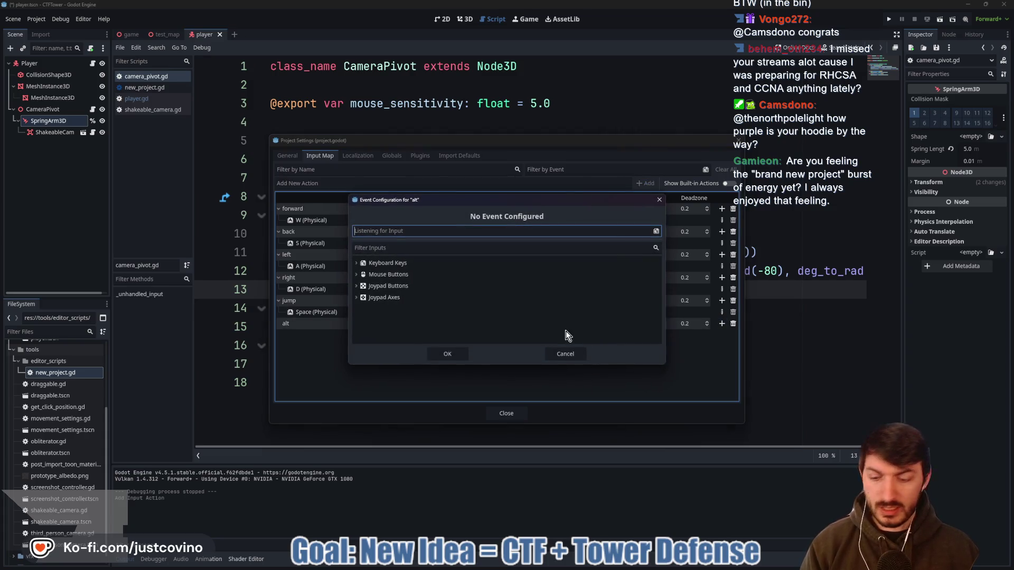
{"action": "key", "text": "alt"}
{"action": "left_click", "coordinate": [448, 354]}
{"action": "left_click", "coordinate": [507, 413]}
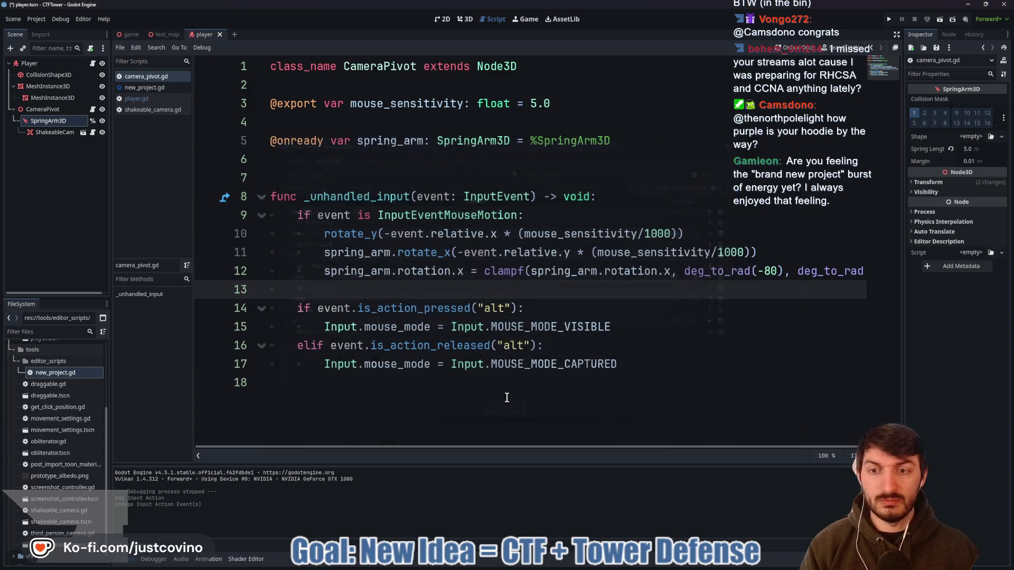
Save the camera_pivot.gd changes.
{"action": "key", "text": "ctrl+s"}
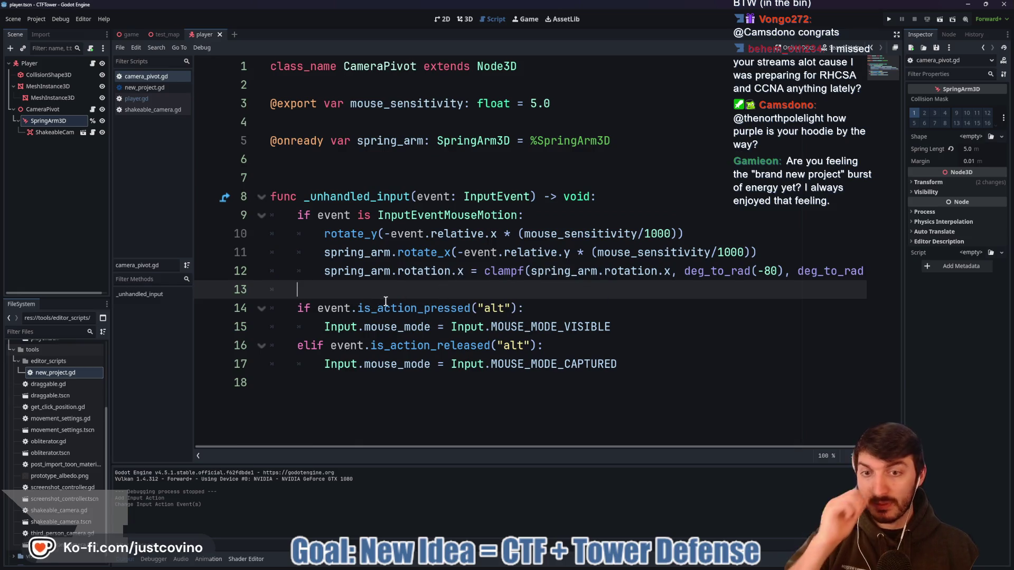
{"action": "mouse_move", "coordinate": [385, 308]}
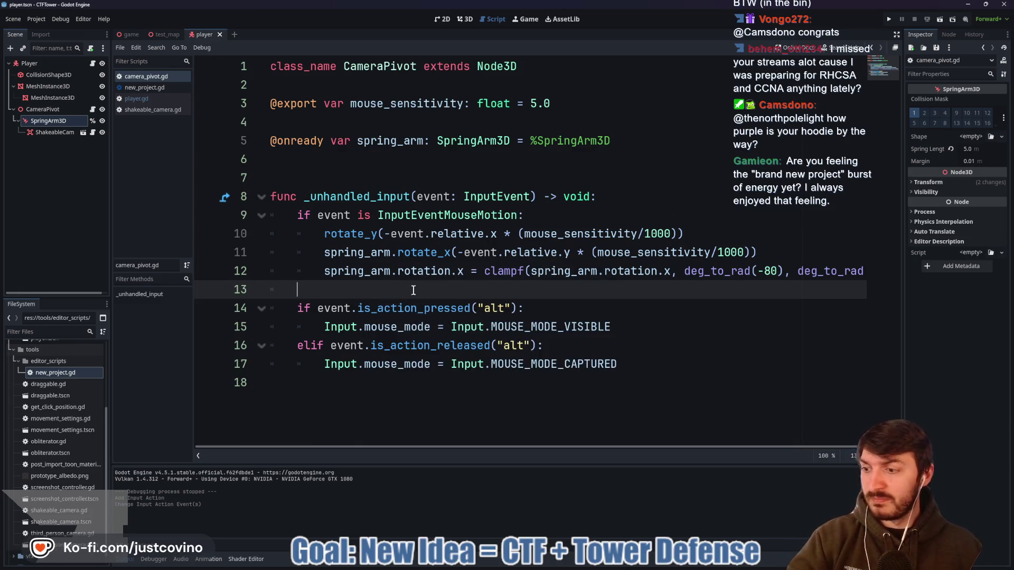
{"action": "mouse_move", "coordinate": [431, 276]}
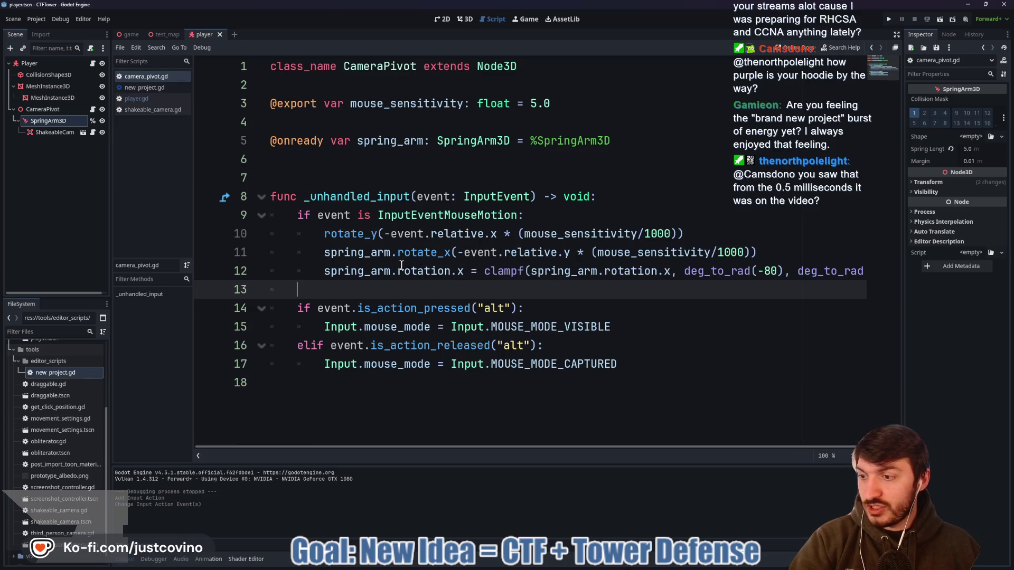
{"action": "mouse_move", "coordinate": [401, 265]}
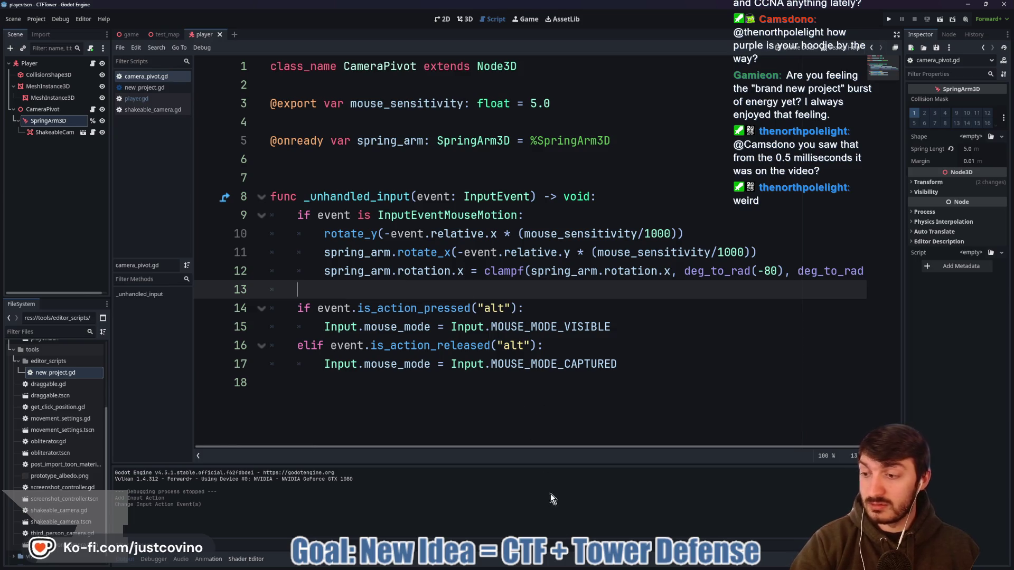
Bring up the browser on the studio's itch.io page and browse its games.
{"action": "left_click", "coordinate": [538, 565]}
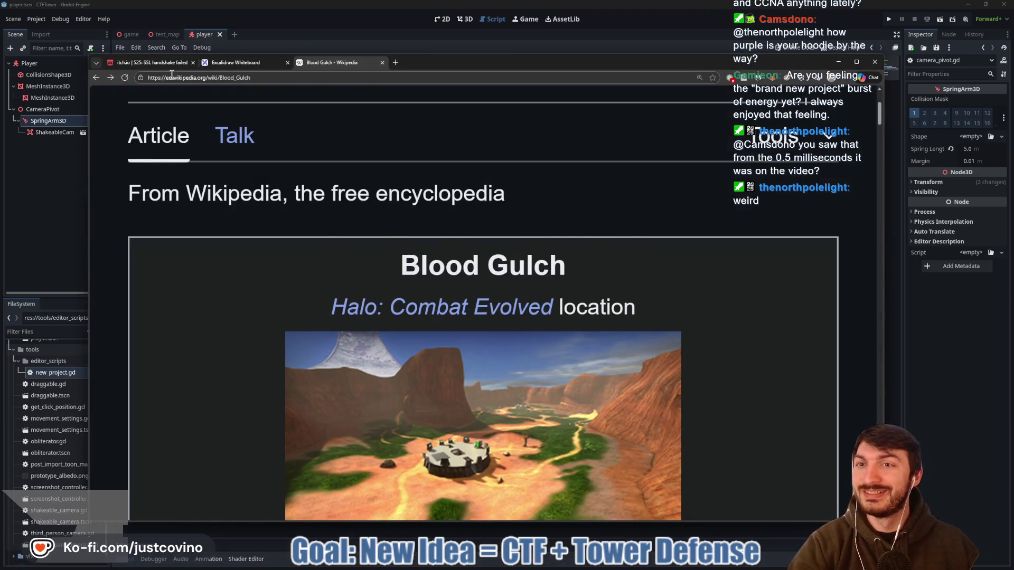
{"action": "key", "text": "alt+Tab"}
{"action": "left_click", "coordinate": [538, 566]}
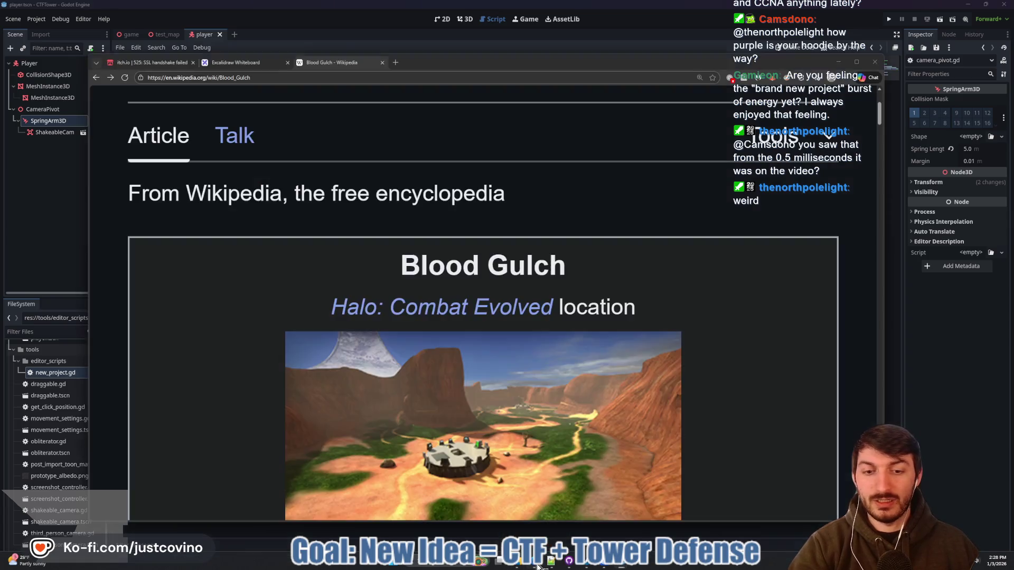
{"action": "left_click", "coordinate": [142, 62]}
{"action": "left_click", "coordinate": [98, 79]}
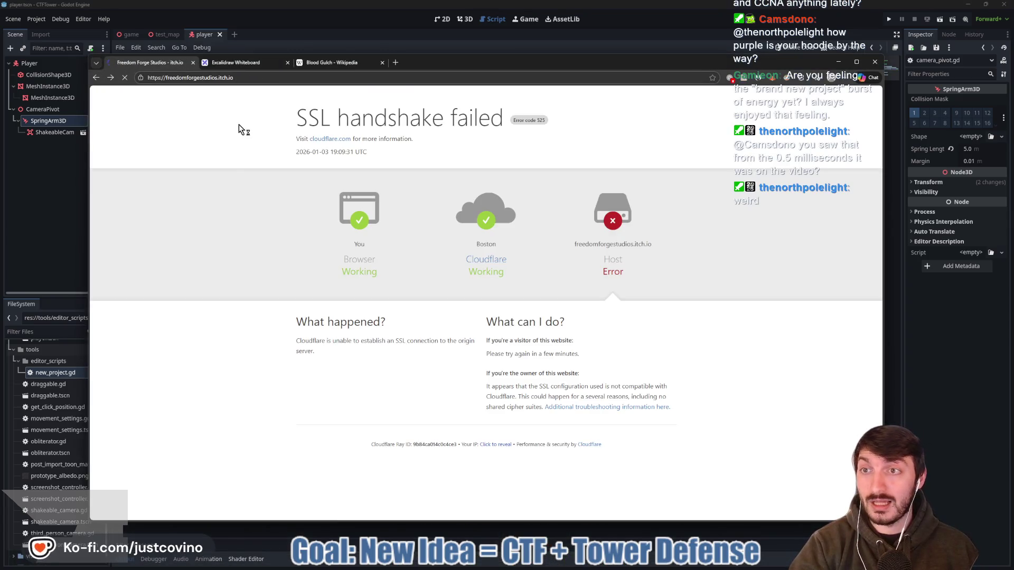
{"action": "scroll", "coordinate": [428, 222], "scroll_direction": "down", "scroll_amount": 5}
{"action": "scroll", "coordinate": [376, 191], "scroll_direction": "up", "scroll_amount": 5}
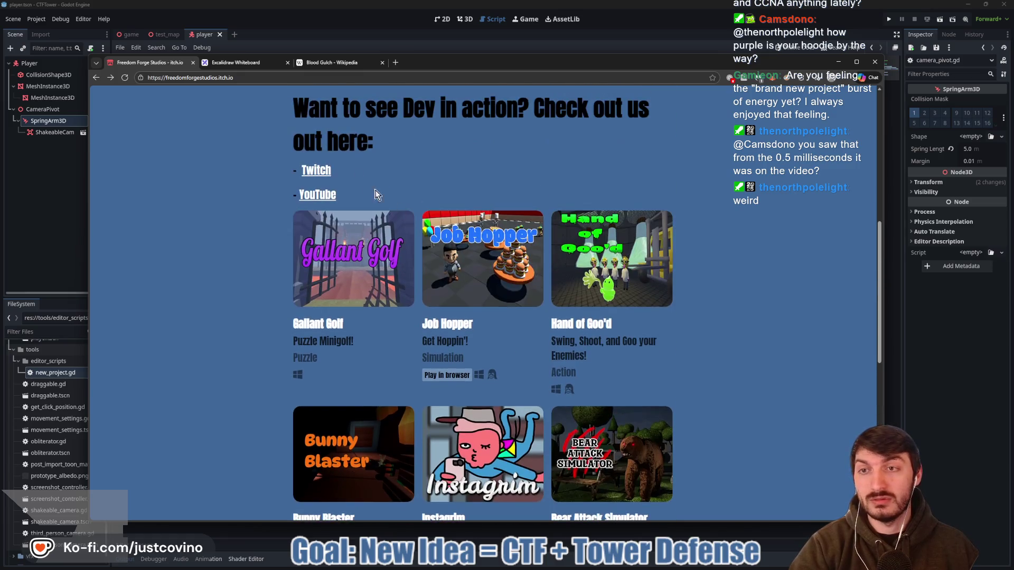
{"action": "scroll", "coordinate": [714, 248], "scroll_direction": "down", "scroll_amount": 3}
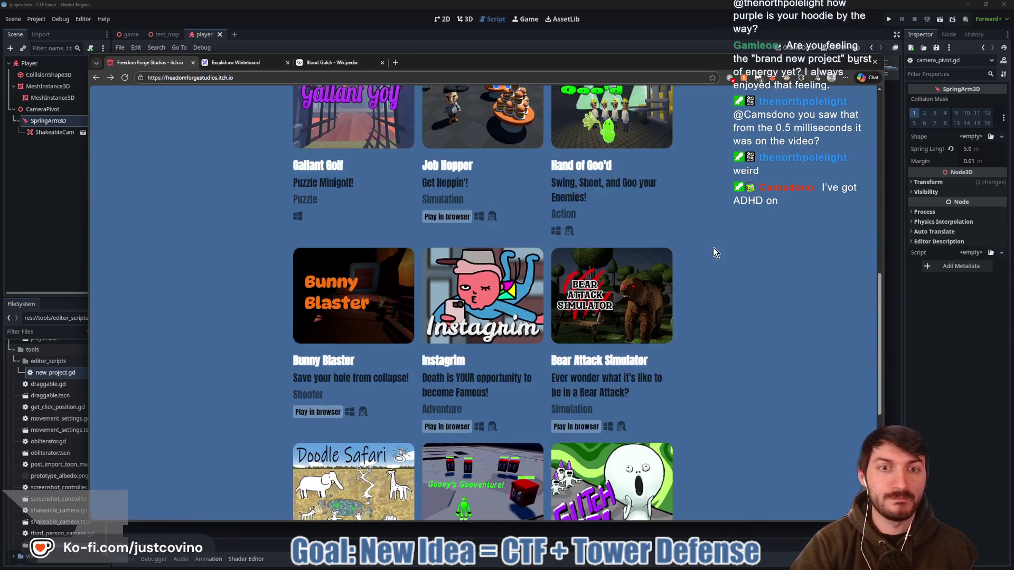
{"action": "scroll", "coordinate": [699, 252], "scroll_direction": "up", "scroll_amount": 2}
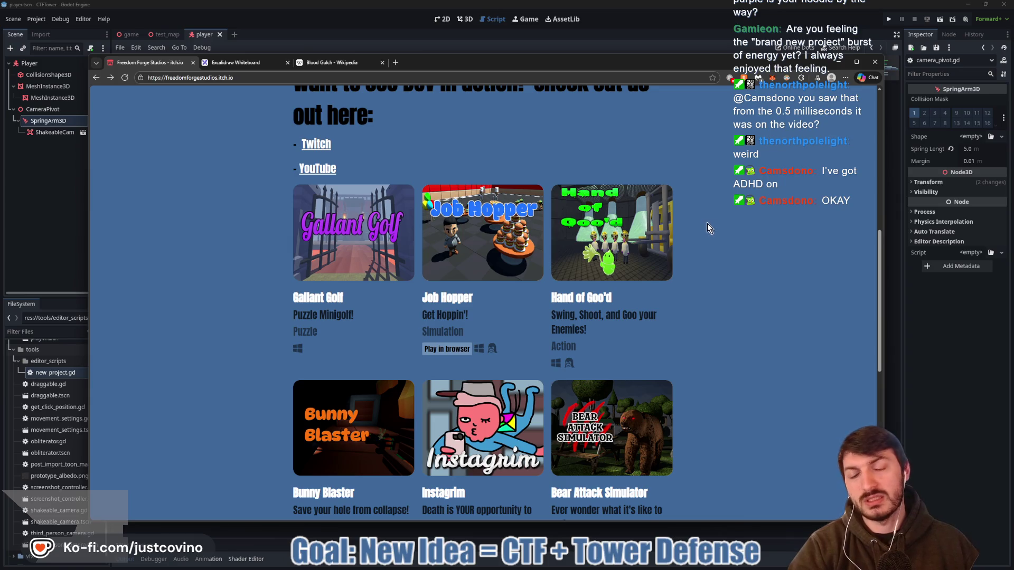
{"action": "scroll", "coordinate": [708, 223], "scroll_direction": "down", "scroll_amount": 2}
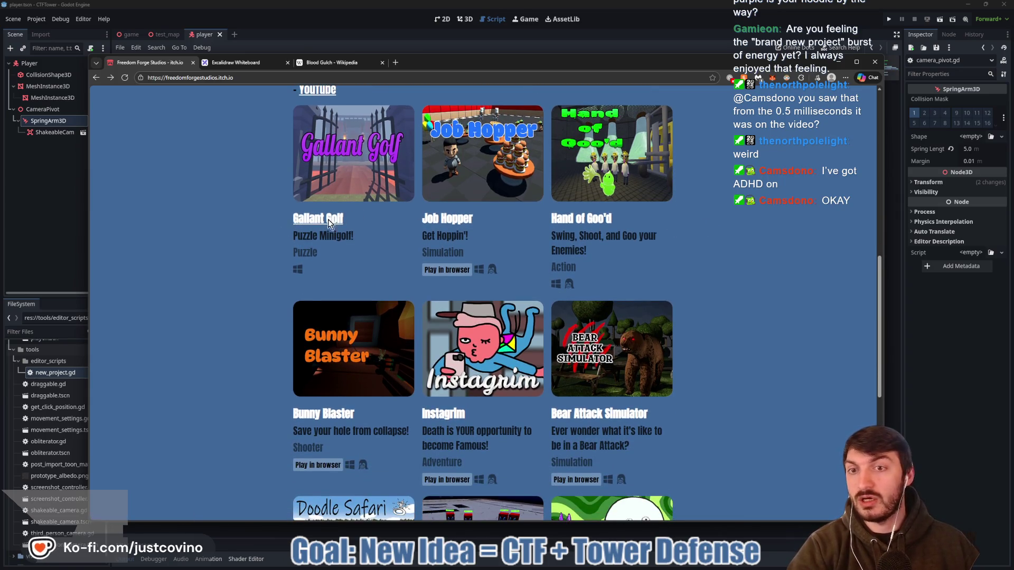
Open the Gallant Golf page, copy its address, and return to Godot.
{"action": "left_click", "coordinate": [328, 219]}
{"action": "left_click", "coordinate": [267, 78]}
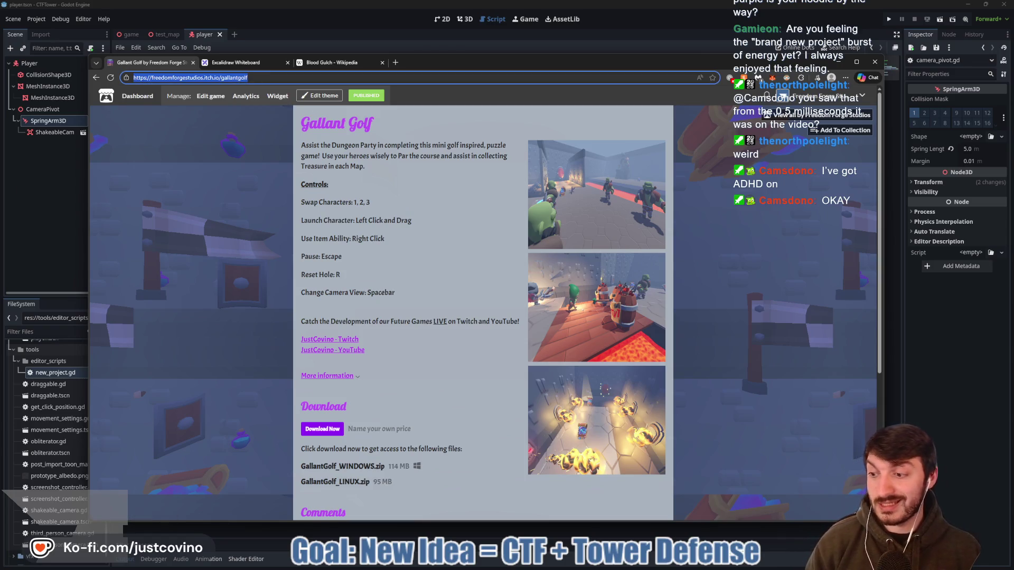
{"action": "key", "text": "alt+Tab"}
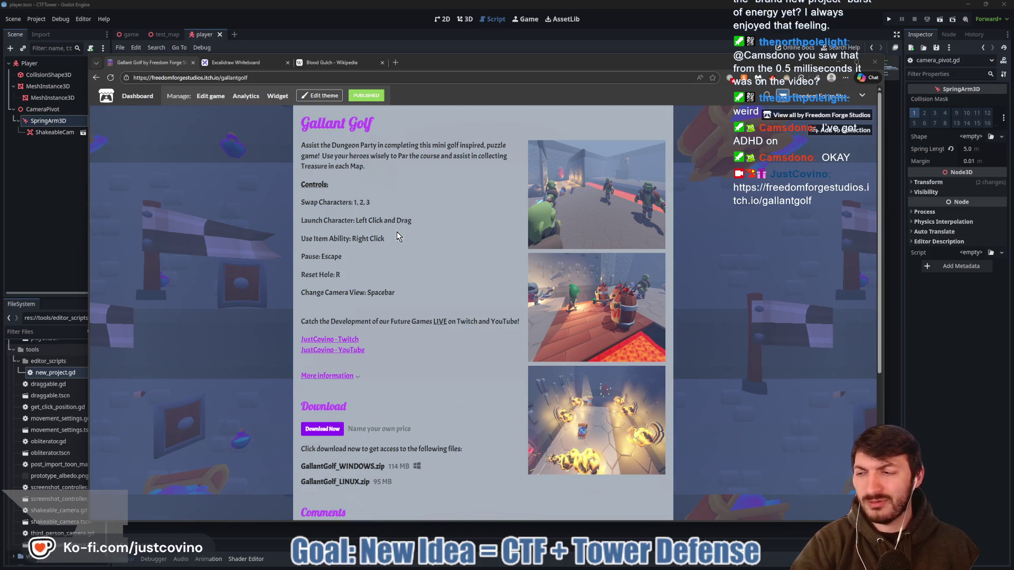
{"action": "left_click", "coordinate": [653, 21]}
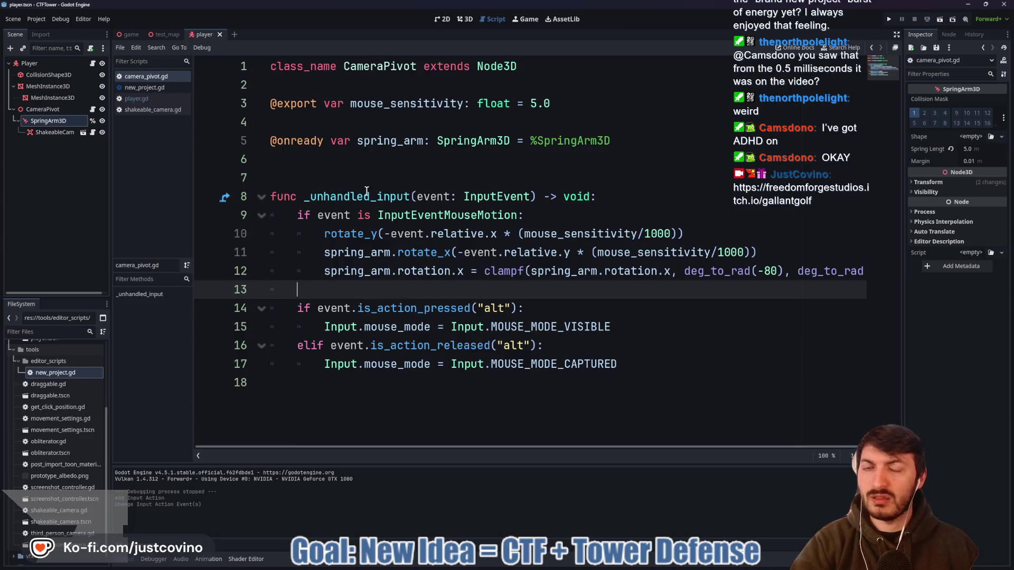
Add a _ready() function setting Input.mouse_mode to Input.MOUSE_MODE_CAPTURED.
{"action": "left_click", "coordinate": [345, 173]}
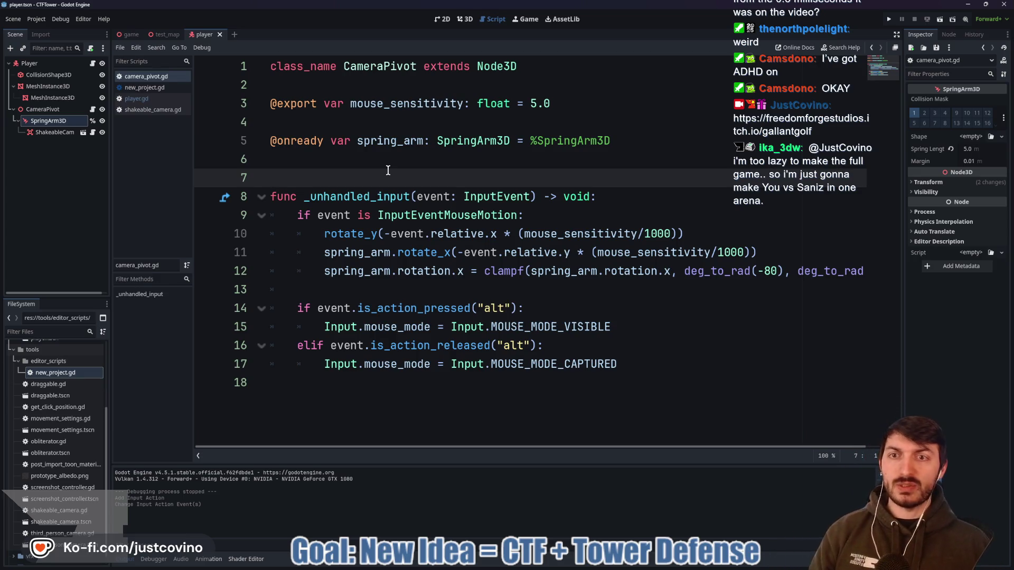
{"action": "key", "text": "Return"}
{"action": "key", "text": "Return"}
{"action": "key", "text": "Up"}
{"action": "key", "text": "Up"}
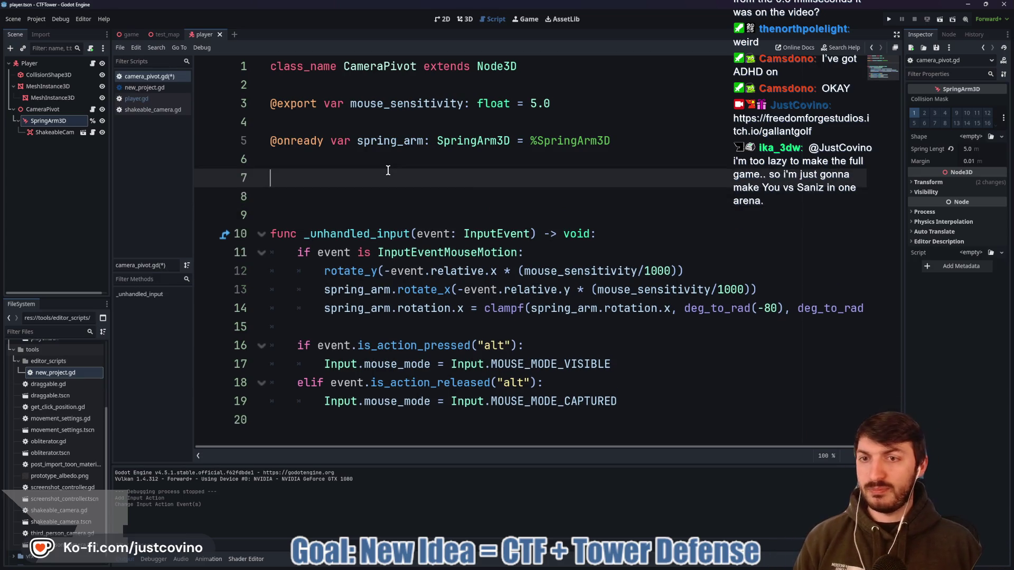
{"action": "type", "text": "func +"}
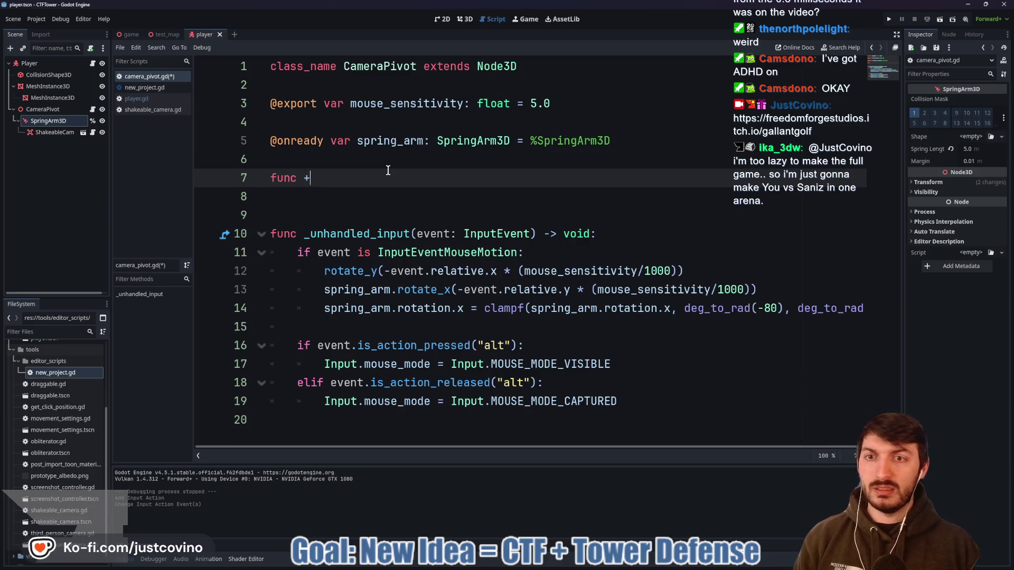
{"action": "key", "text": "BackSpace"}
{"action": "type", "text": "re"}
{"action": "key", "text": "Return"}
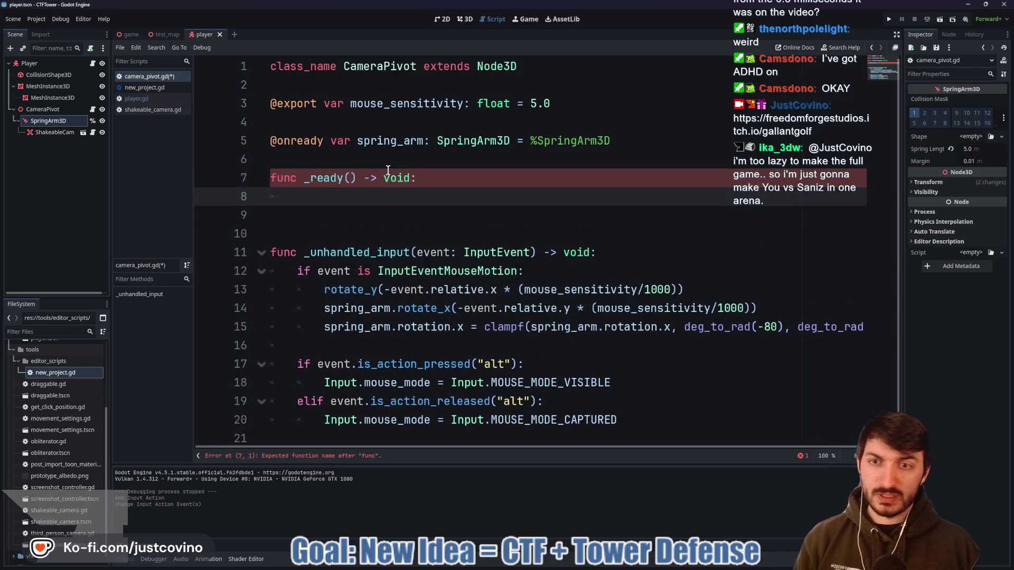
{"action": "key", "text": "Return"}
{"action": "type", "text": "Input"}
{"action": "type", "text": ".mouse_mode = Input.MOUSE_MODE_CAPTURED"}
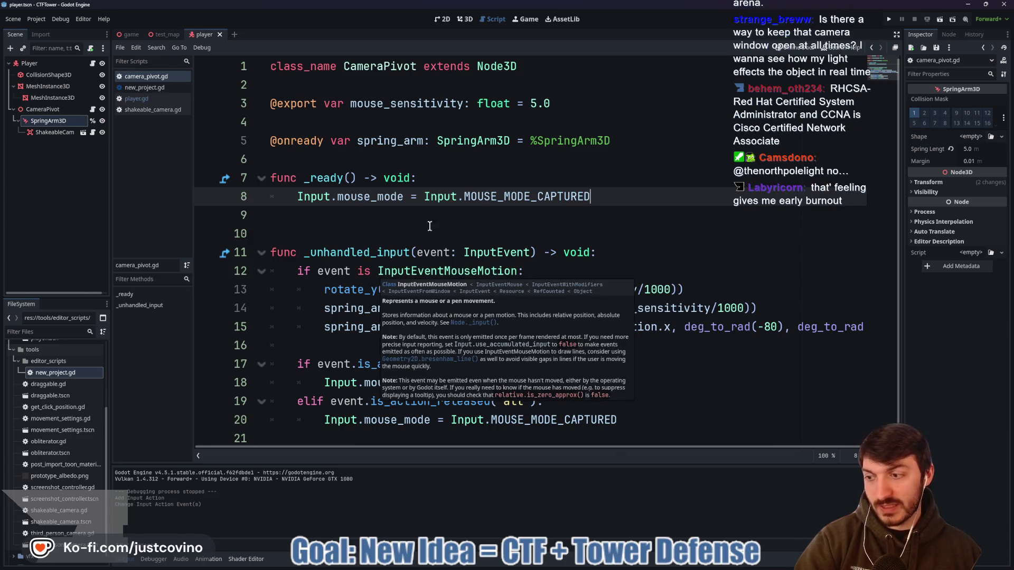
Turn off Embed Game in the Game view options.
{"action": "left_click", "coordinate": [524, 19]}
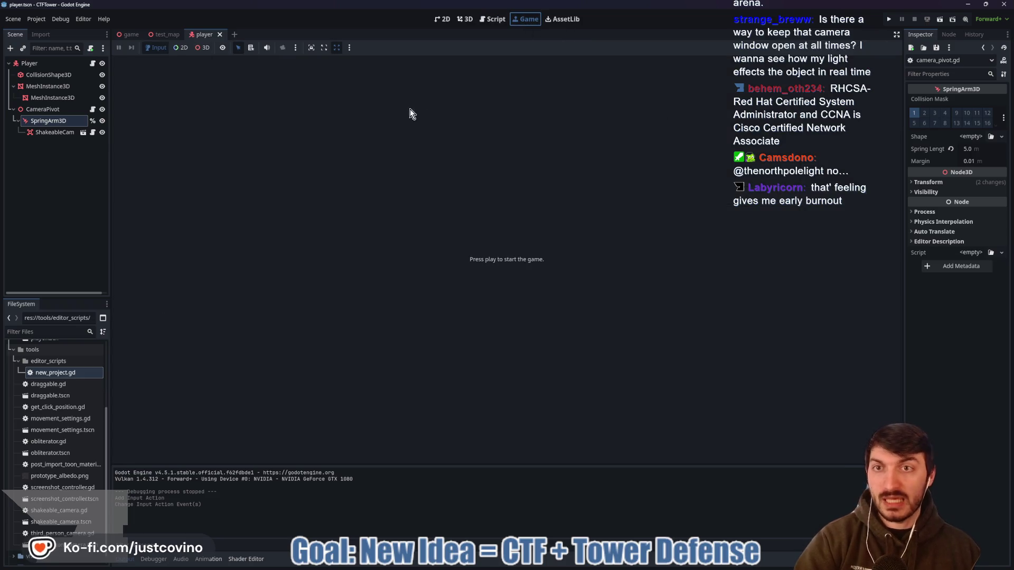
{"action": "left_click", "coordinate": [349, 47]}
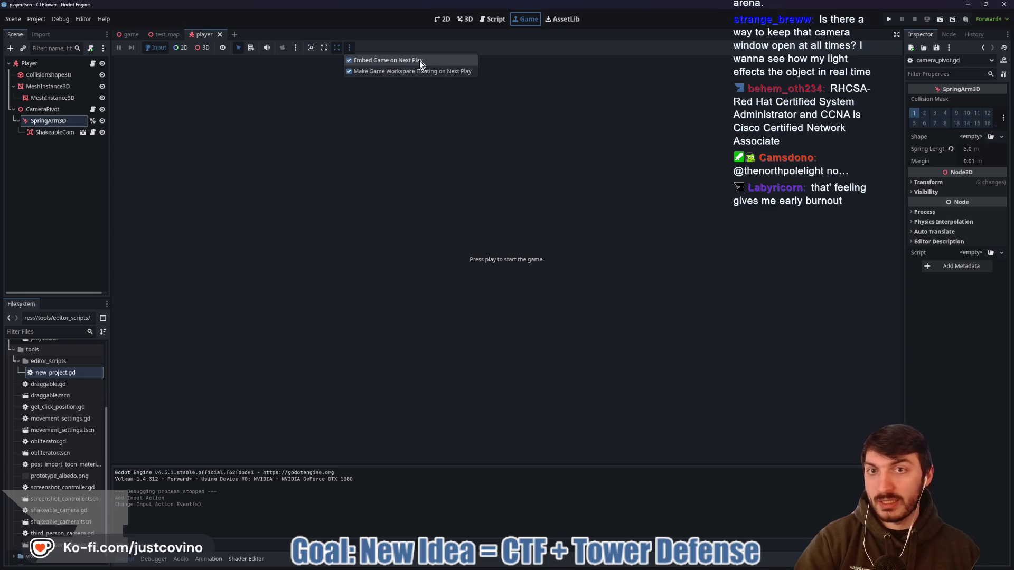
{"action": "left_click", "coordinate": [369, 60]}
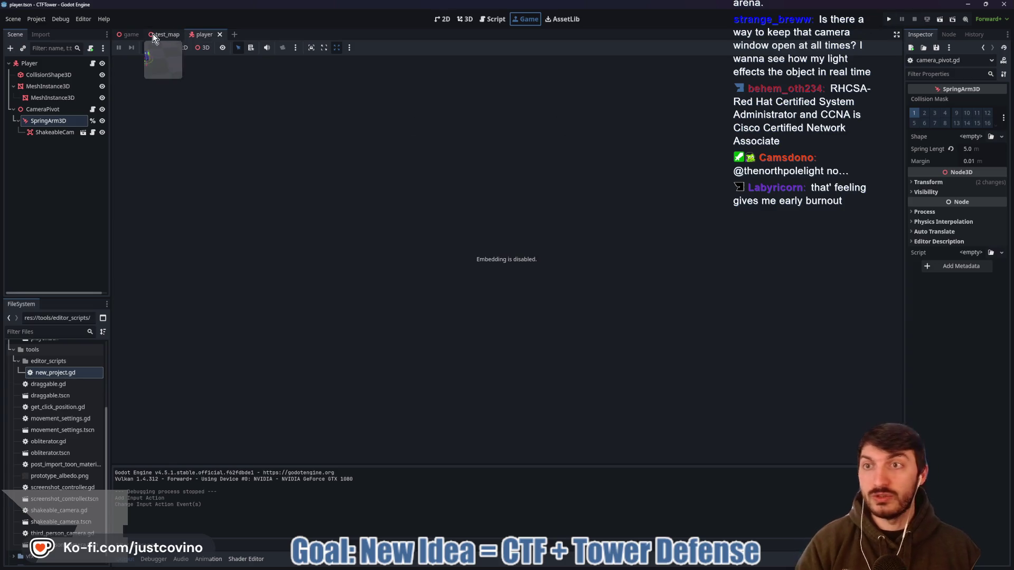
Run the game with F5 in its own window, test it, and stop it.
{"action": "left_click", "coordinate": [130, 34]}
{"action": "key", "text": "F5"}
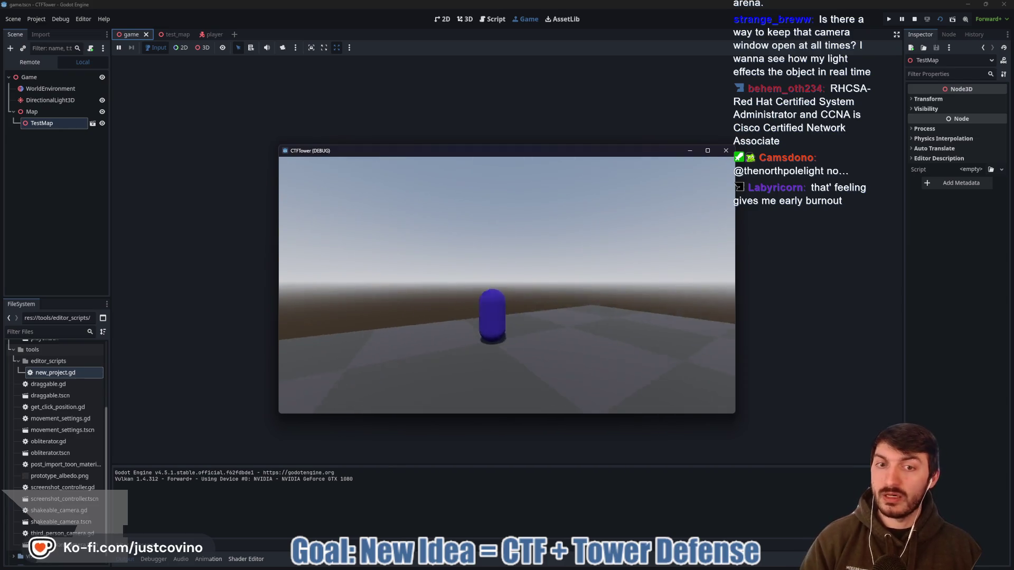
{"action": "mouse_move", "coordinate": [467, 151]}
{"action": "left_mouse_down"}
{"action": "mouse_move", "coordinate": [665, 160]}
{"action": "mouse_move", "coordinate": [538, 248]}
{"action": "mouse_move", "coordinate": [458, 138]}
{"action": "mouse_move", "coordinate": [525, 107]}
{"action": "mouse_move", "coordinate": [487, 229]}
{"action": "left_mouse_up"}
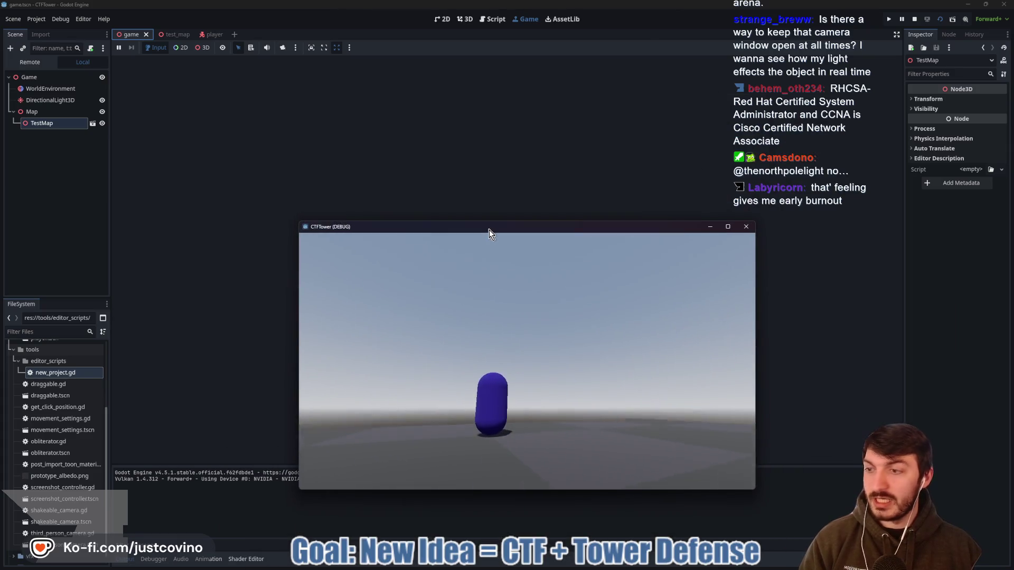
{"action": "key", "text": "F8"}
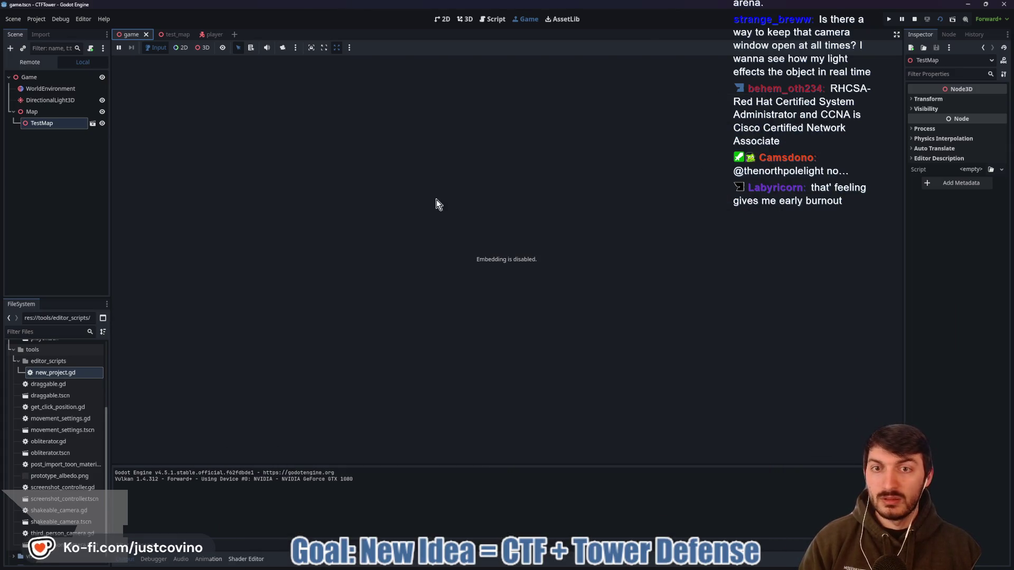
{"action": "left_click", "coordinate": [465, 19]}
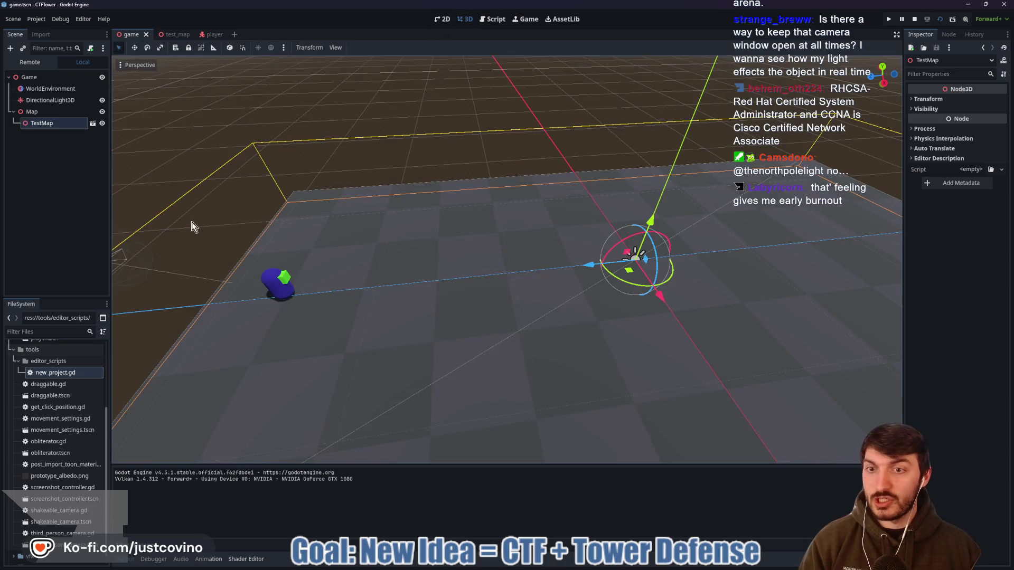
{"action": "left_click", "coordinate": [524, 21]}
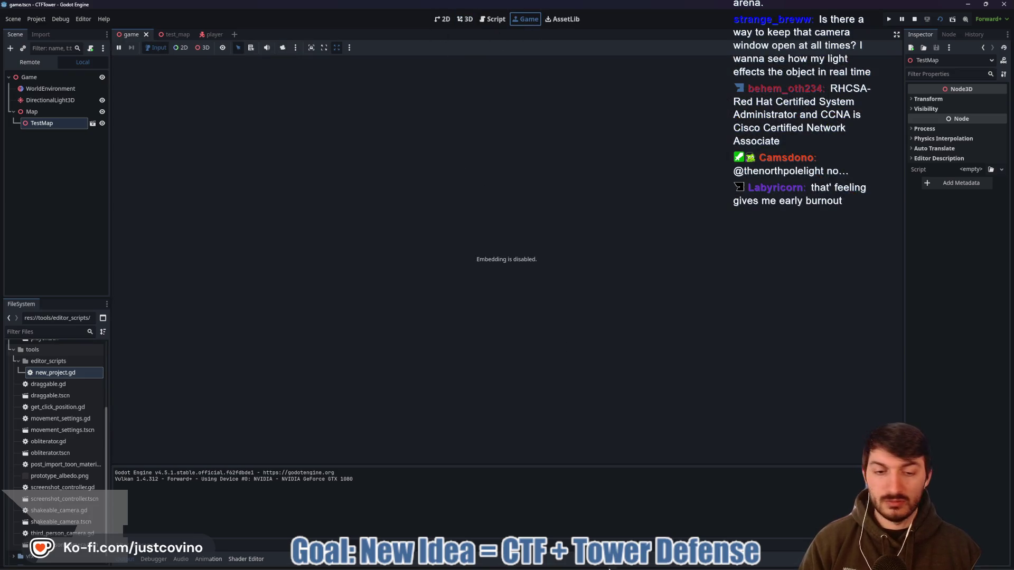
{"action": "mouse_move", "coordinate": [612, 565]}
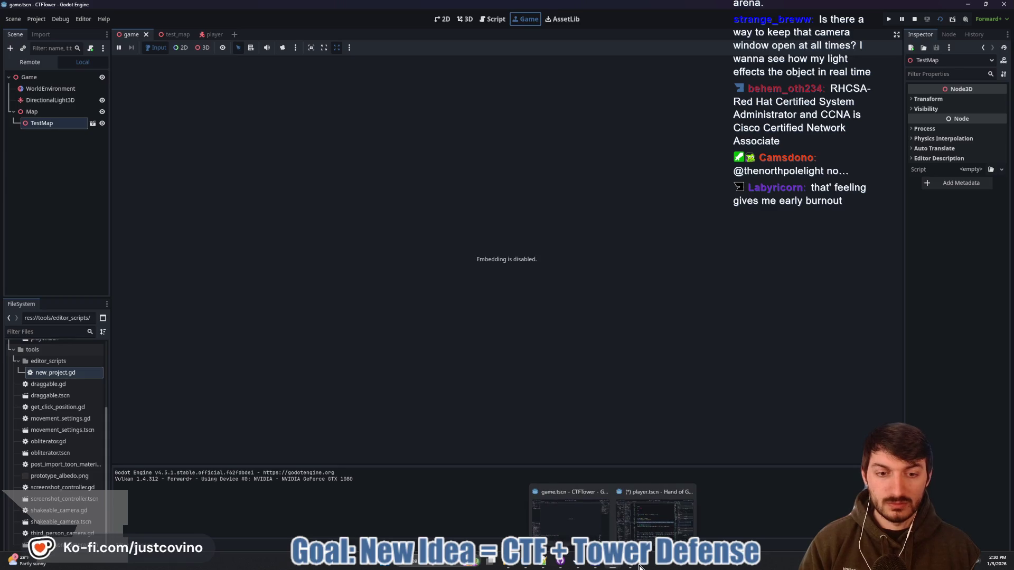
{"action": "left_click", "coordinate": [632, 515]}
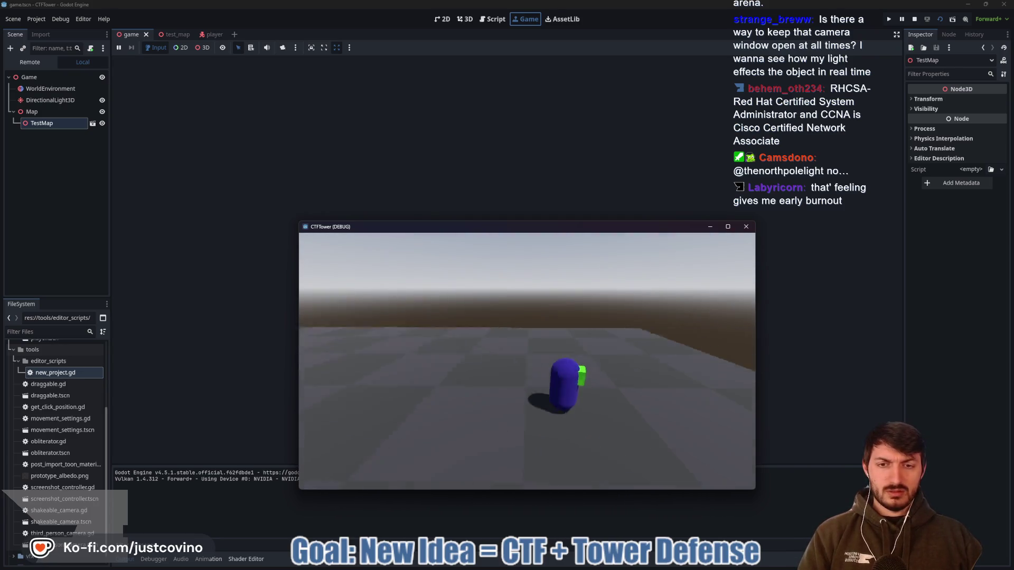
{"action": "key", "text": "F8"}
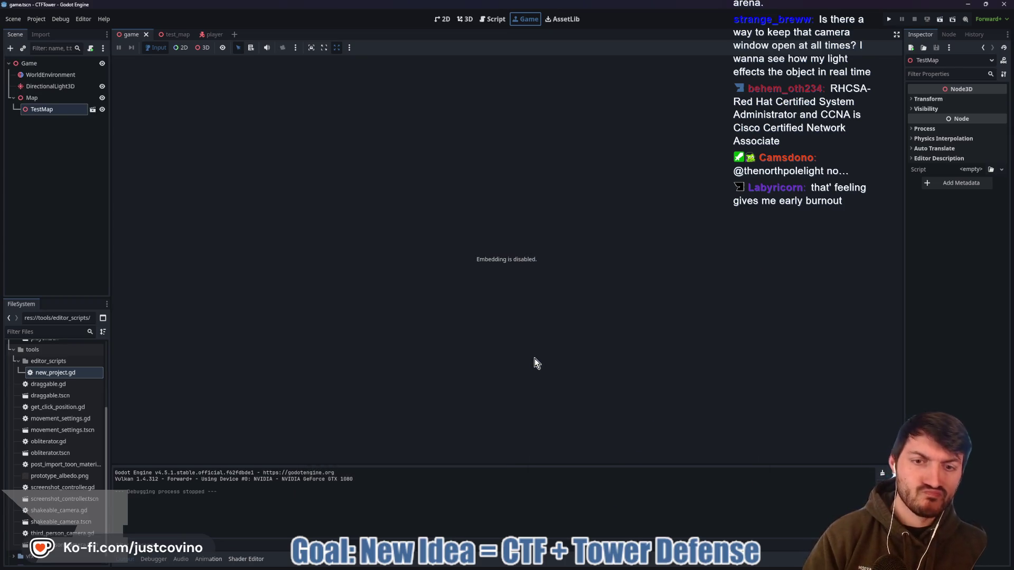
Re-enable Embed Game and return to the player scene's script.
{"action": "left_click", "coordinate": [351, 48]}
{"action": "left_click", "coordinate": [370, 60]}
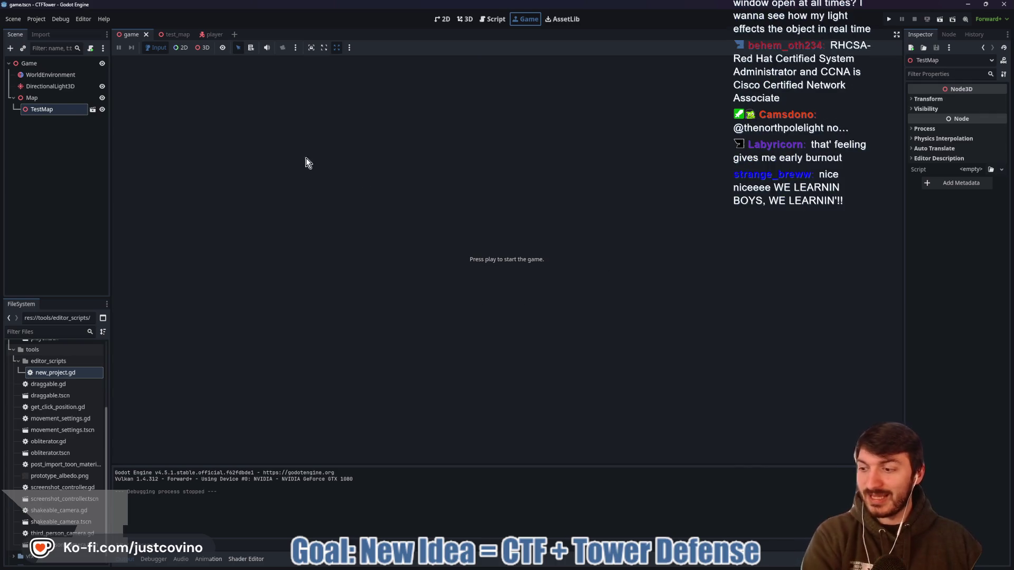
{"action": "left_click", "coordinate": [467, 21]}
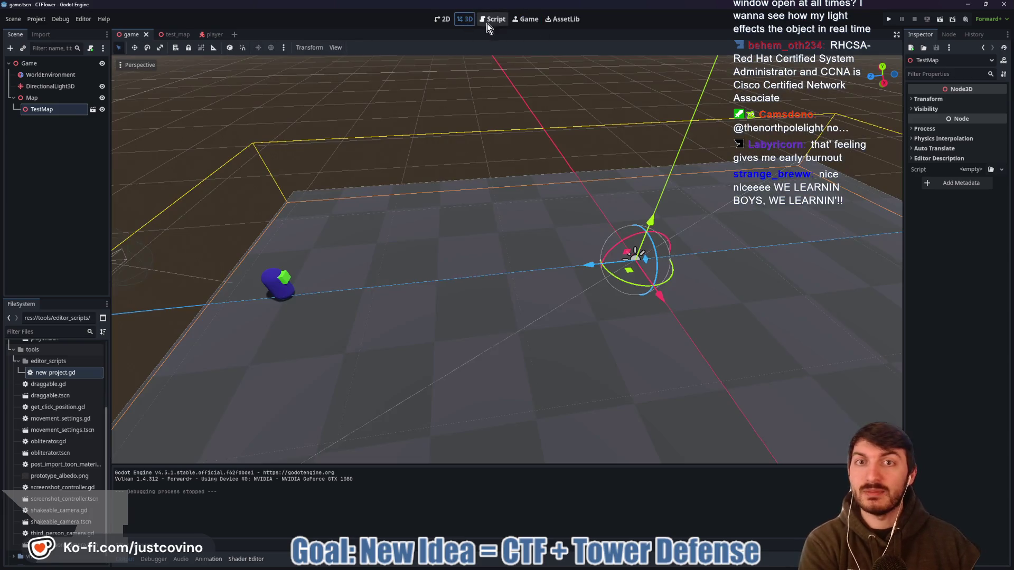
{"action": "left_click", "coordinate": [174, 34]}
{"action": "left_click", "coordinate": [204, 34]}
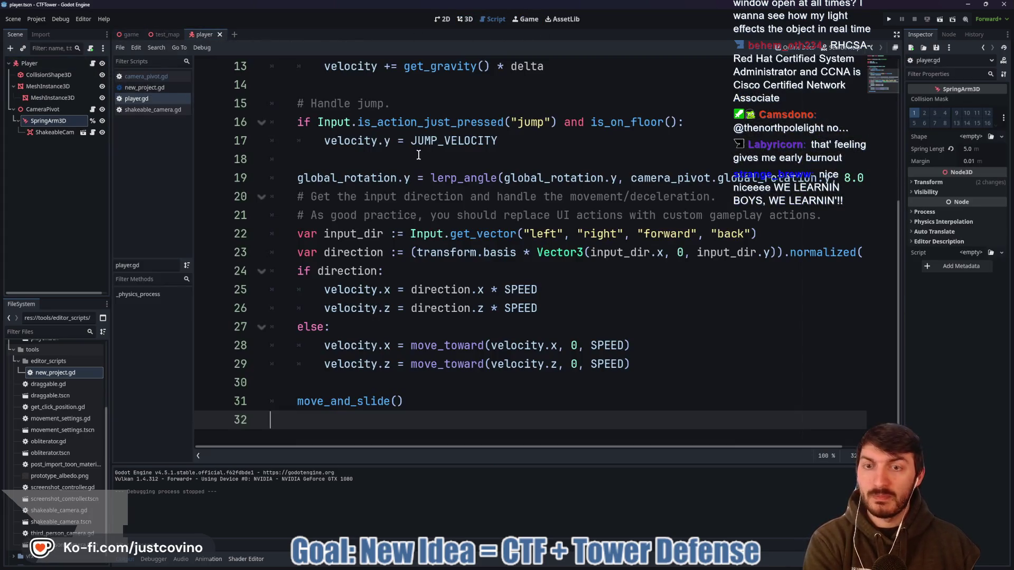
Save camera_pivot.gd with mouse sensitivity 5.0.
{"action": "left_click", "coordinate": [445, 279]}
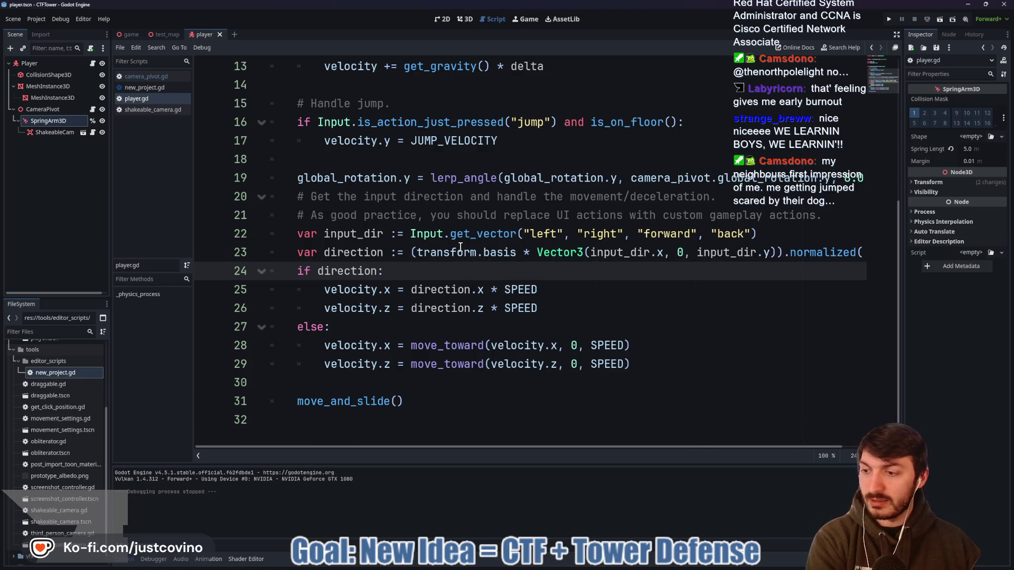
{"action": "mouse_move", "coordinate": [460, 248]}
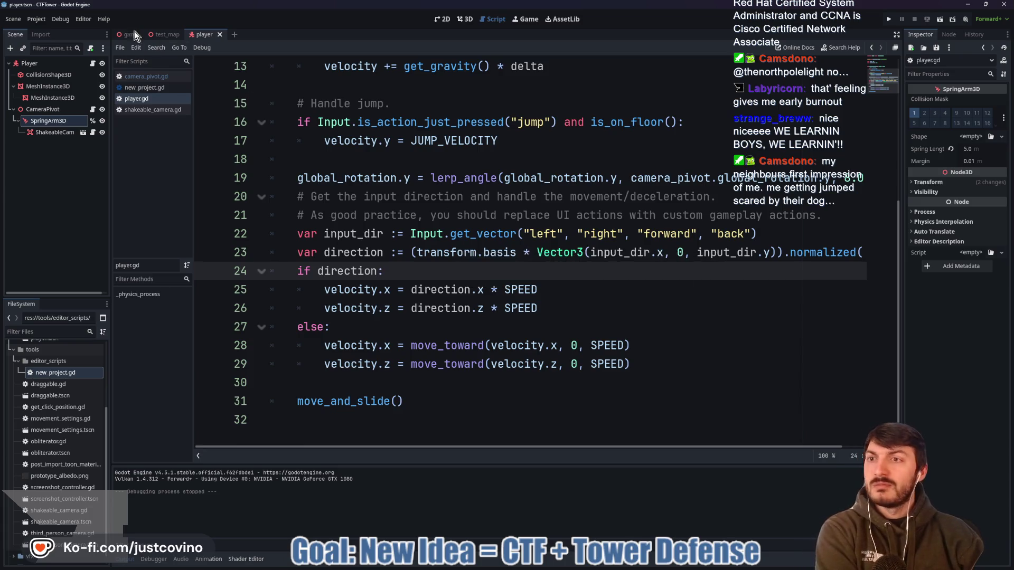
{"action": "left_click", "coordinate": [93, 110]}
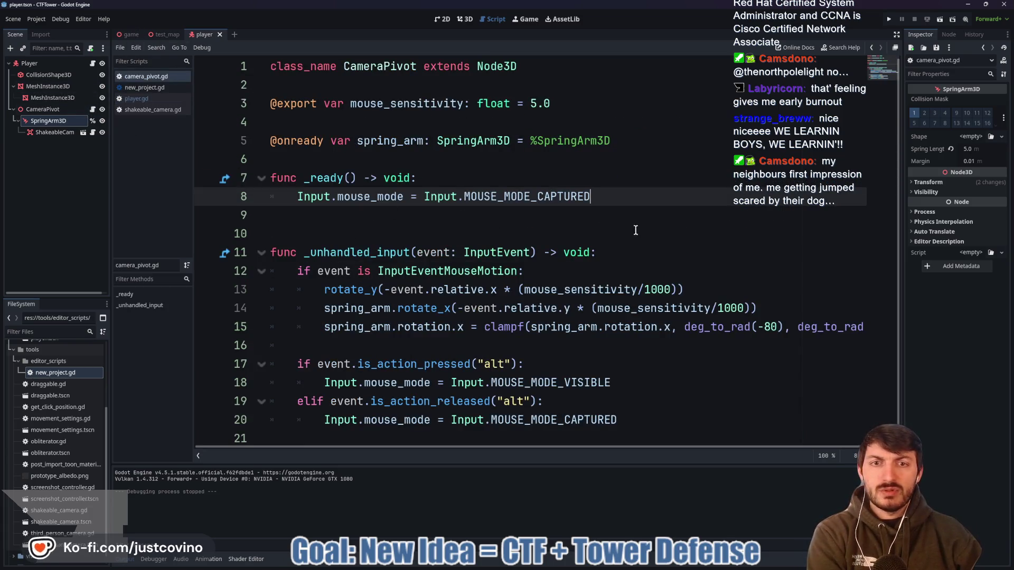
{"action": "left_click_drag", "start_coordinate": [553, 104], "coordinate": [532, 103]}
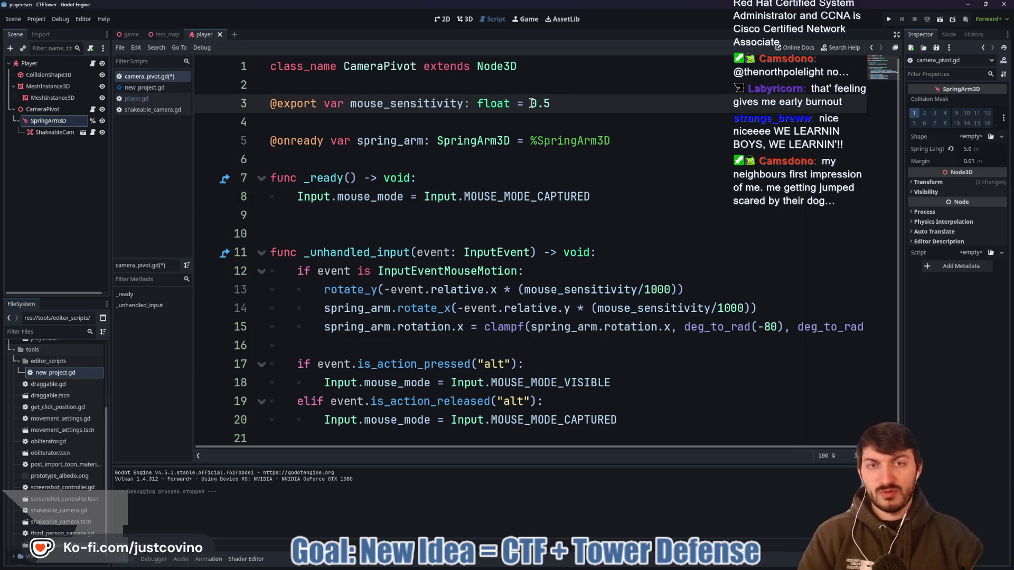
{"action": "key", "text": "ctrl+s"}
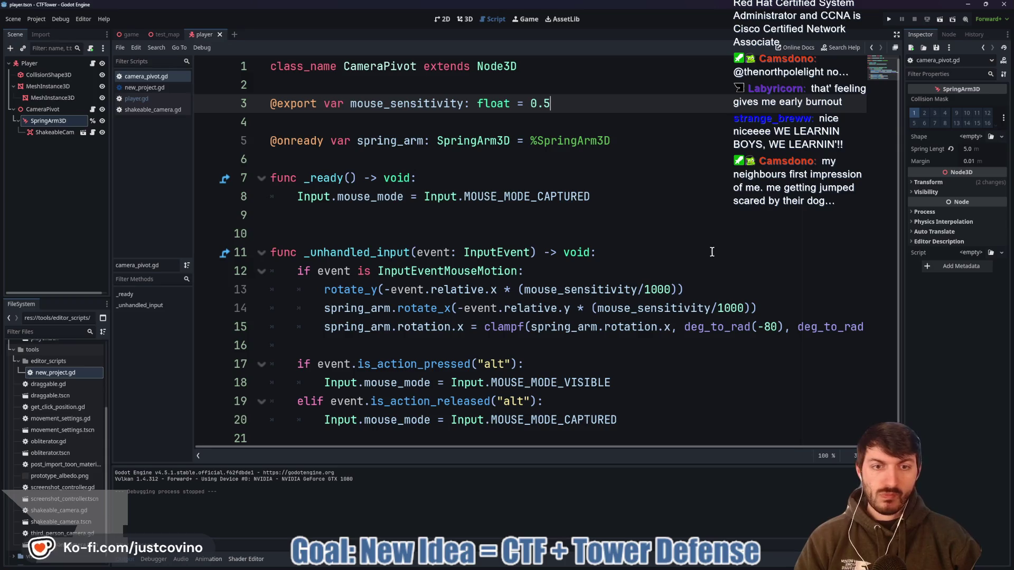
Review the mouse-look code and -80 pitch clamp, then switch to the main game scene.
{"action": "left_click", "coordinate": [621, 273]}
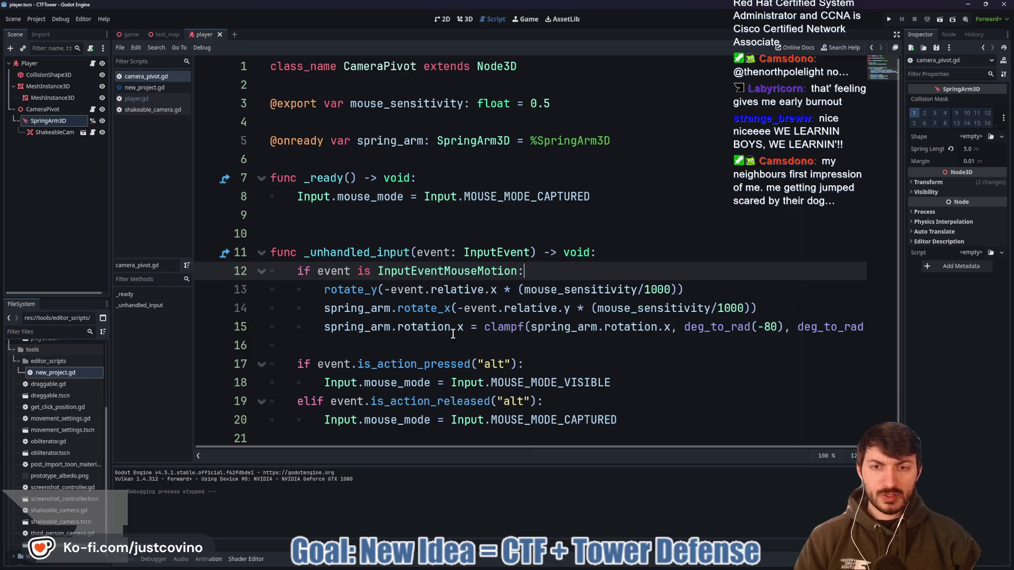
{"action": "left_click_drag", "start_coordinate": [535, 452], "coordinate": [565, 452]}
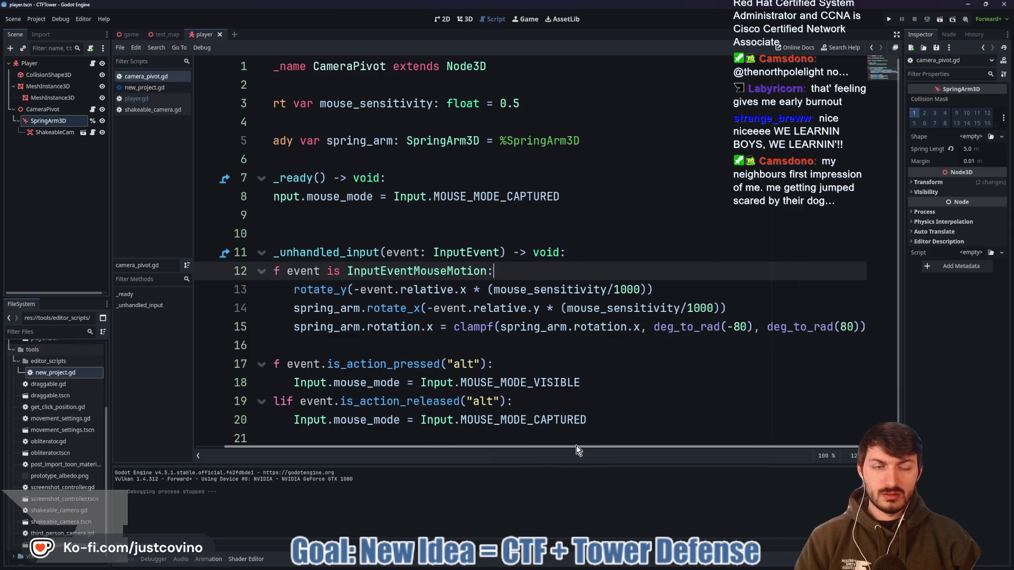
{"action": "left_click", "coordinate": [749, 327]}
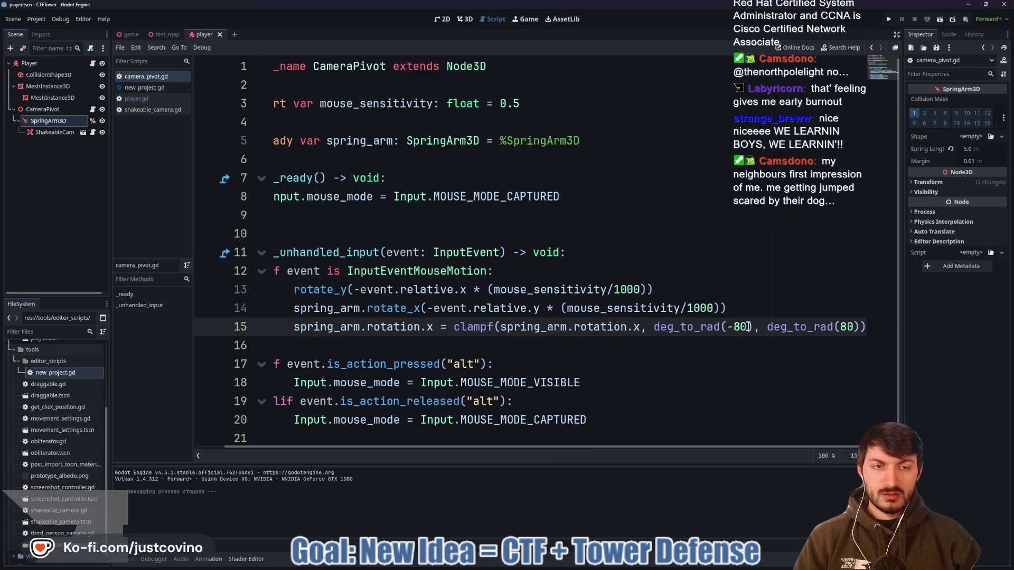
{"action": "left_click_drag", "start_coordinate": [521, 453], "coordinate": [426, 435]}
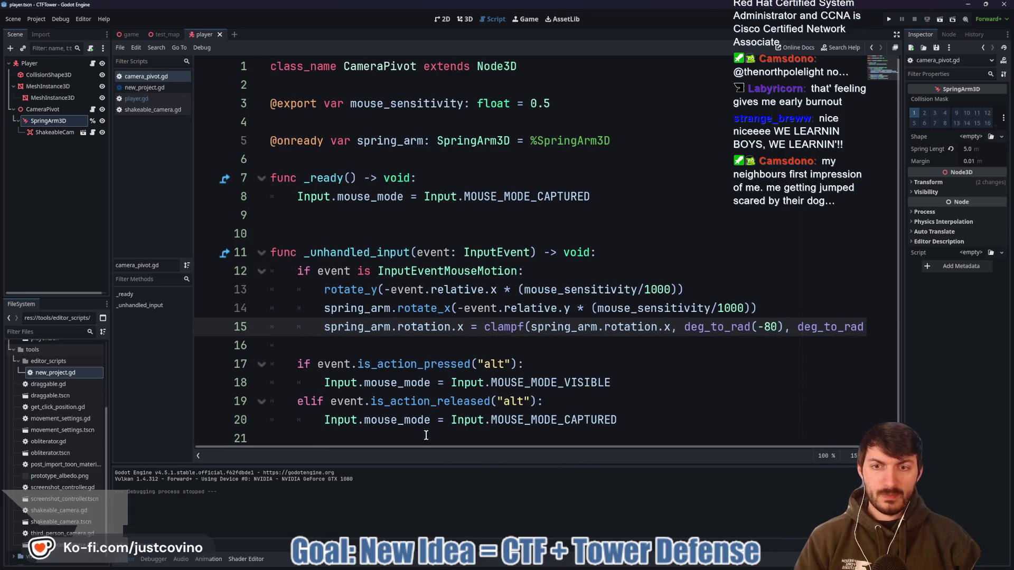
{"action": "left_click", "coordinate": [416, 346]}
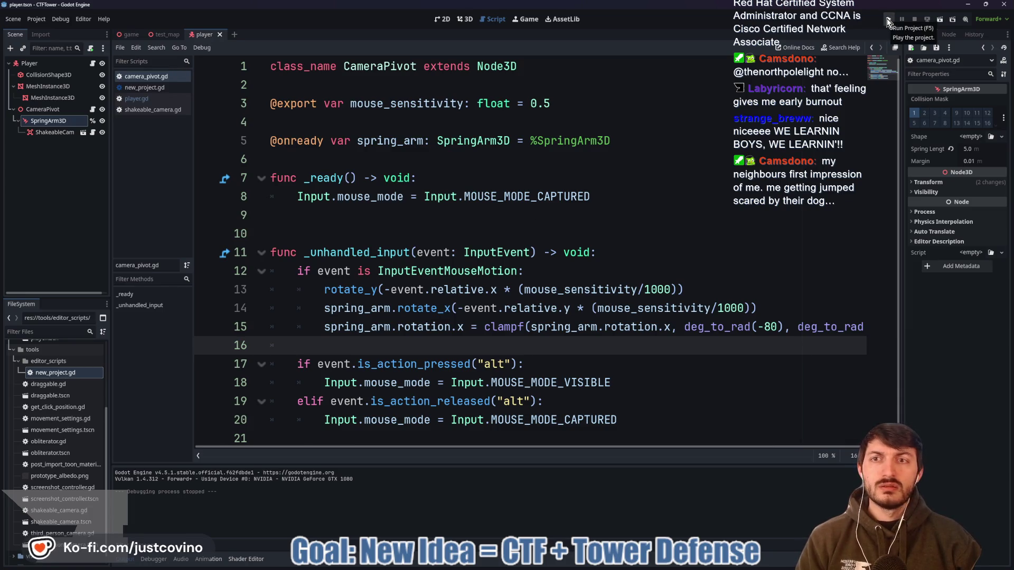
{"action": "key", "text": "ctrl+Tab"}
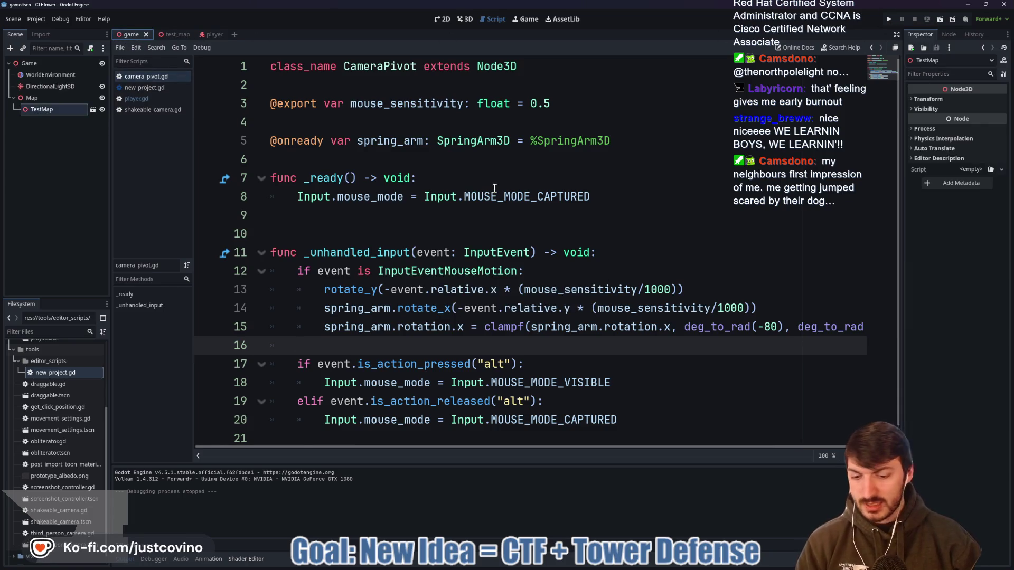
{"action": "key", "text": "F5"}
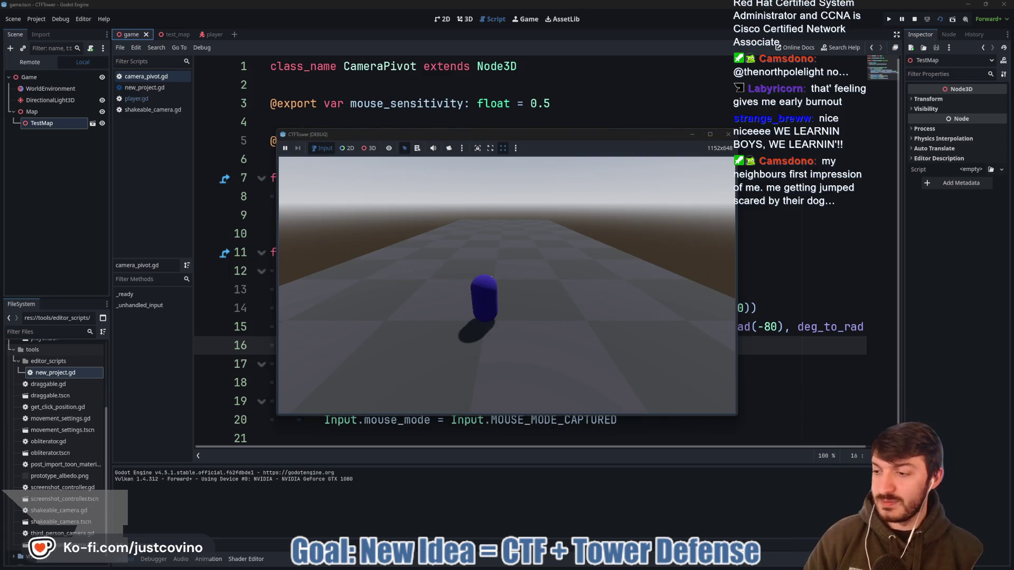
{"action": "mouse_move", "coordinate": [507, 285]}
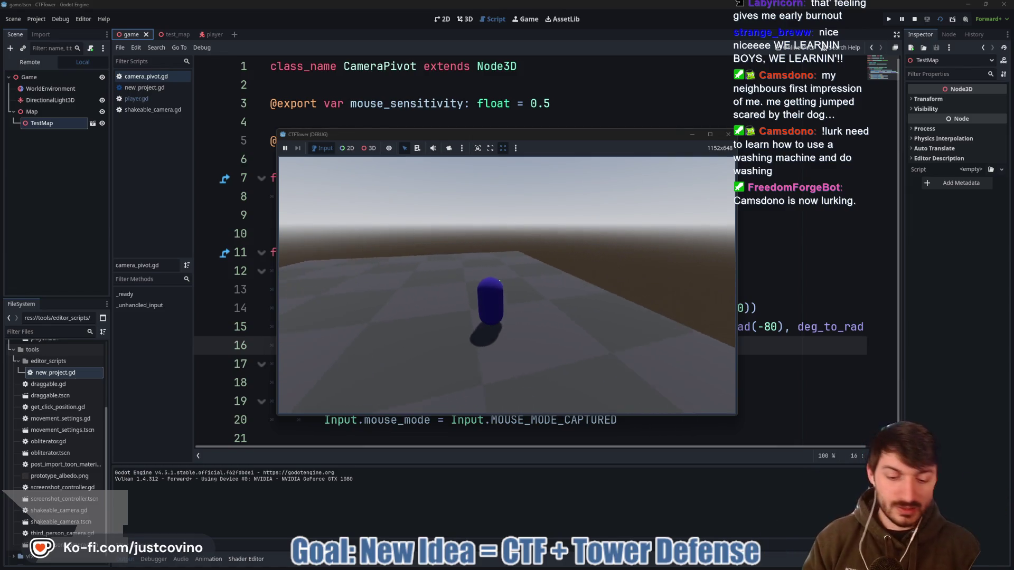
{"action": "key", "text": "alt+F4"}
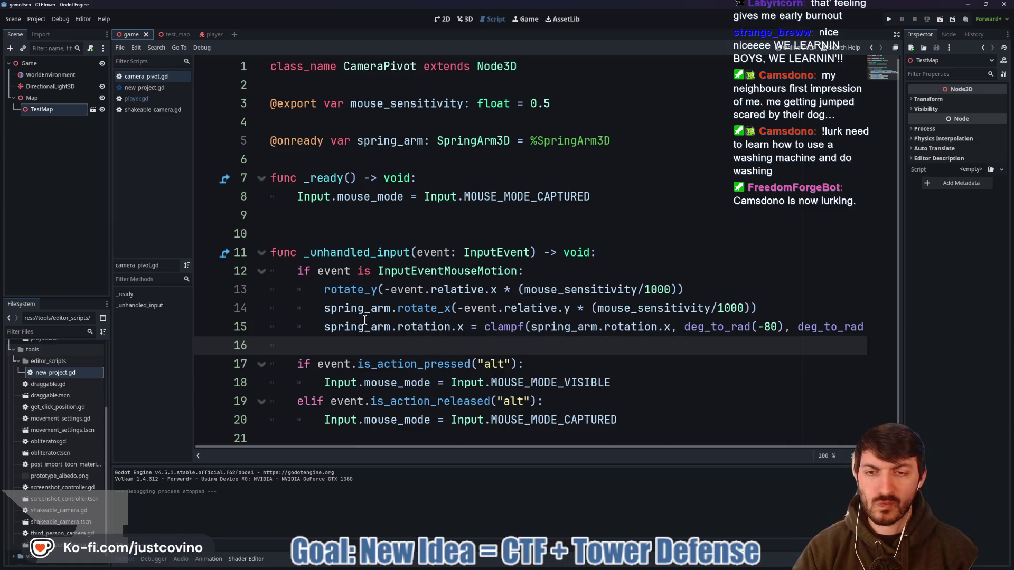
Open the Player scene and inspect the lerp_angle line 19 in player.gd.
{"action": "left_click", "coordinate": [173, 35]}
{"action": "left_click", "coordinate": [208, 34]}
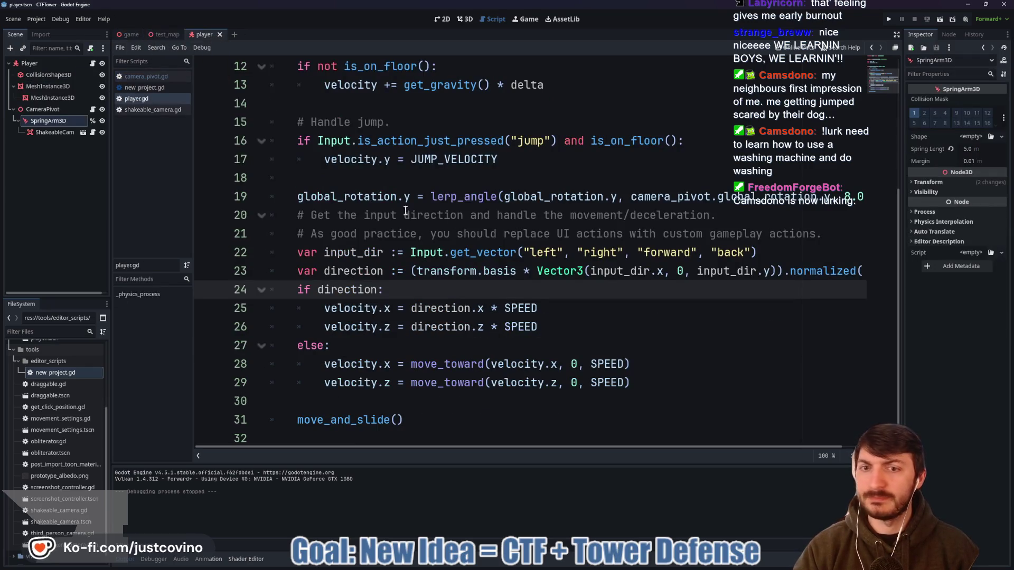
{"action": "left_click", "coordinate": [366, 252]}
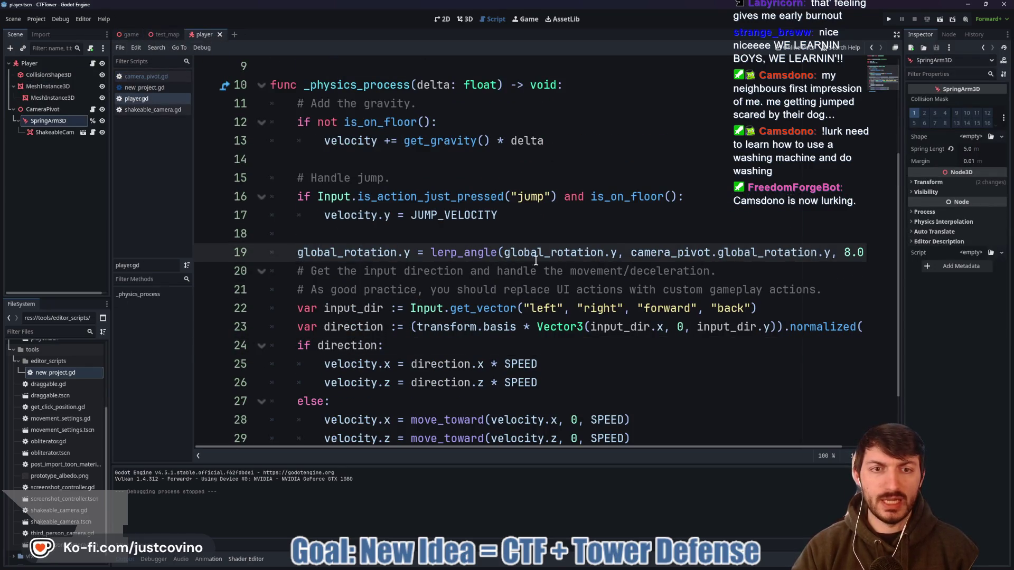
{"action": "left_click_drag", "start_coordinate": [527, 454], "coordinate": [600, 455]}
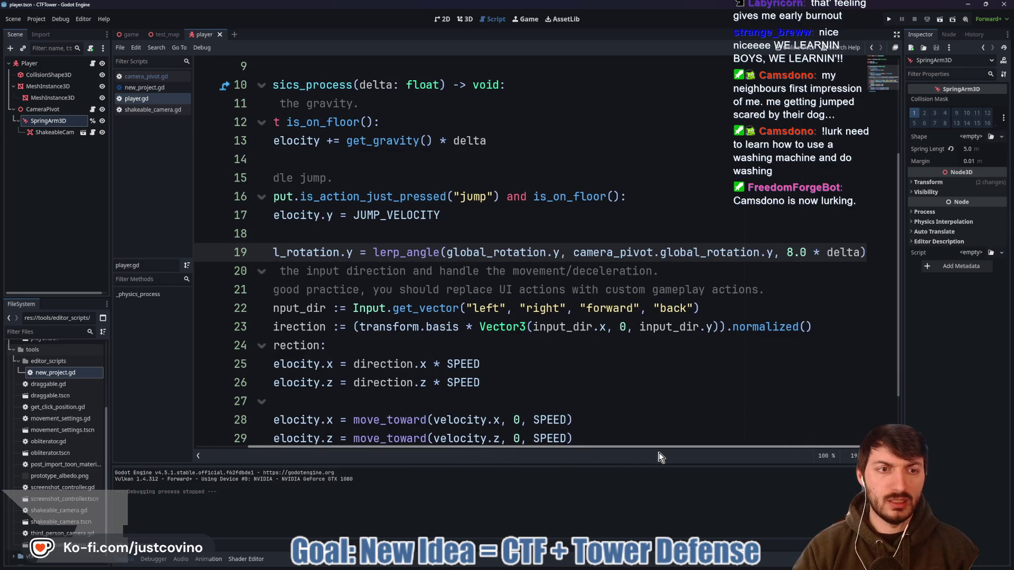
{"action": "mouse_move", "coordinate": [626, 567]}
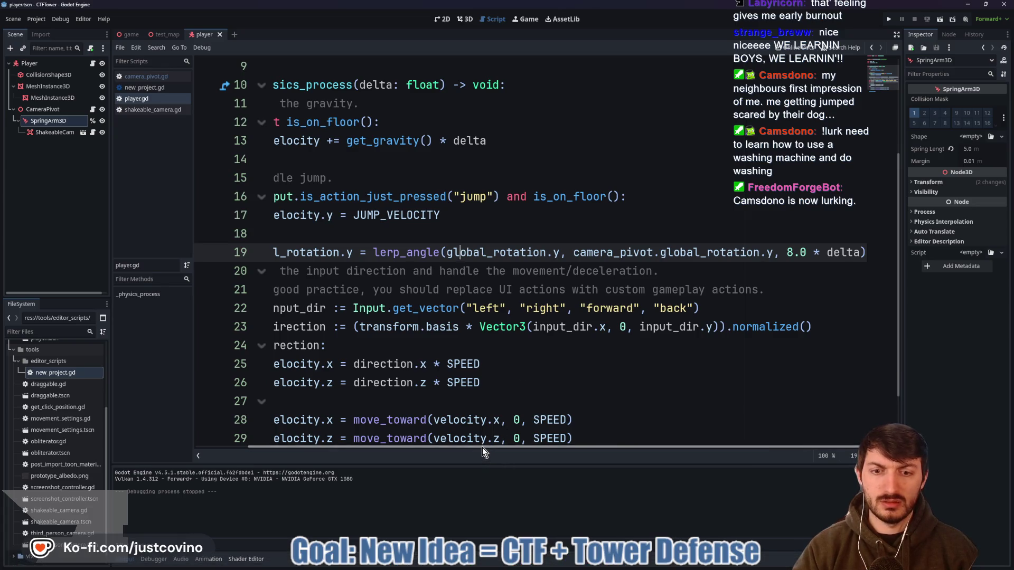
{"action": "left_click_drag", "start_coordinate": [484, 451], "coordinate": [320, 438]}
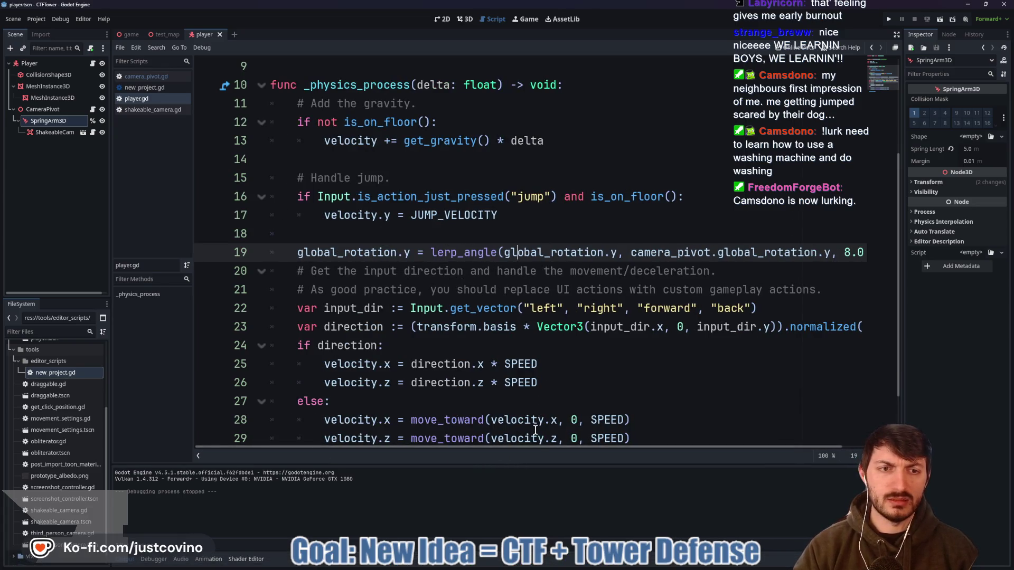
{"action": "mouse_move", "coordinate": [518, 445]}
{"action": "left_mouse_down"}
{"action": "mouse_move", "coordinate": [654, 451]}
{"action": "mouse_move", "coordinate": [508, 452]}
{"action": "left_mouse_up"}
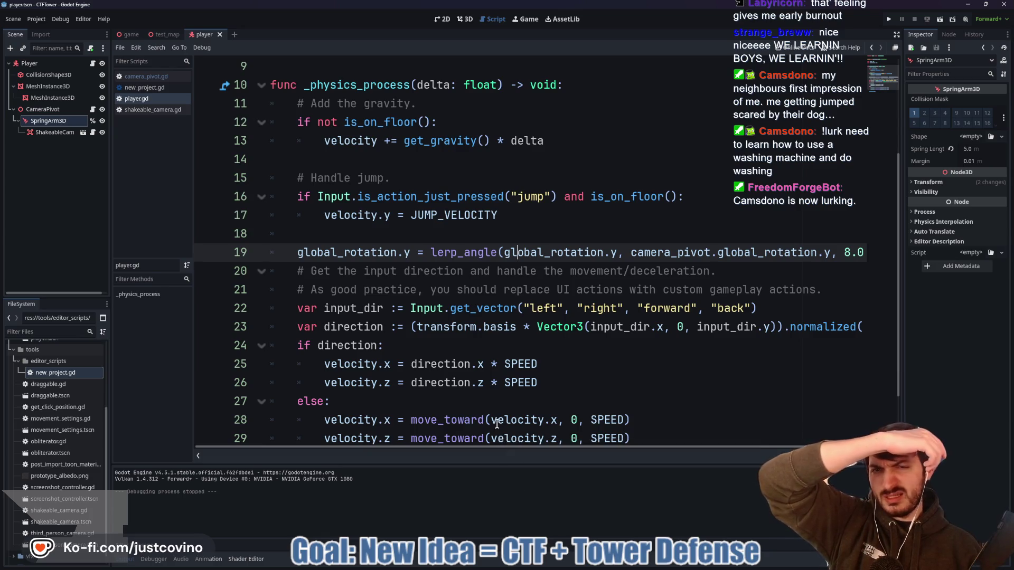
{"action": "mouse_move", "coordinate": [497, 422]}
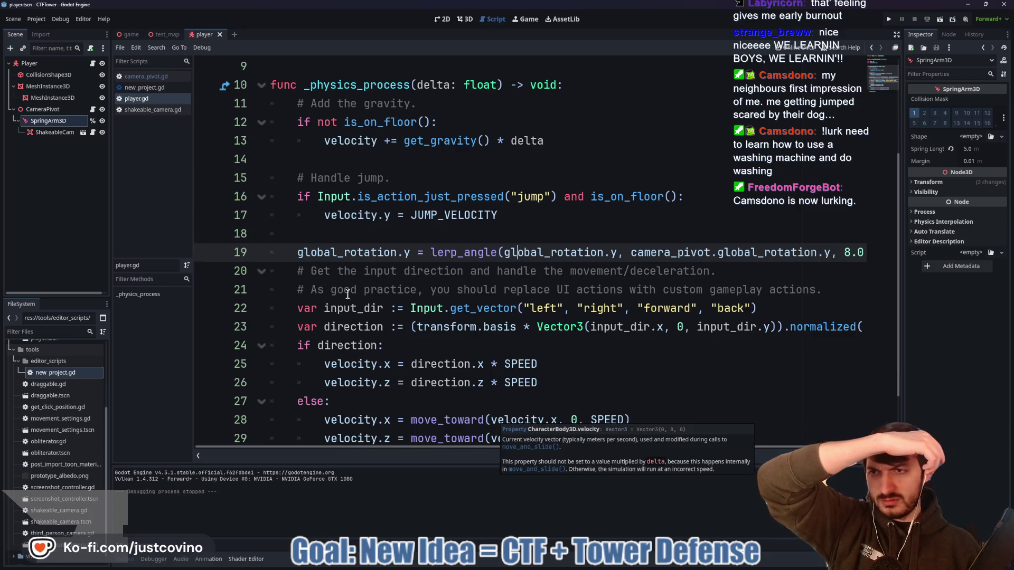
Undo the last edit in player.gd and open the CameraPivot node's script.
{"action": "scroll", "coordinate": [402, 239], "scroll_direction": "up", "scroll_amount": 2}
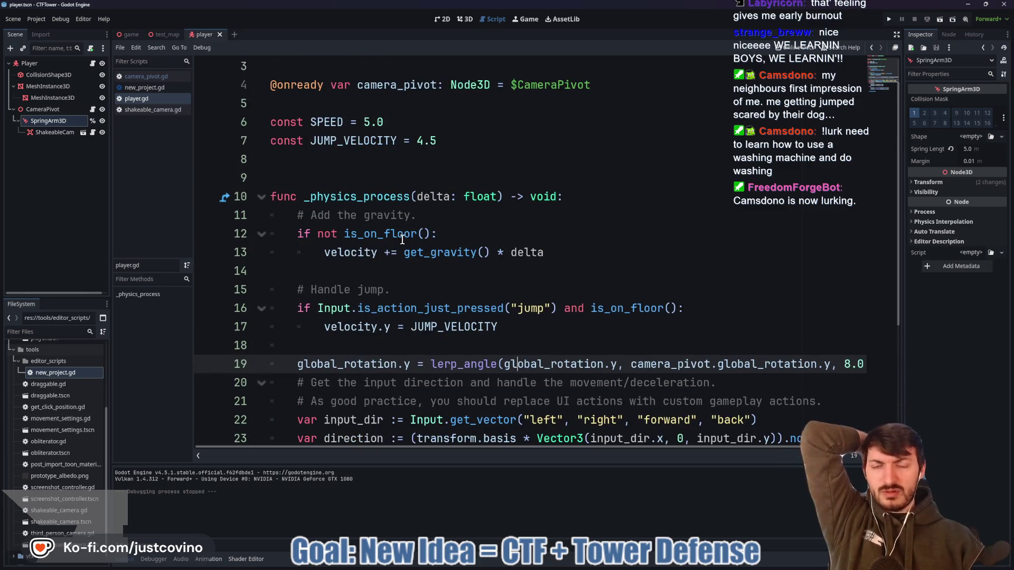
{"action": "scroll", "coordinate": [402, 233], "scroll_direction": "up", "scroll_amount": 1}
{"action": "scroll", "coordinate": [400, 221], "scroll_direction": "down", "scroll_amount": 2}
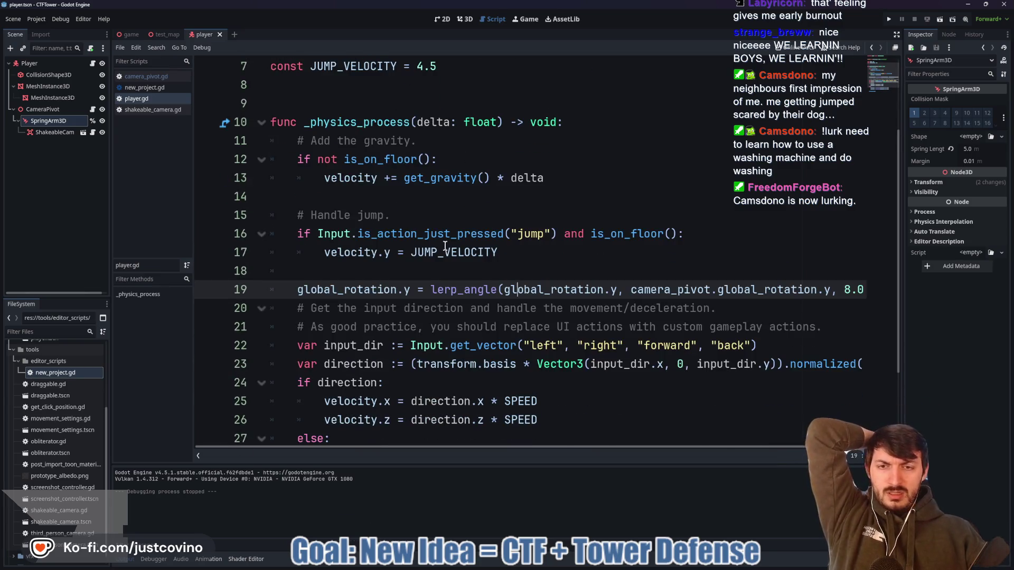
{"action": "scroll", "coordinate": [446, 246], "scroll_direction": "up", "scroll_amount": 2}
{"action": "key", "text": "ctrl+z"}
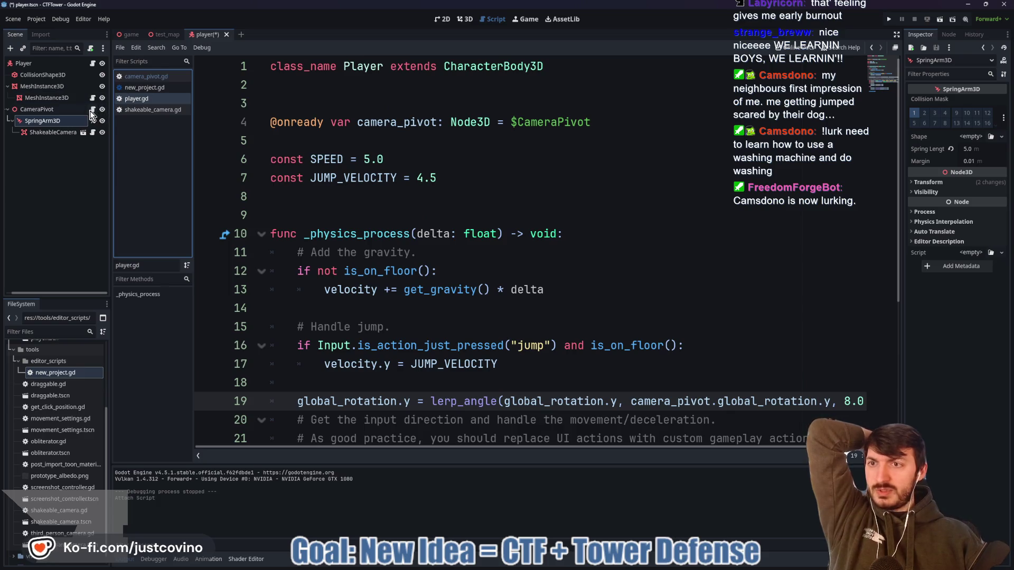
{"action": "left_click", "coordinate": [92, 110]}
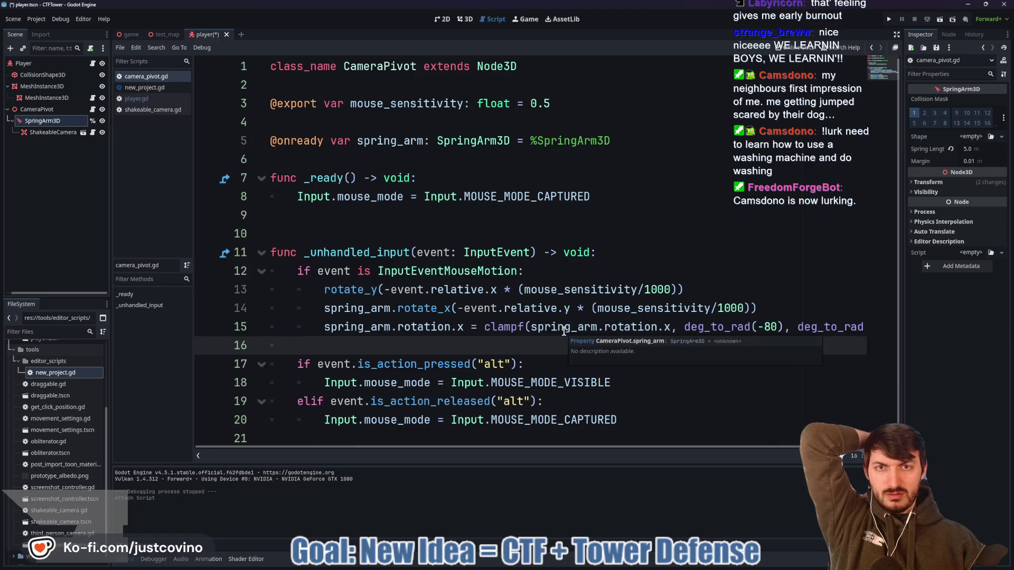
{"action": "mouse_move", "coordinate": [621, 566]}
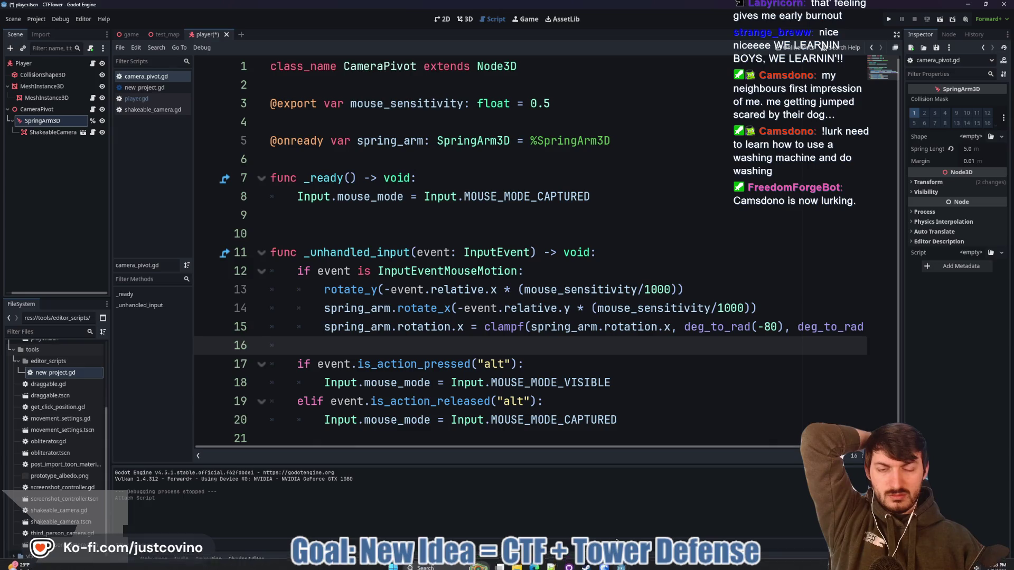
Bring up the Hand of Goo'd reference project and read its camera_pivot.gd script.
{"action": "left_click", "coordinate": [623, 565]}
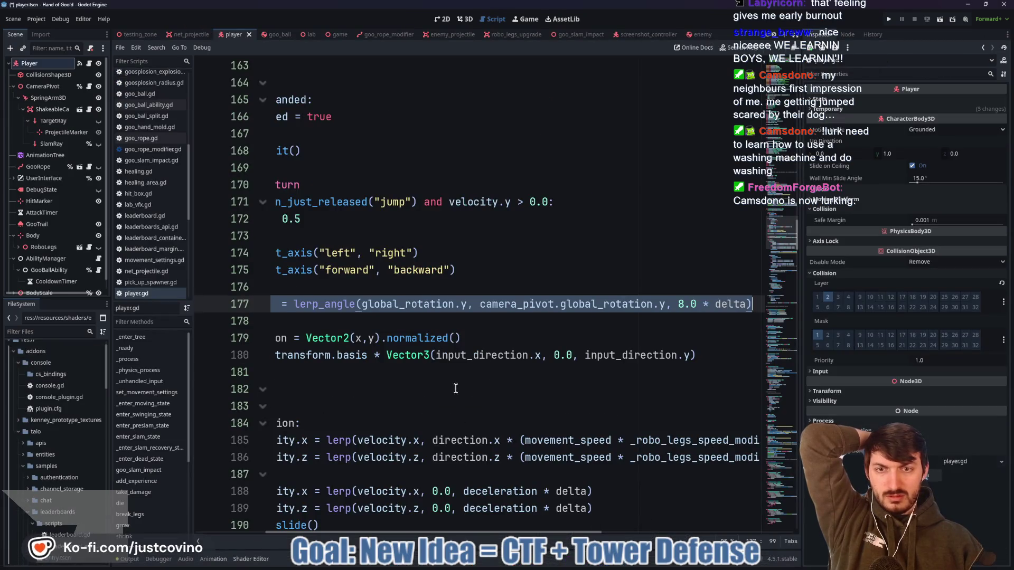
{"action": "scroll", "coordinate": [460, 526], "scroll_direction": "left", "scroll_amount": 5}
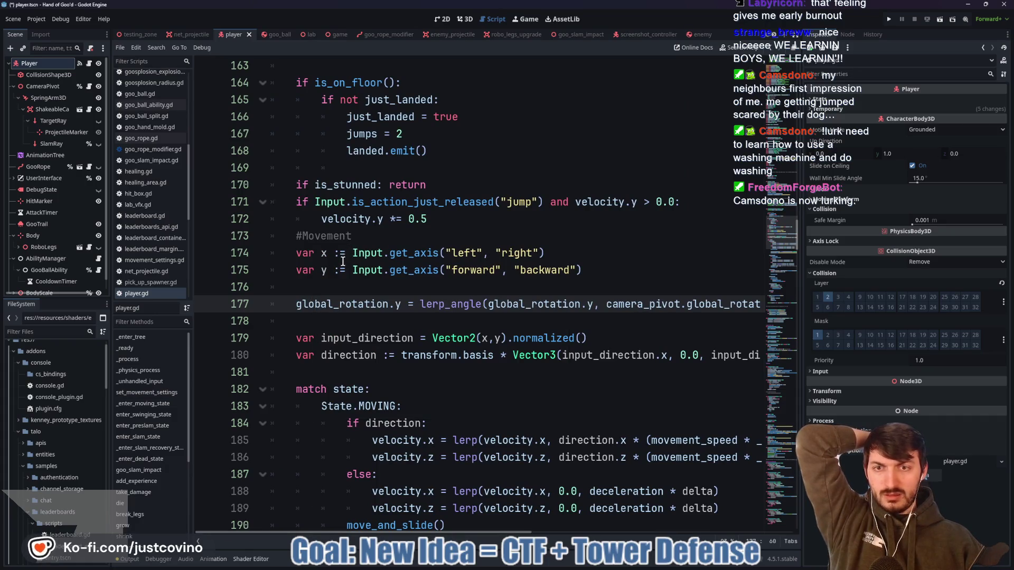
{"action": "scroll", "coordinate": [423, 398], "scroll_direction": "up", "scroll_amount": 5}
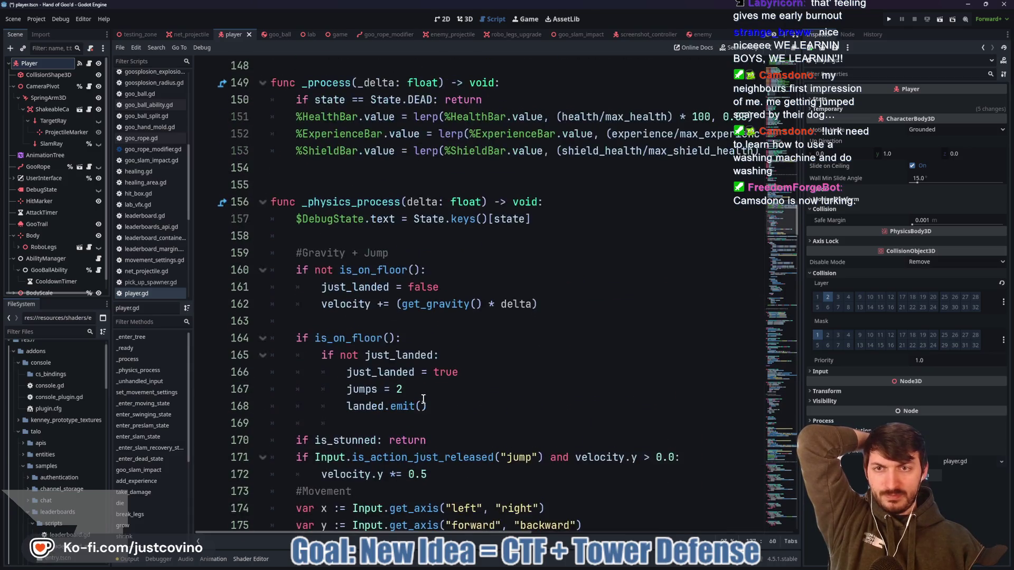
{"action": "scroll", "coordinate": [421, 396], "scroll_direction": "down", "scroll_amount": 2}
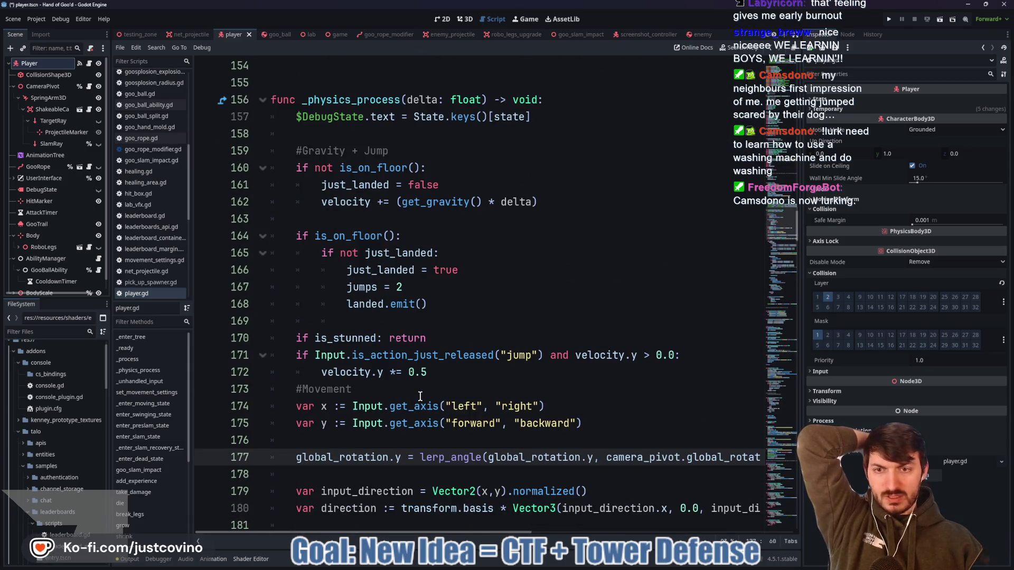
{"action": "scroll", "coordinate": [421, 396], "scroll_direction": "down", "scroll_amount": 2}
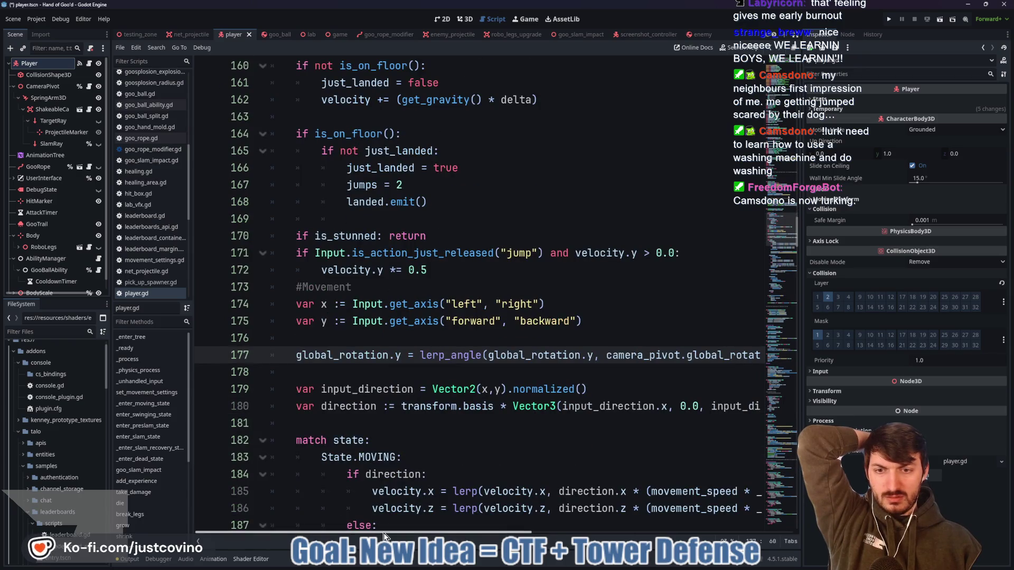
{"action": "mouse_move", "coordinate": [388, 534]}
{"action": "left_mouse_down"}
{"action": "mouse_move", "coordinate": [561, 533]}
{"action": "mouse_move", "coordinate": [388, 533]}
{"action": "left_mouse_up"}
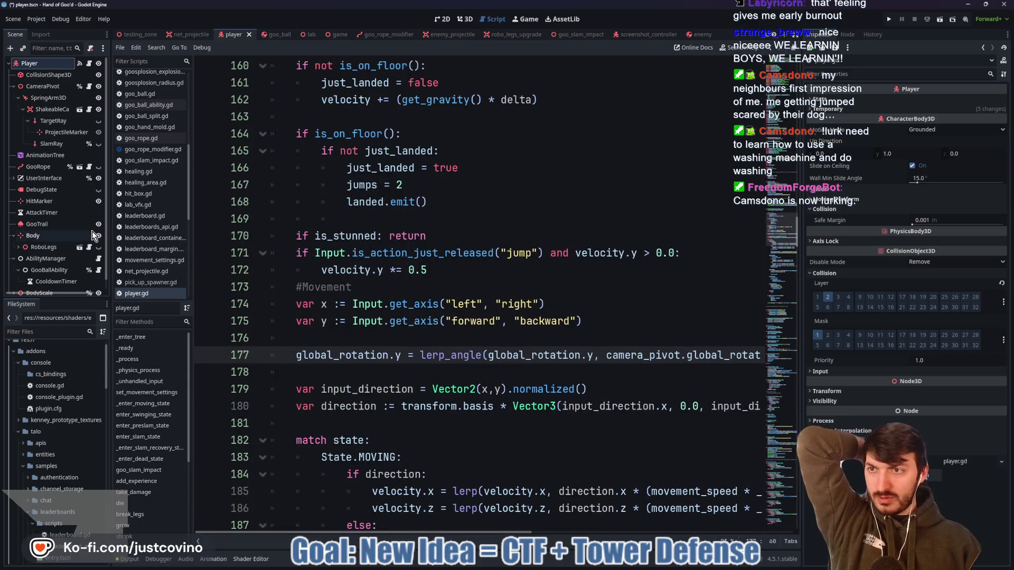
{"action": "left_click", "coordinate": [89, 87]}
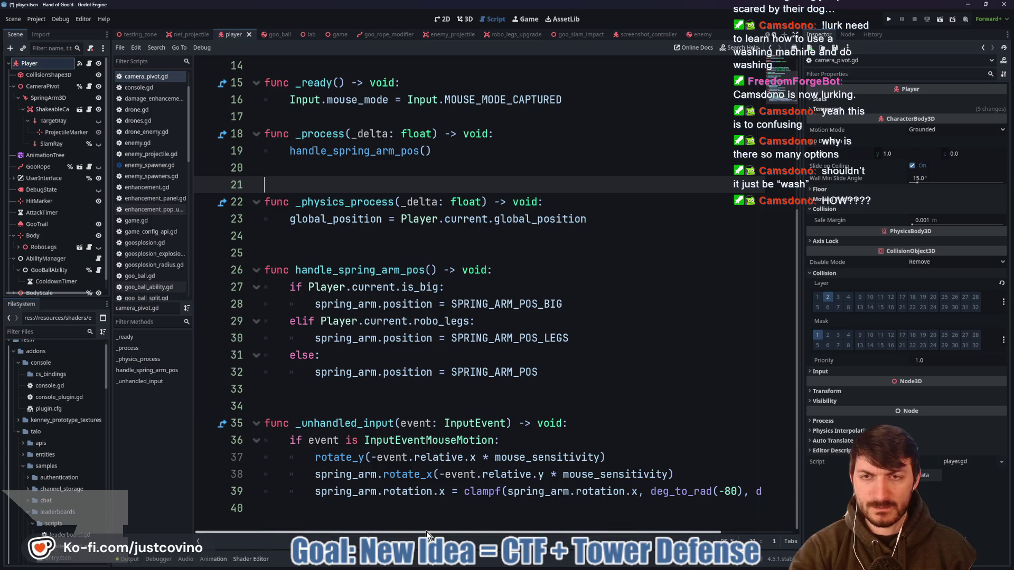
{"action": "scroll", "coordinate": [459, 391], "scroll_direction": "up", "scroll_amount": 5}
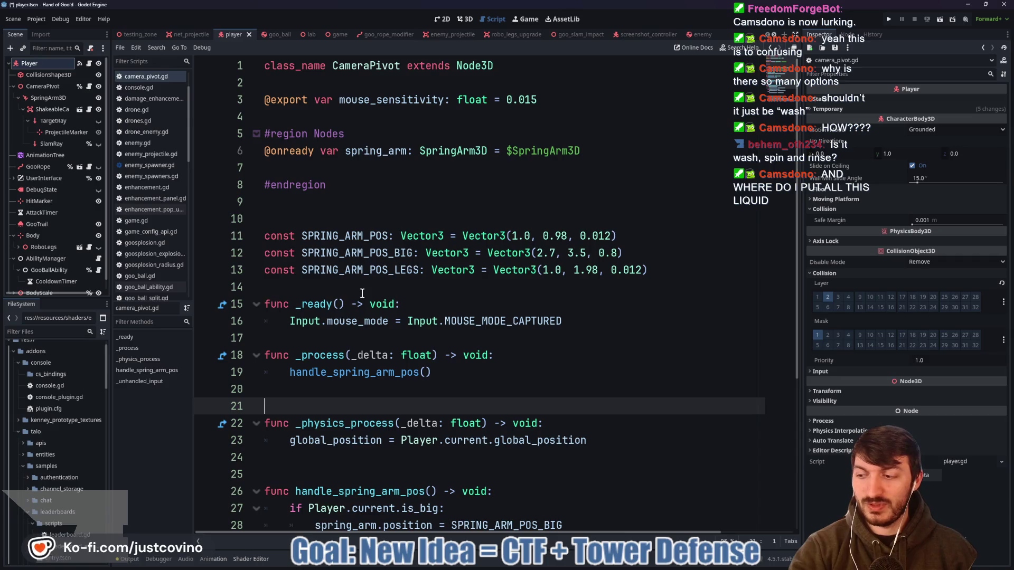
{"action": "key", "text": "ctrl+z"}
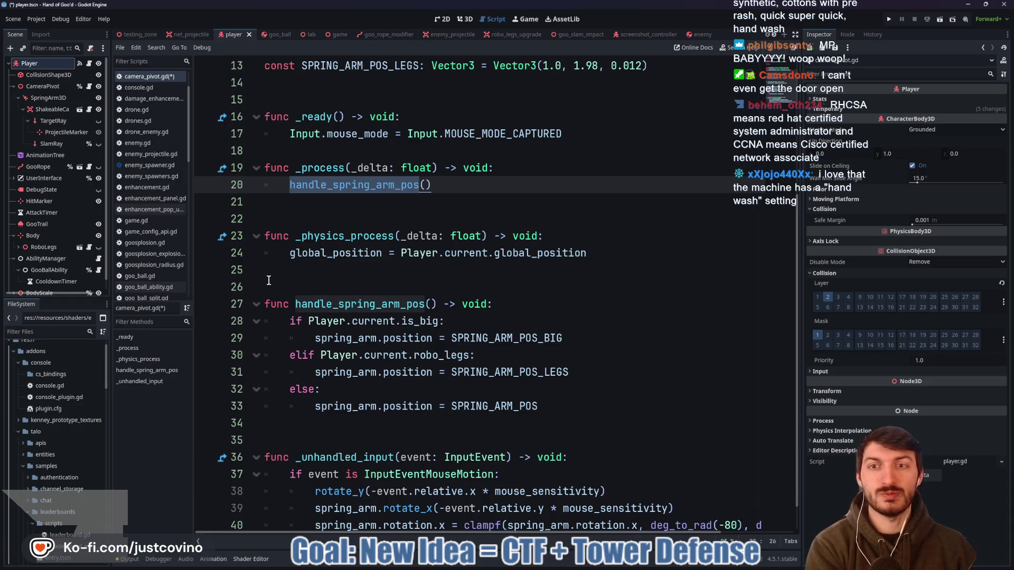
{"action": "left_click", "coordinate": [312, 210]}
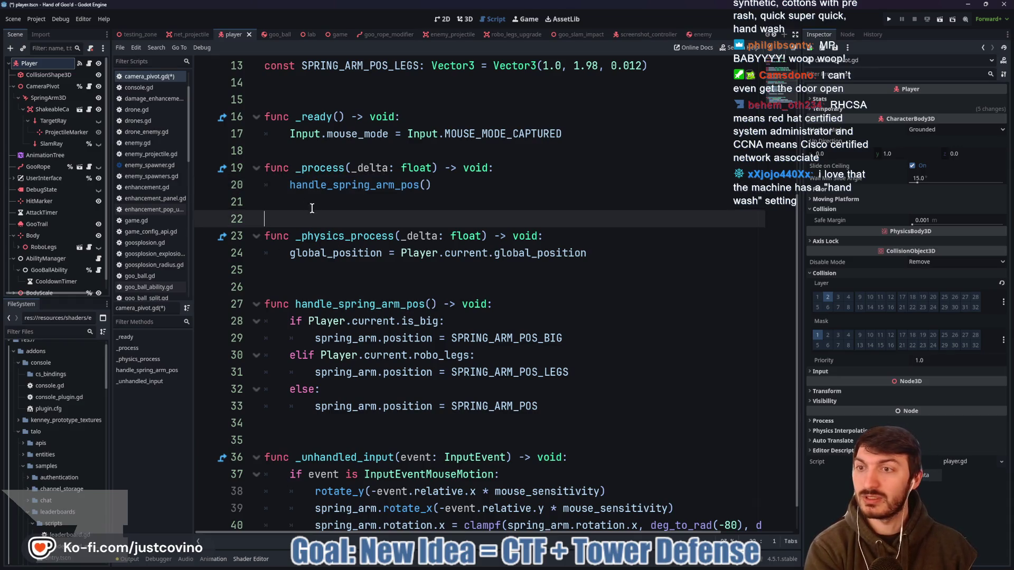
Study the smooth-turn global_rotation line 177 in the reference player.gd.
{"action": "left_click", "coordinate": [89, 63]}
{"action": "double_click", "coordinate": [380, 353]}
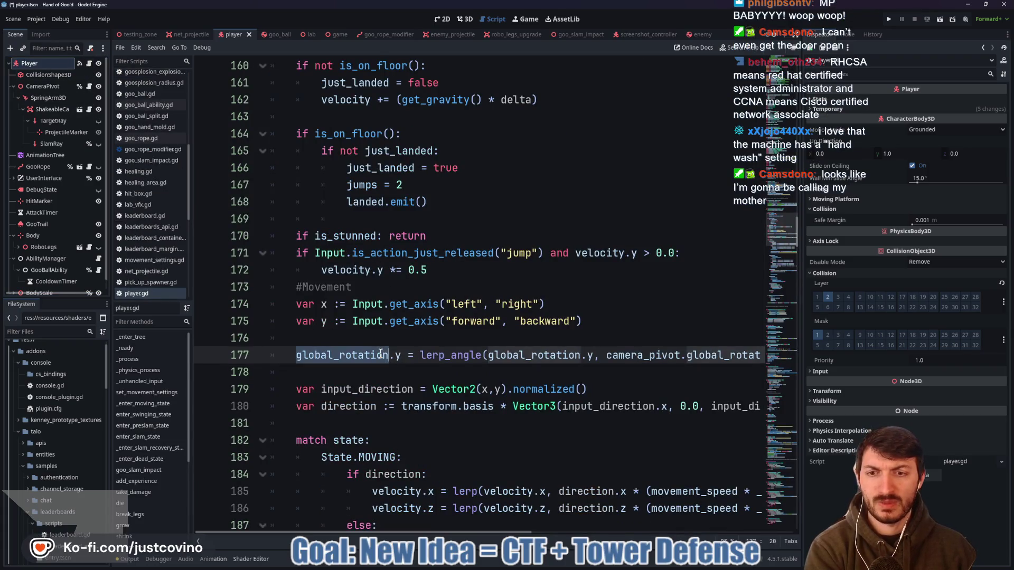
{"action": "scroll", "coordinate": [380, 354], "scroll_direction": "down", "scroll_amount": 5}
{"action": "scroll", "coordinate": [444, 244], "scroll_direction": "up", "scroll_amount": 4}
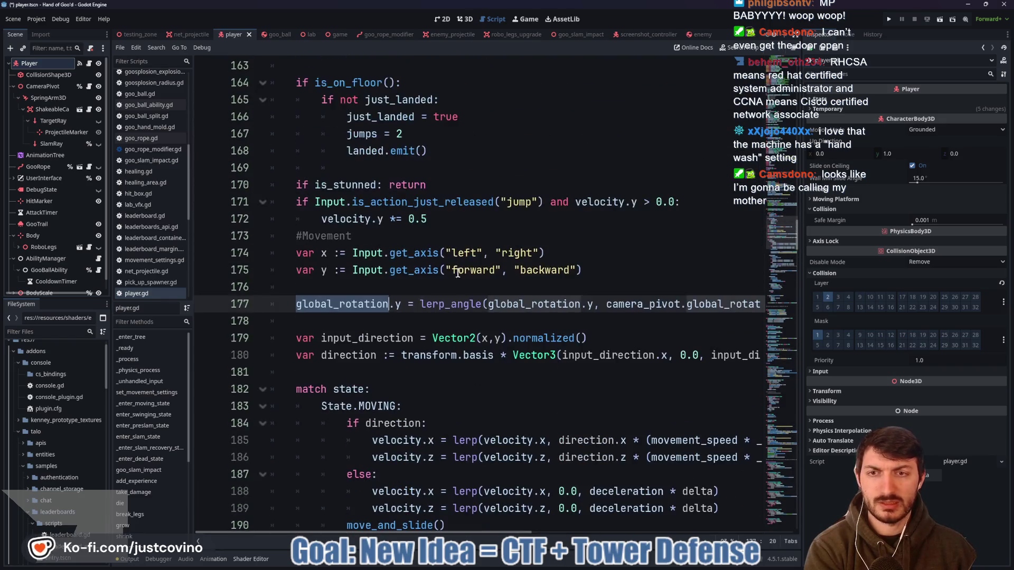
{"action": "left_click_drag", "start_coordinate": [626, 305], "coordinate": [769, 308]}
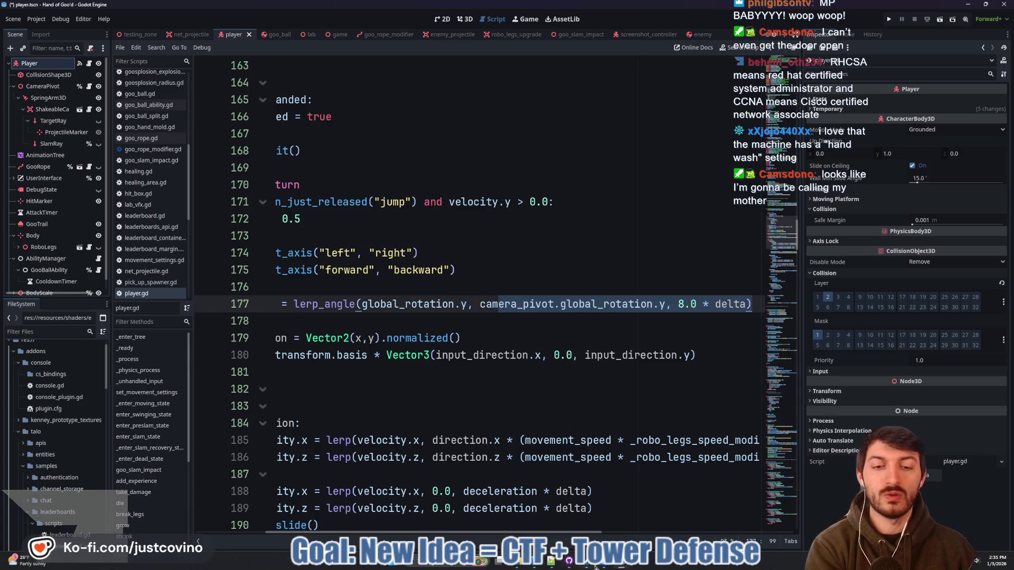
{"action": "mouse_move", "coordinate": [620, 566]}
Check the reference CameraPivot's Top Level setting in 3D, then return to the CTFTower window.
{"action": "left_click", "coordinate": [579, 515]}
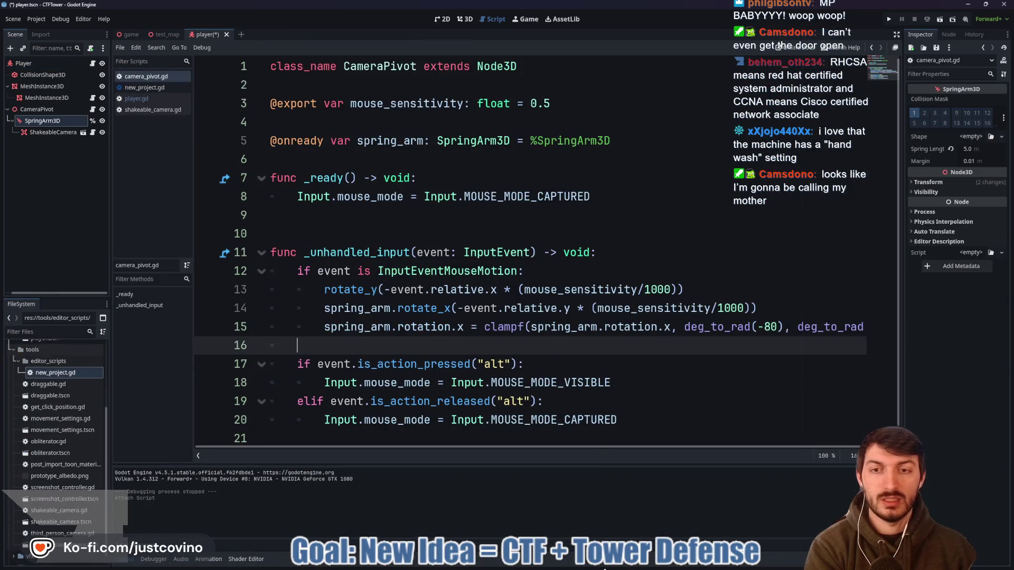
{"action": "left_click", "coordinate": [657, 522]}
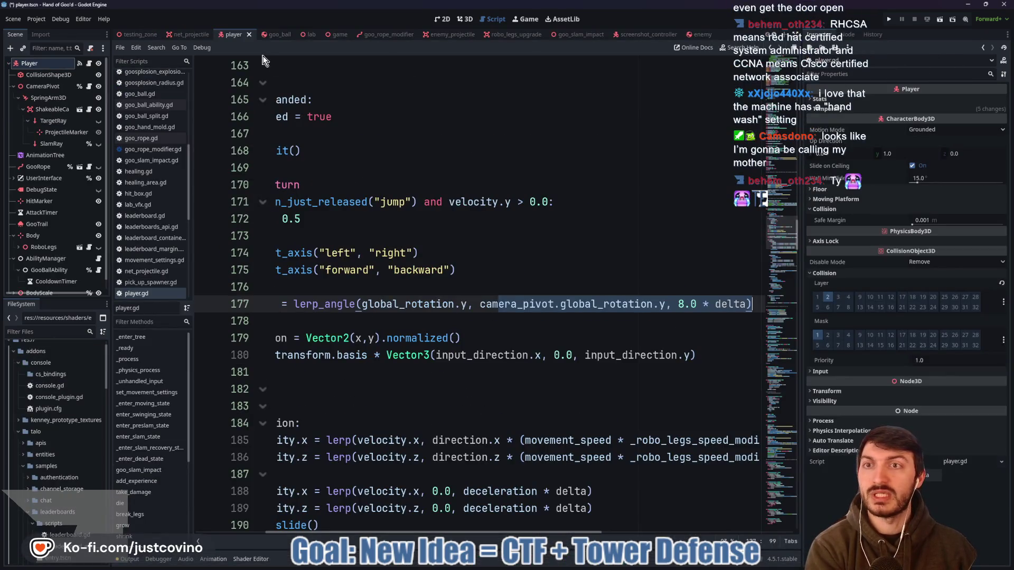
{"action": "left_click", "coordinate": [443, 19]}
{"action": "left_click", "coordinate": [470, 19]}
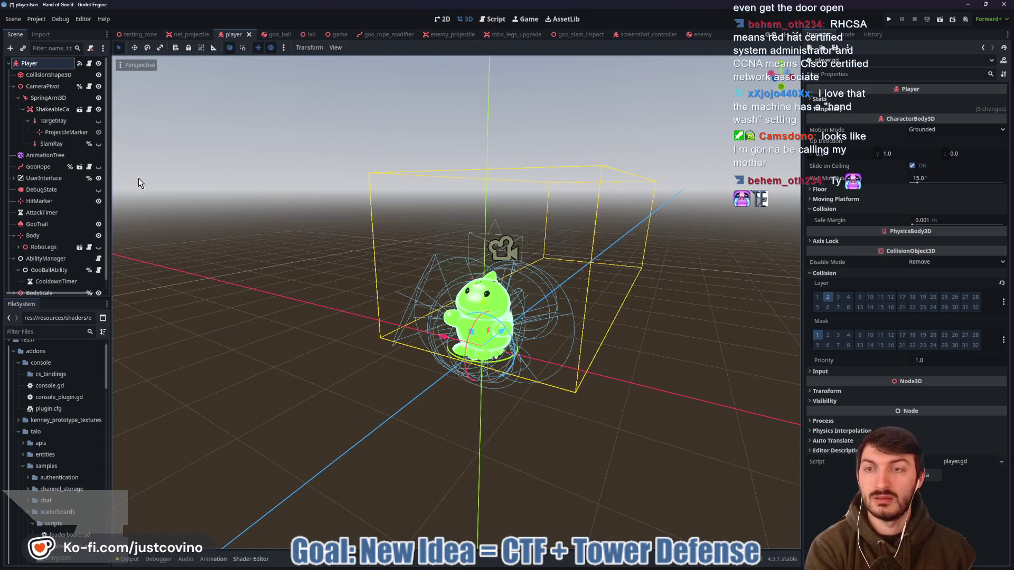
{"action": "left_click", "coordinate": [43, 86]}
{"action": "left_click_drag", "start_coordinate": [347, 191], "coordinate": [262, 212]}
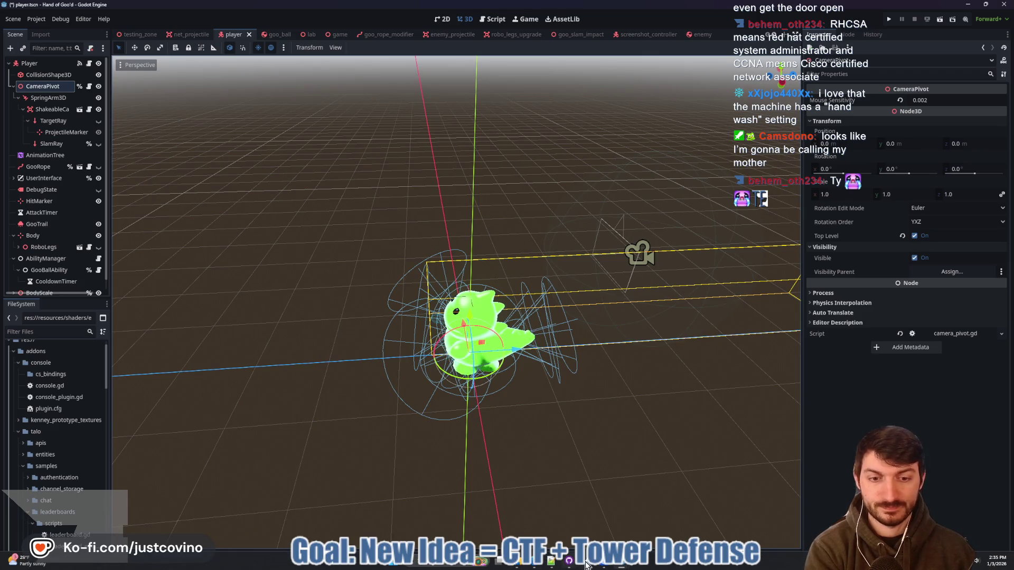
{"action": "key", "text": "alt+Tab"}
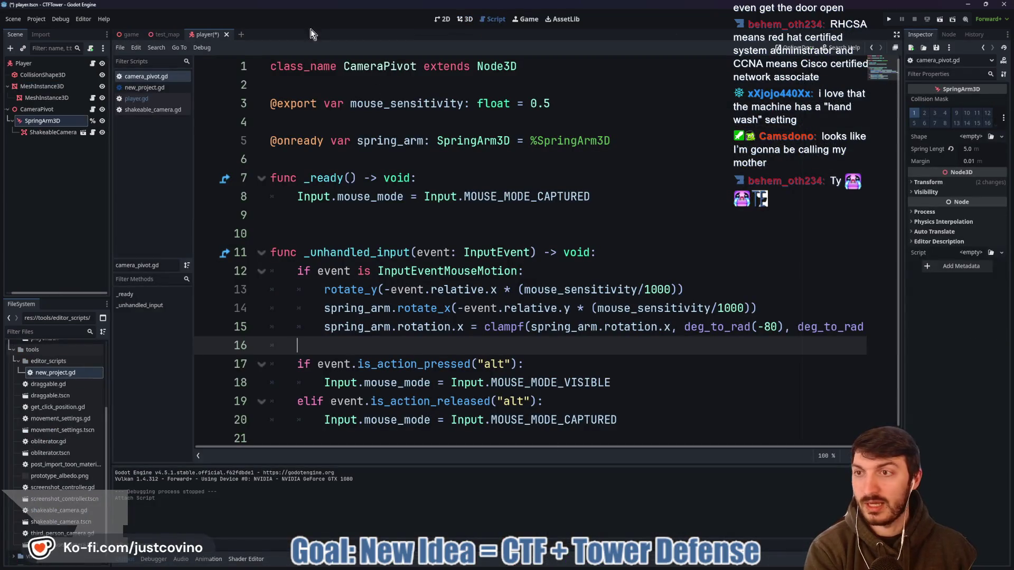
Reset the SpringArm3D rotation to zero in the player scene.
{"action": "left_click", "coordinate": [467, 19]}
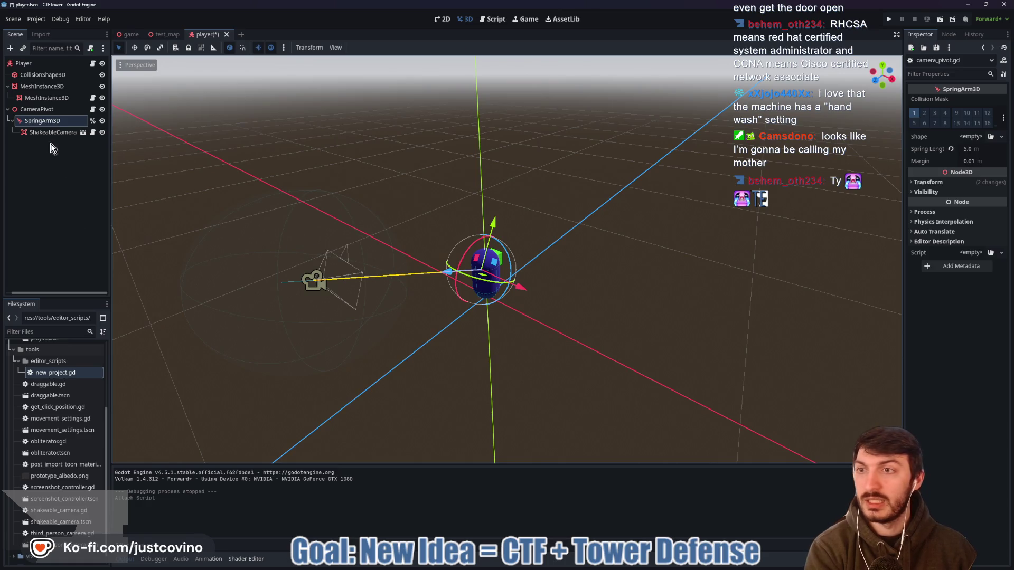
{"action": "left_click", "coordinate": [43, 109]}
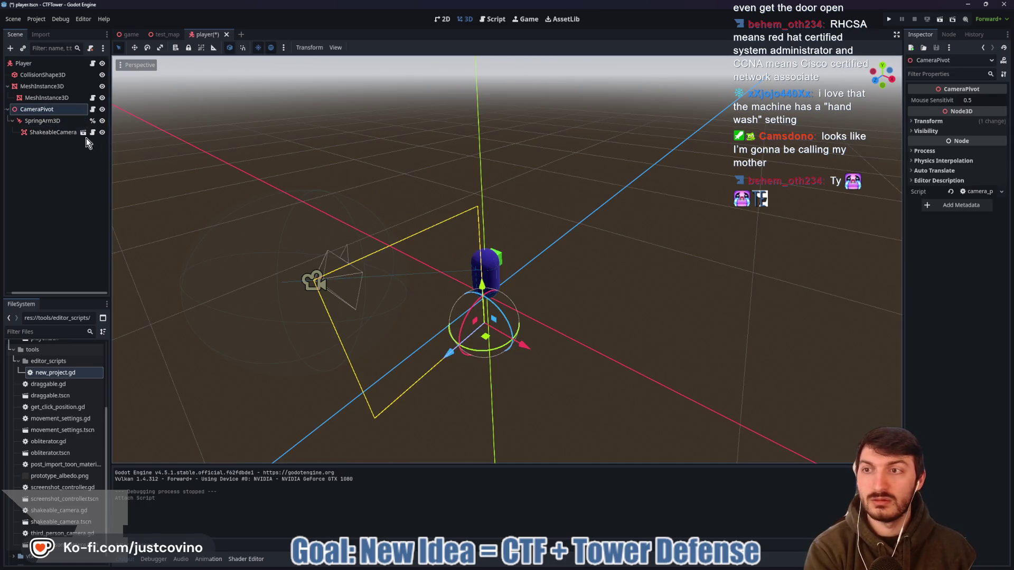
{"action": "left_click", "coordinate": [47, 120]}
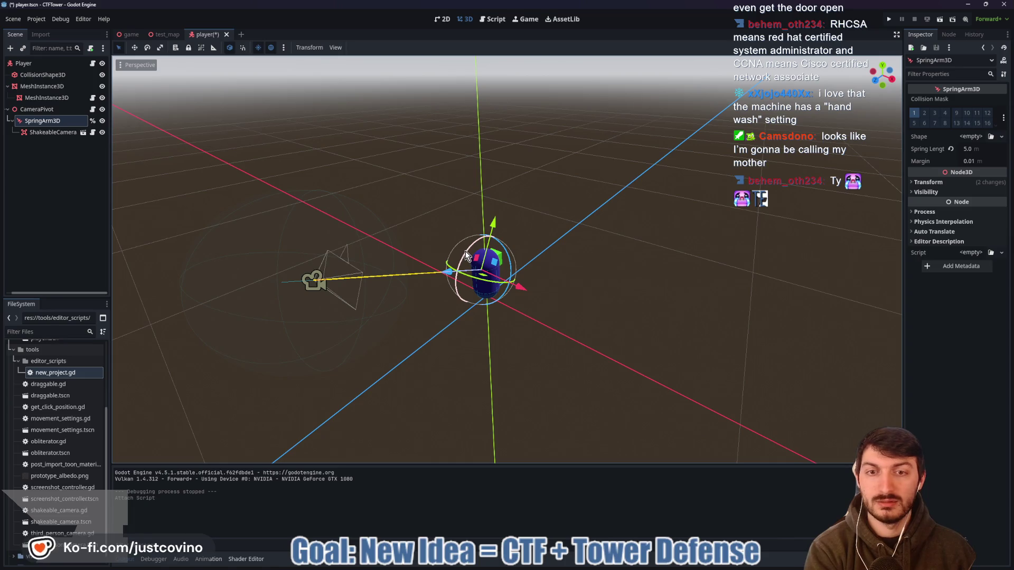
{"action": "left_click_drag", "start_coordinate": [465, 251], "coordinate": [466, 268]}
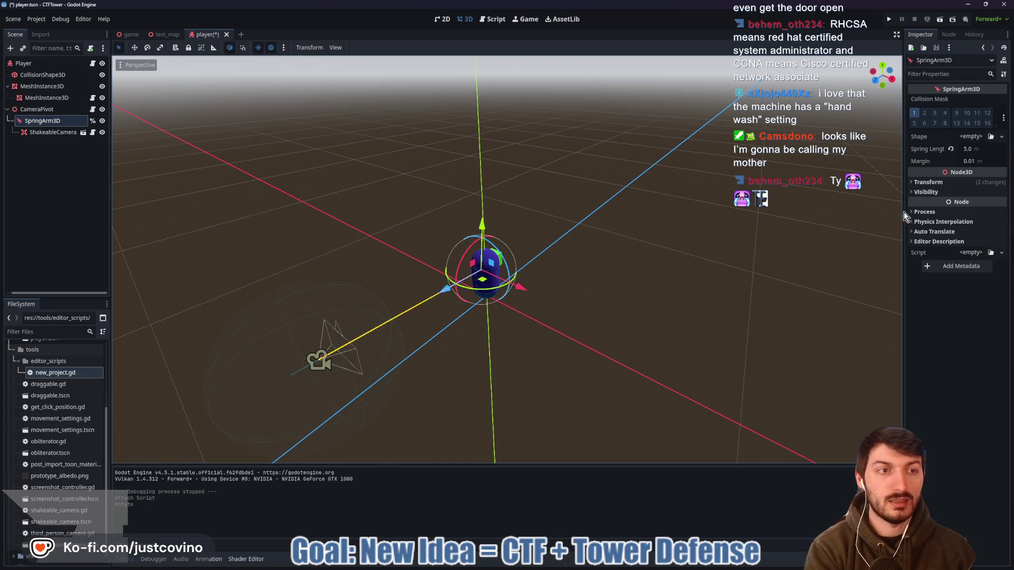
{"action": "left_click", "coordinate": [948, 183]}
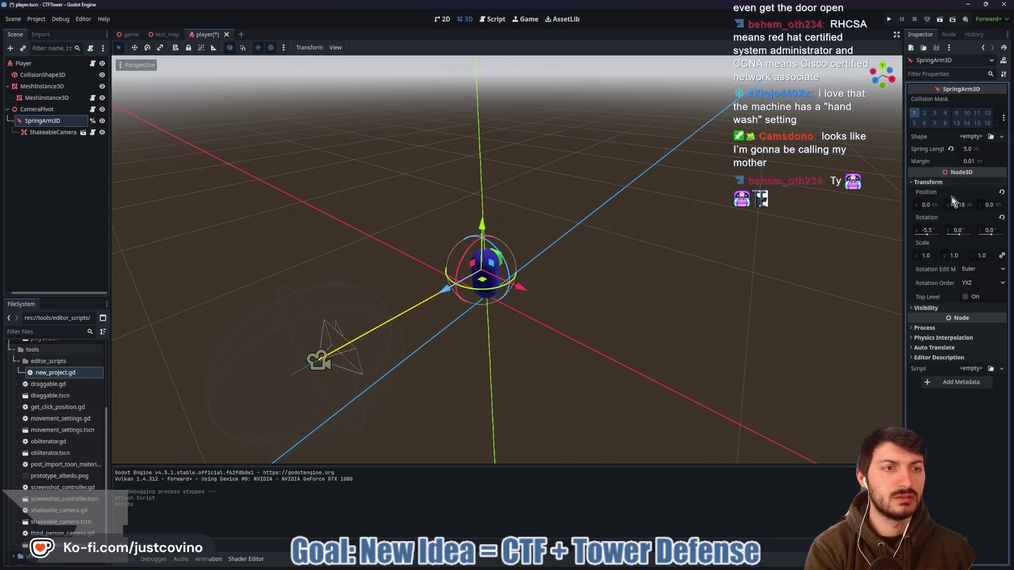
{"action": "left_click", "coordinate": [1002, 218]}
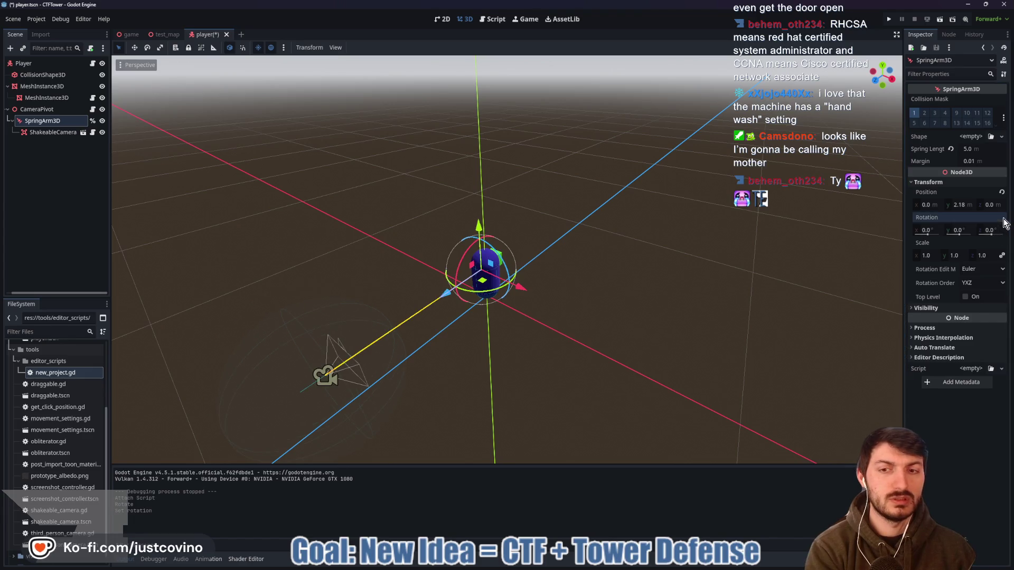
Set the CameraPivot position to 0, 0, 0 and tilt it about 25 degrees.
{"action": "left_click", "coordinate": [42, 110]}
{"action": "mouse_move", "coordinate": [515, 300]}
{"action": "left_mouse_down"}
{"action": "mouse_move", "coordinate": [544, 235]}
{"action": "mouse_move", "coordinate": [534, 259]}
{"action": "left_mouse_up"}
{"action": "left_click", "coordinate": [940, 143]}
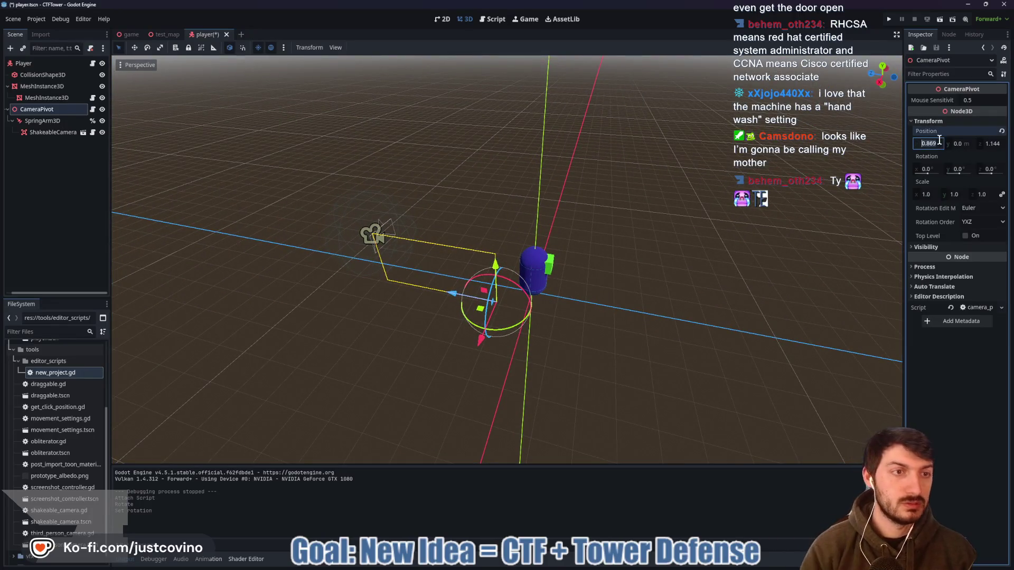
{"action": "key", "text": "Tab"}
{"action": "key", "text": "Tab"}
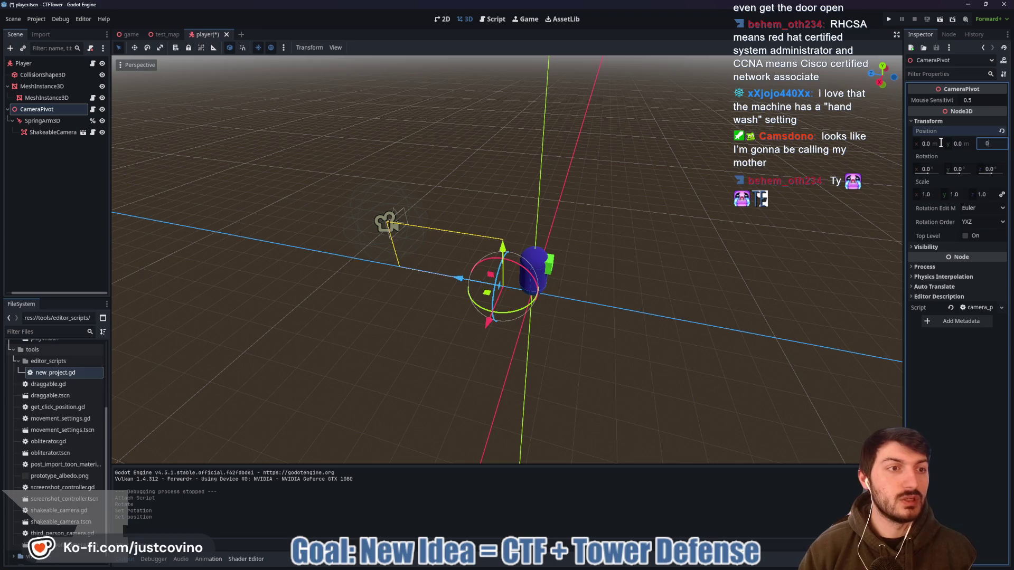
{"action": "type", "text": "0"}
{"action": "key", "text": "Return"}
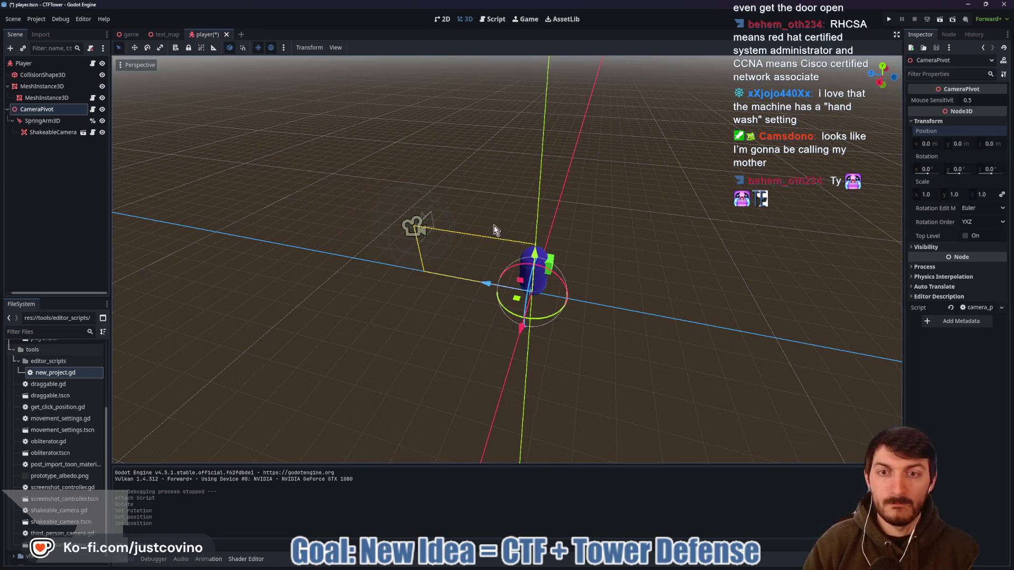
{"action": "left_click_drag", "start_coordinate": [512, 271], "coordinate": [528, 271]}
Shift the SpringArm3D sideways off the player, save the player scene, and open the game scene.
{"action": "left_click", "coordinate": [44, 120]}
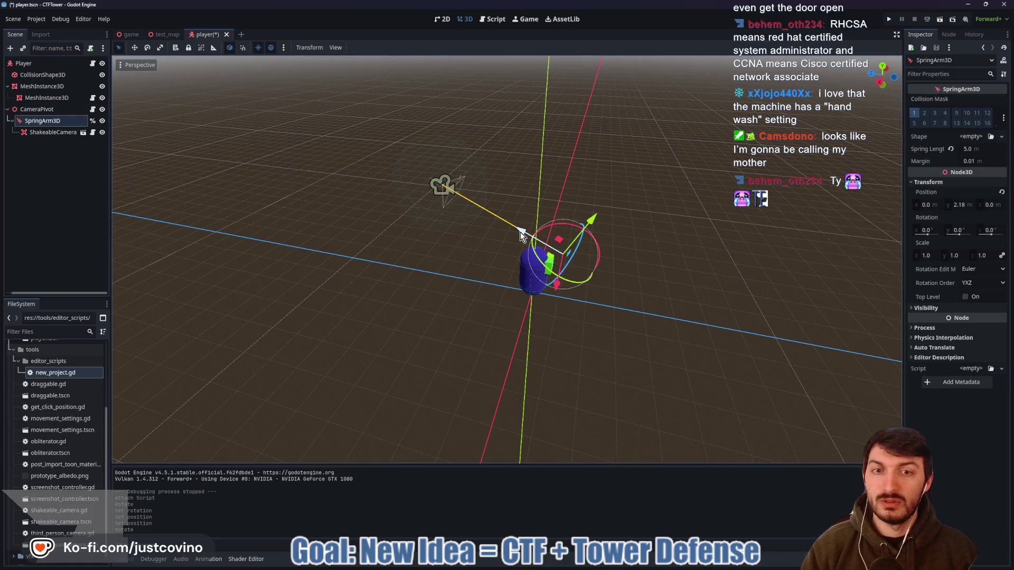
{"action": "mouse_move", "coordinate": [520, 236]}
{"action": "left_mouse_down"}
{"action": "mouse_move", "coordinate": [514, 230]}
{"action": "mouse_move", "coordinate": [518, 292]}
{"action": "mouse_move", "coordinate": [458, 292]}
{"action": "mouse_move", "coordinate": [551, 310]}
{"action": "mouse_move", "coordinate": [580, 303]}
{"action": "mouse_move", "coordinate": [559, 252]}
{"action": "left_mouse_up"}
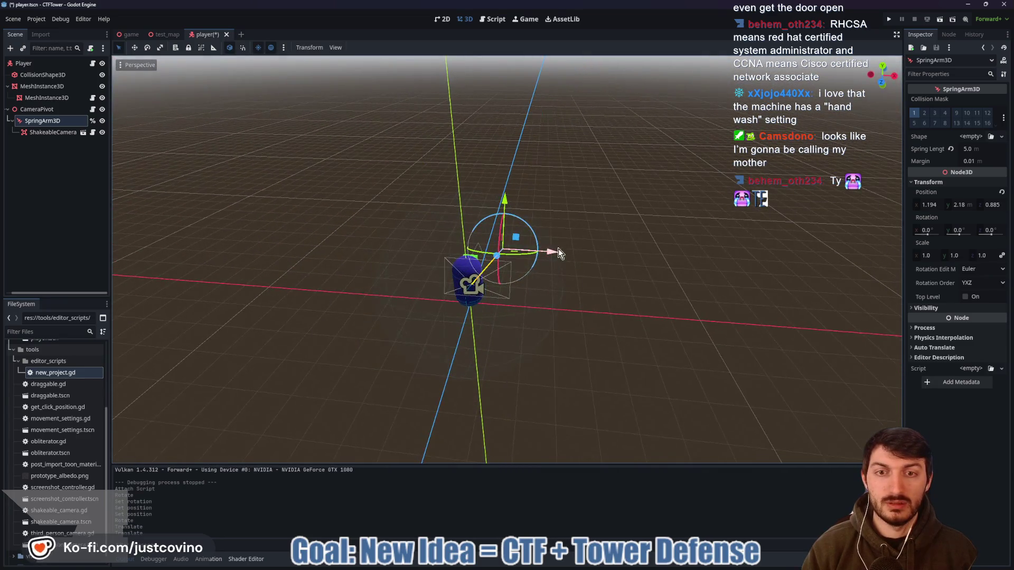
{"action": "key", "text": "ctrl+s"}
{"action": "left_click", "coordinate": [129, 34]}
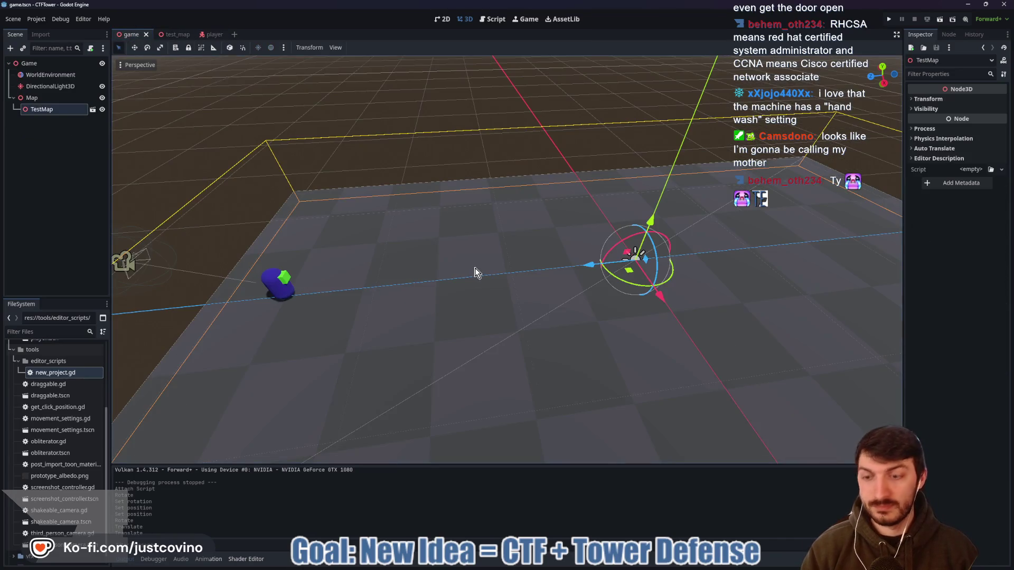
Stop the failing run, detach the player script from the nested MeshInstance3D, and save.
{"action": "key", "text": "F5"}
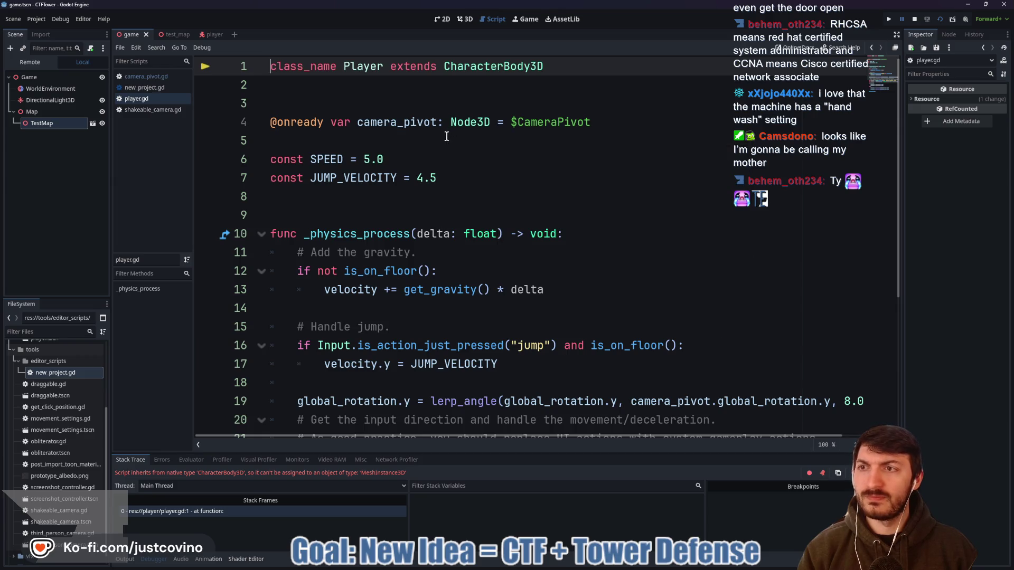
{"action": "left_click", "coordinate": [918, 18]}
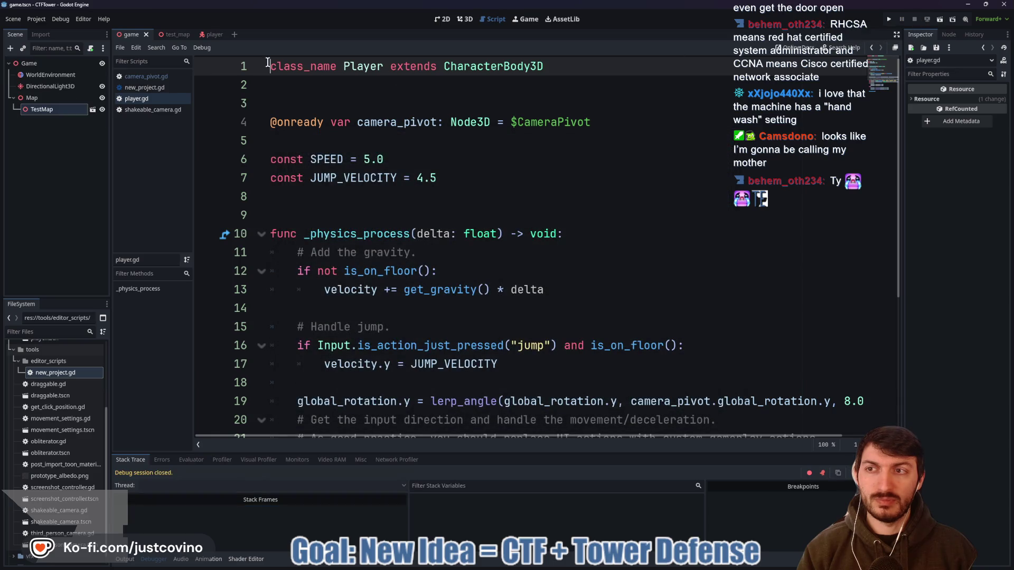
{"action": "left_click", "coordinate": [207, 34]}
{"action": "left_click", "coordinate": [50, 98]}
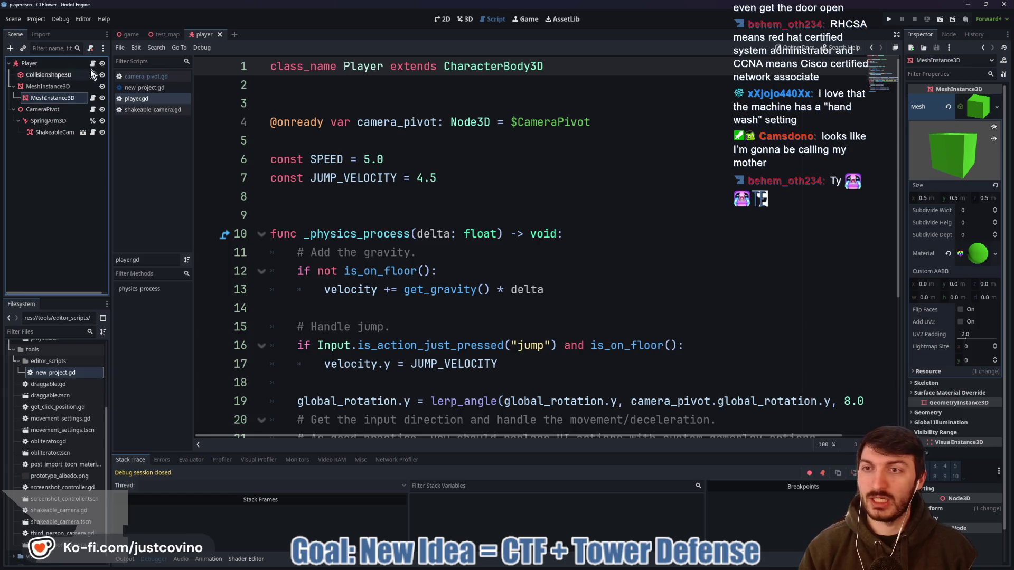
{"action": "left_click", "coordinate": [90, 48]}
{"action": "key", "text": "ctrl+s"}
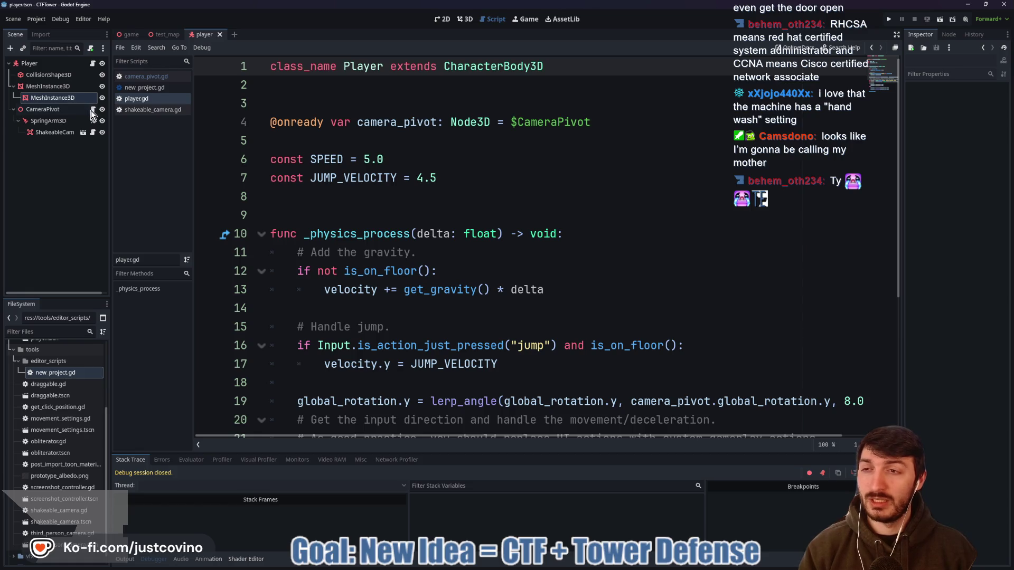
Run the game scene again to test the camera, then close it.
{"action": "left_click", "coordinate": [121, 37]}
{"action": "key", "text": "F5"}
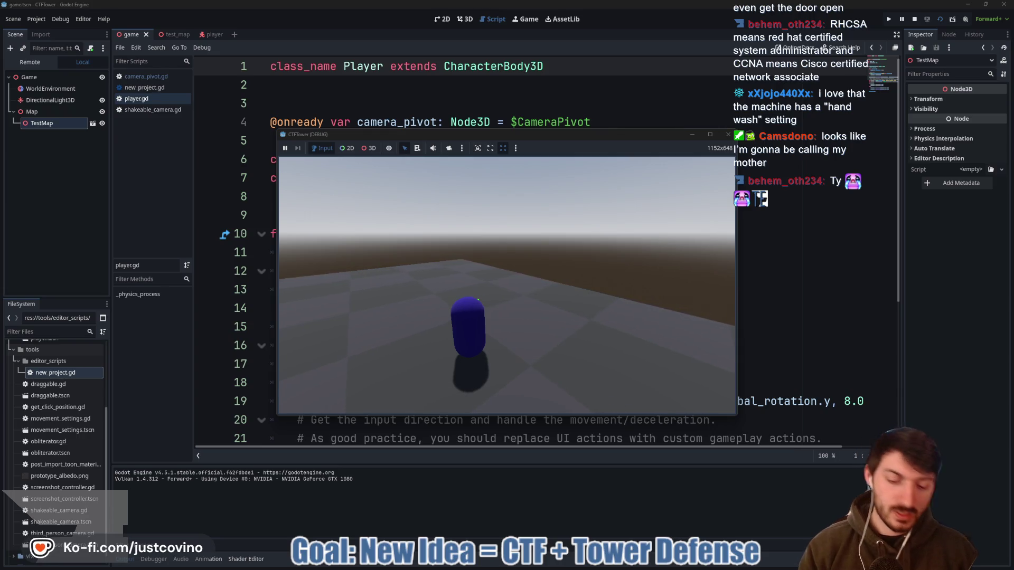
{"action": "key", "text": "F8"}
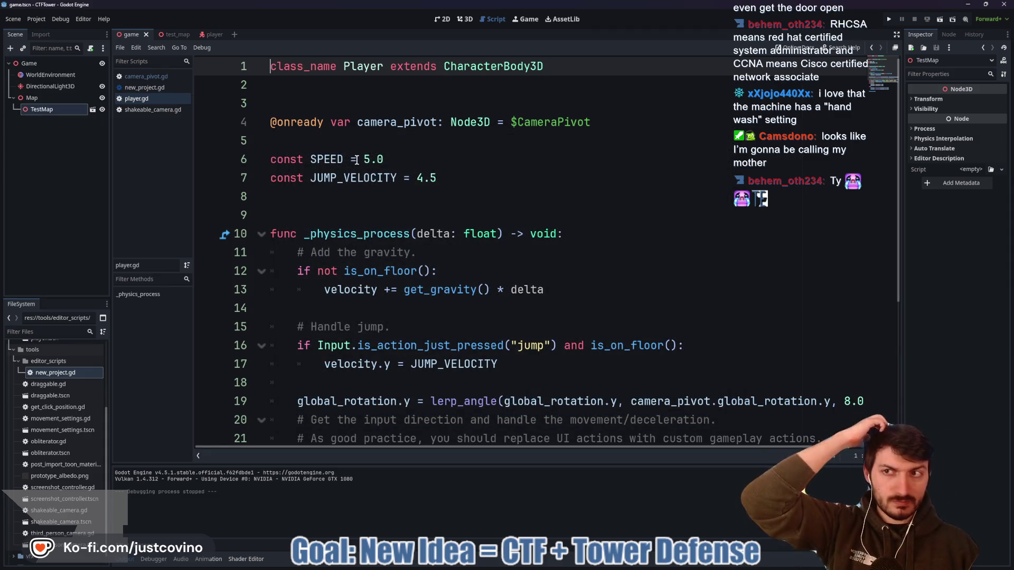
Add a CanvasLayer child under Player and rename it UserInterface.
{"action": "left_click", "coordinate": [206, 34]}
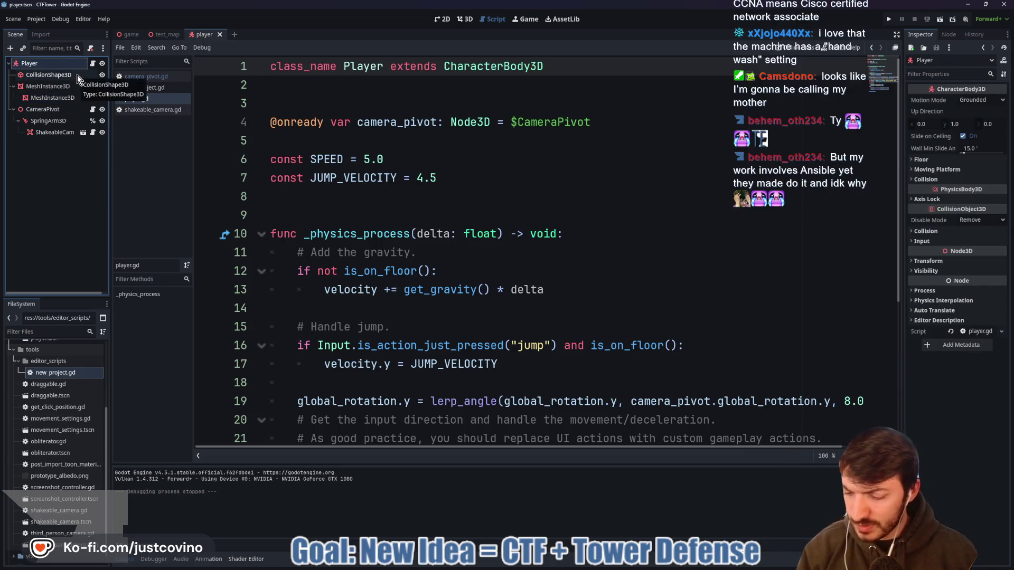
{"action": "key", "text": "ctrl+a"}
{"action": "type", "text": "canvas"}
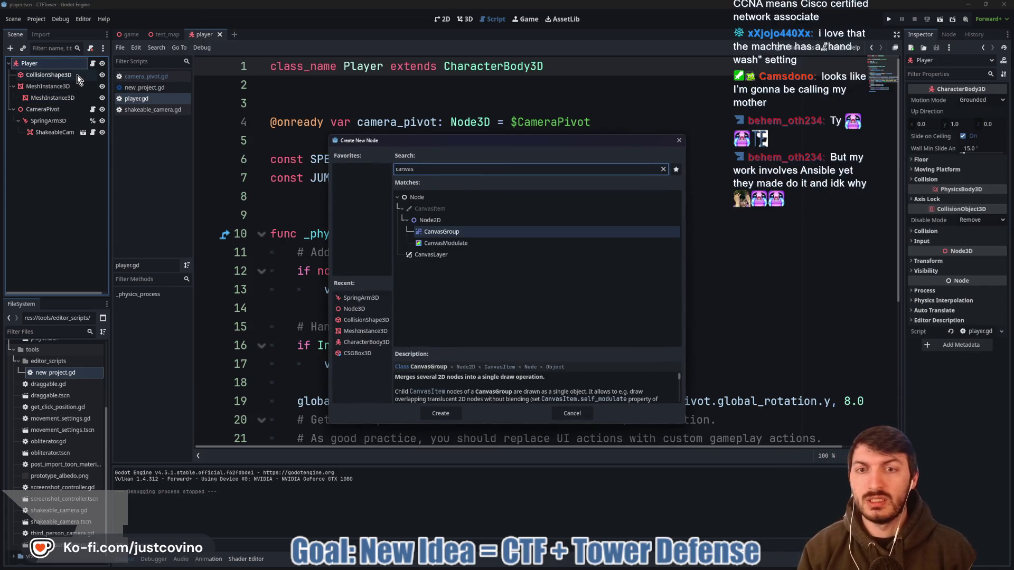
{"action": "left_click", "coordinate": [439, 255]}
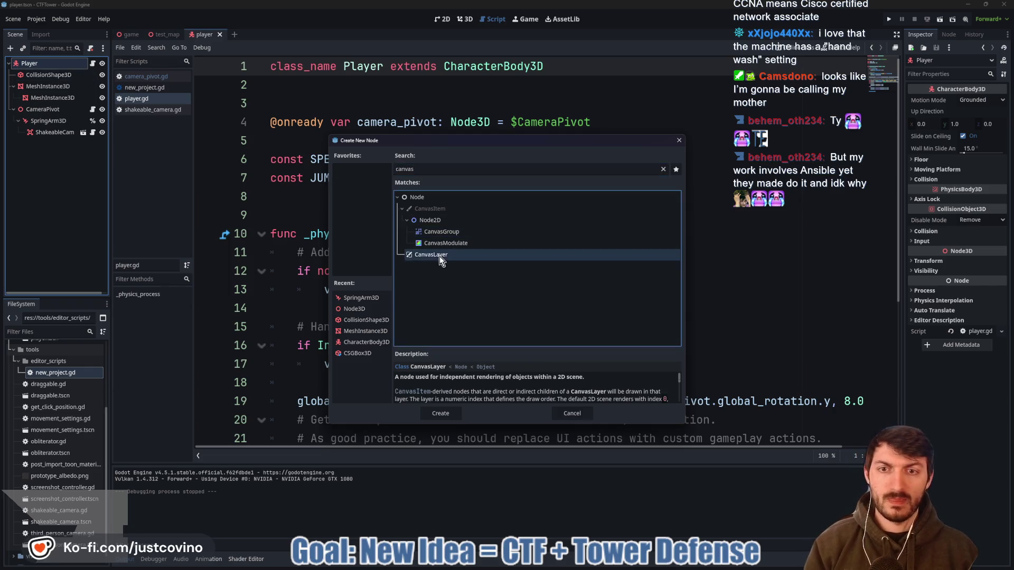
{"action": "left_click", "coordinate": [441, 412]}
{"action": "double_click", "coordinate": [55, 148]}
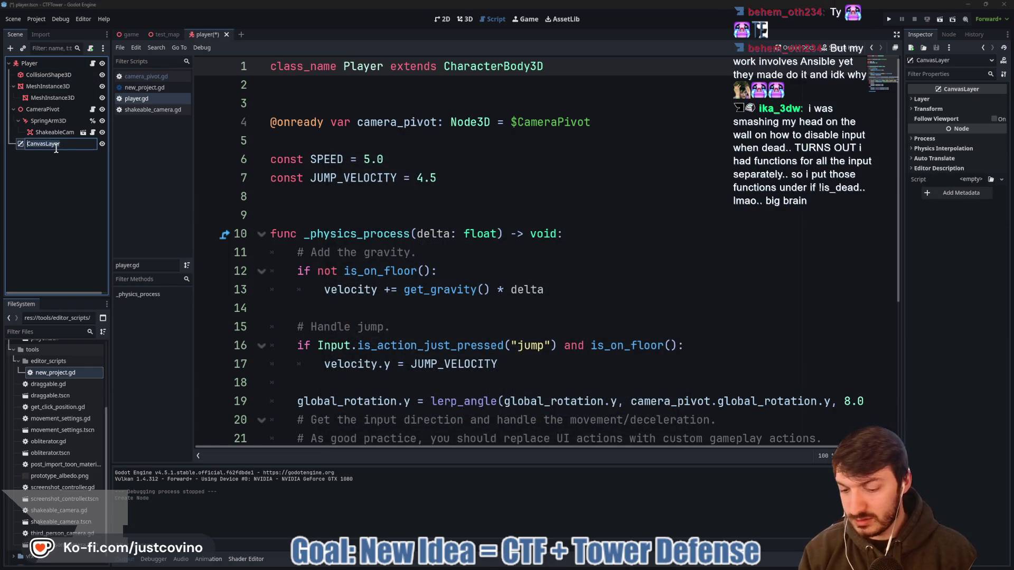
{"action": "type", "text": "ce"}
{"action": "key", "text": "Return"}
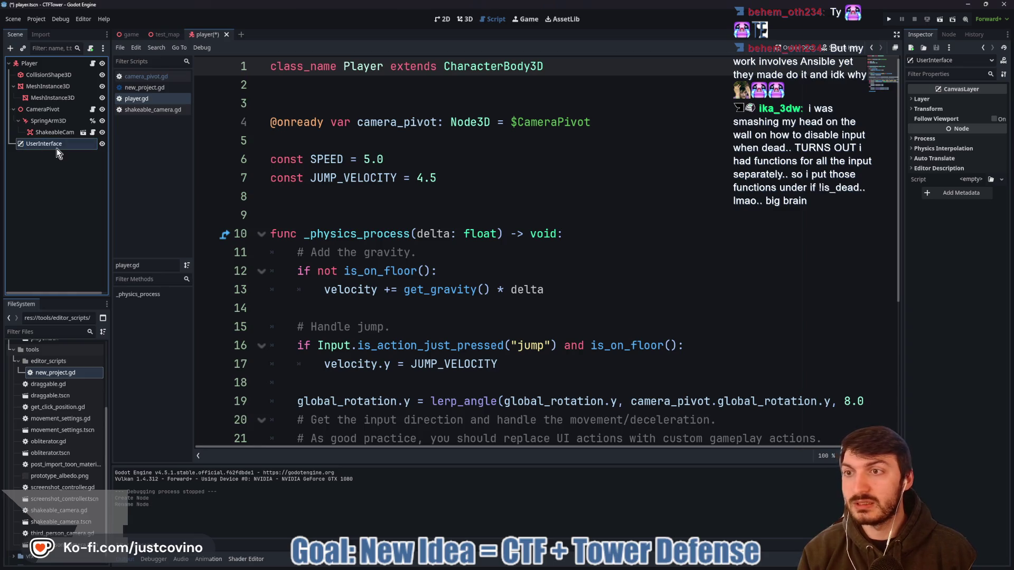
Add a TextureRect under UserInterface and view it in the 2D workspace.
{"action": "key", "text": "ctrl+a"}
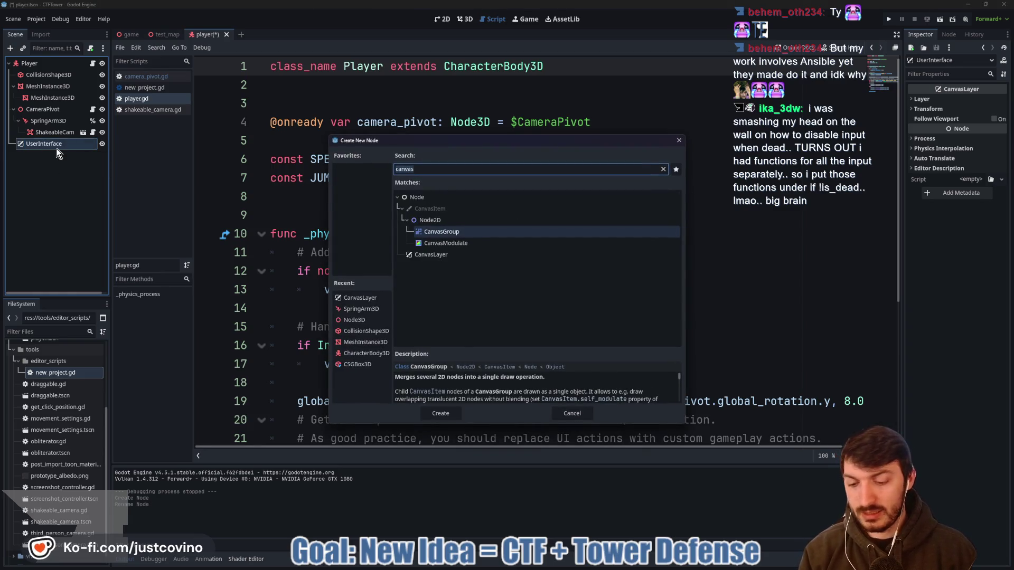
{"action": "type", "text": "texture"}
{"action": "key", "text": "Return"}
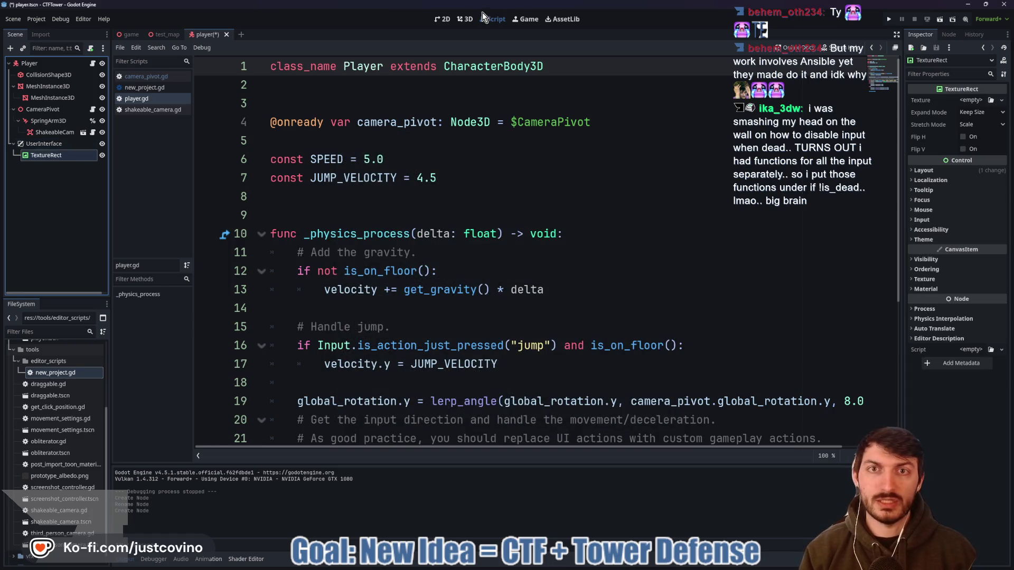
{"action": "left_click", "coordinate": [464, 19]}
{"action": "left_click", "coordinate": [443, 19]}
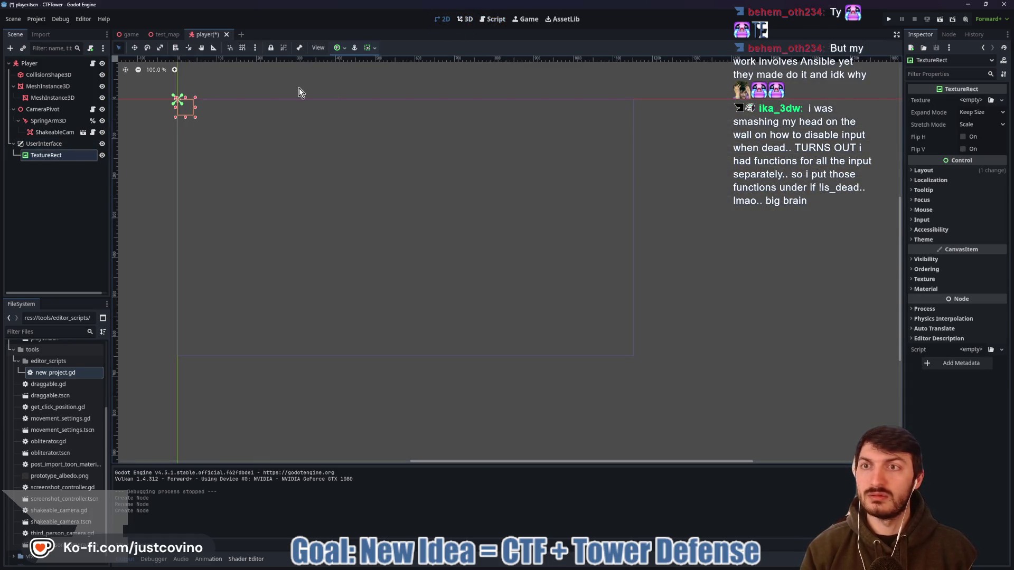
Set the TextureRect's anchor preset to Center.
{"action": "left_click", "coordinate": [338, 47]}
{"action": "left_click", "coordinate": [357, 92]}
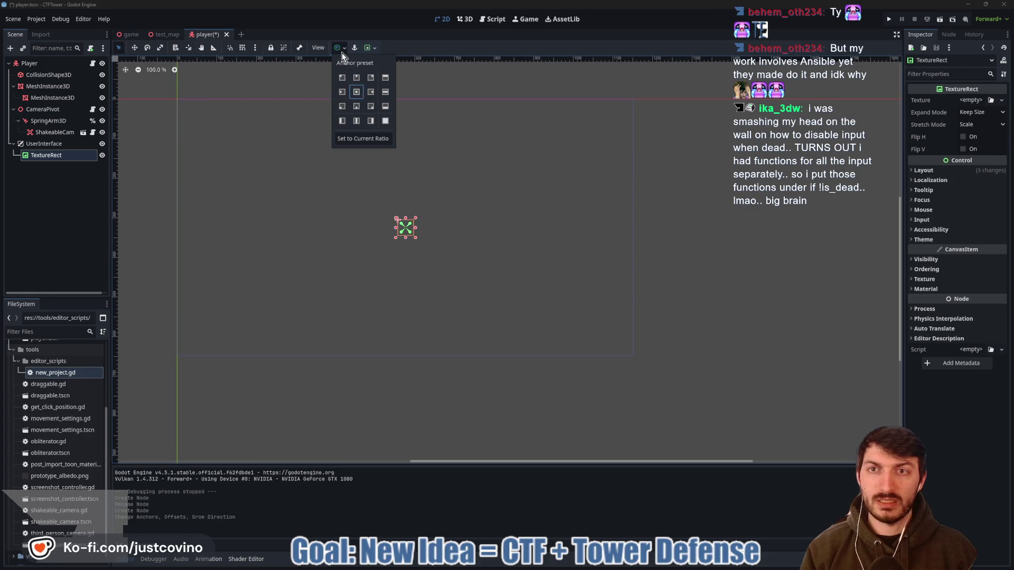
{"action": "left_click", "coordinate": [868, 160]}
Give the TextureRect a radial GradientTexture2D with its start point at the centre.
{"action": "left_click", "coordinate": [967, 101]}
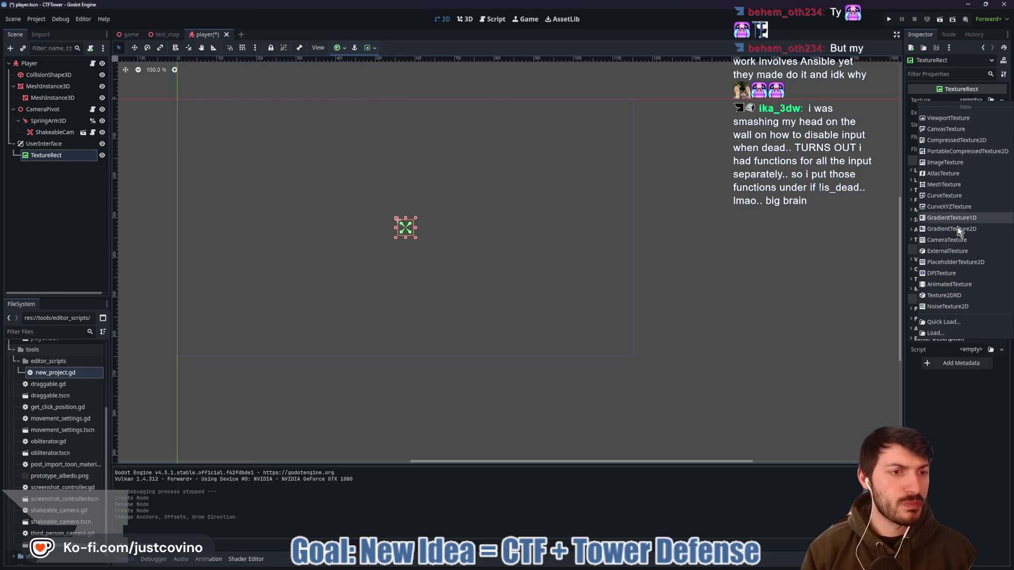
{"action": "left_click", "coordinate": [977, 228]}
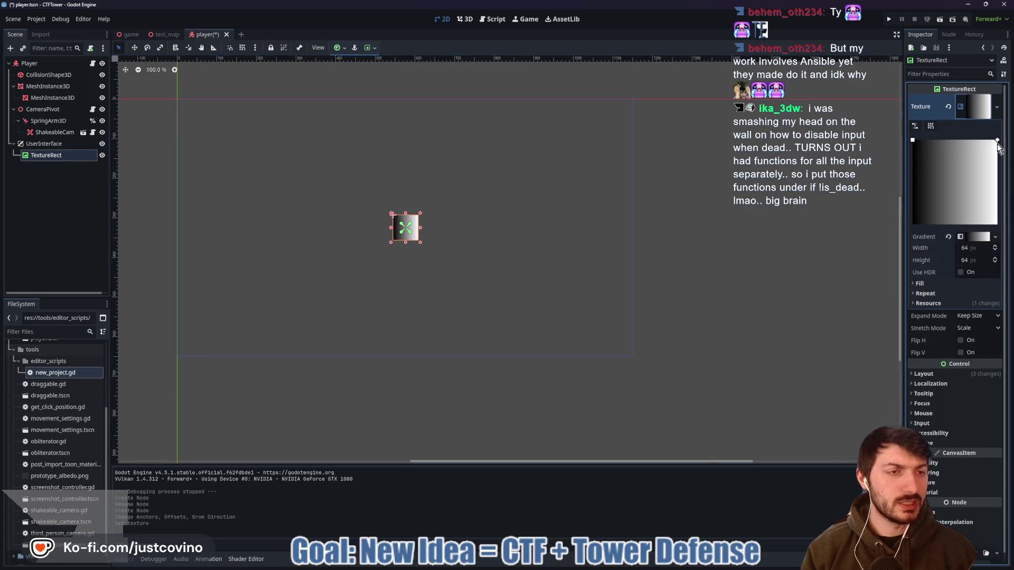
{"action": "left_click", "coordinate": [920, 284]}
{"action": "left_click", "coordinate": [979, 294]}
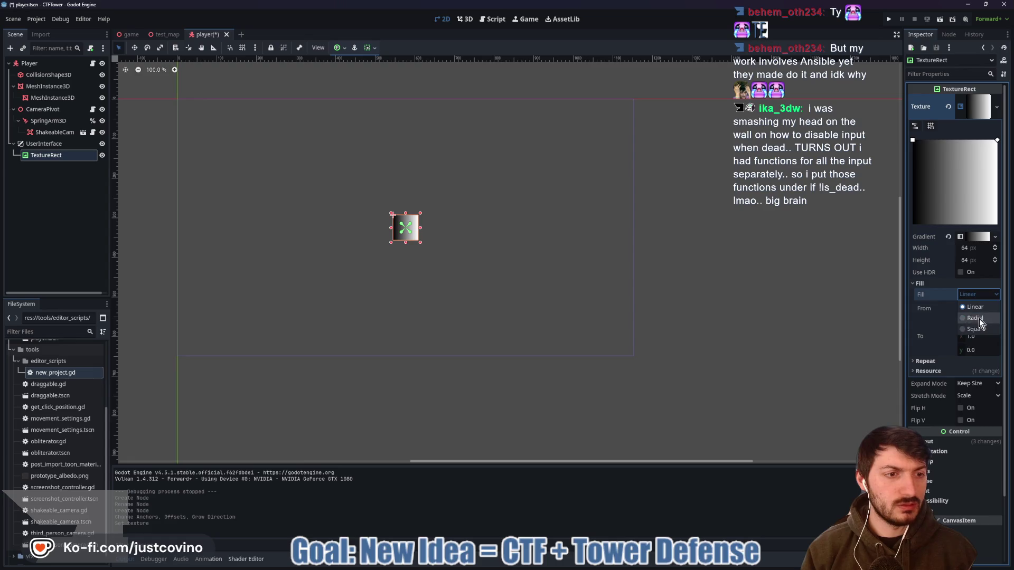
{"action": "left_click", "coordinate": [971, 320]}
{"action": "left_click", "coordinate": [930, 126]}
{"action": "left_click_drag", "start_coordinate": [913, 141], "coordinate": [956, 183]}
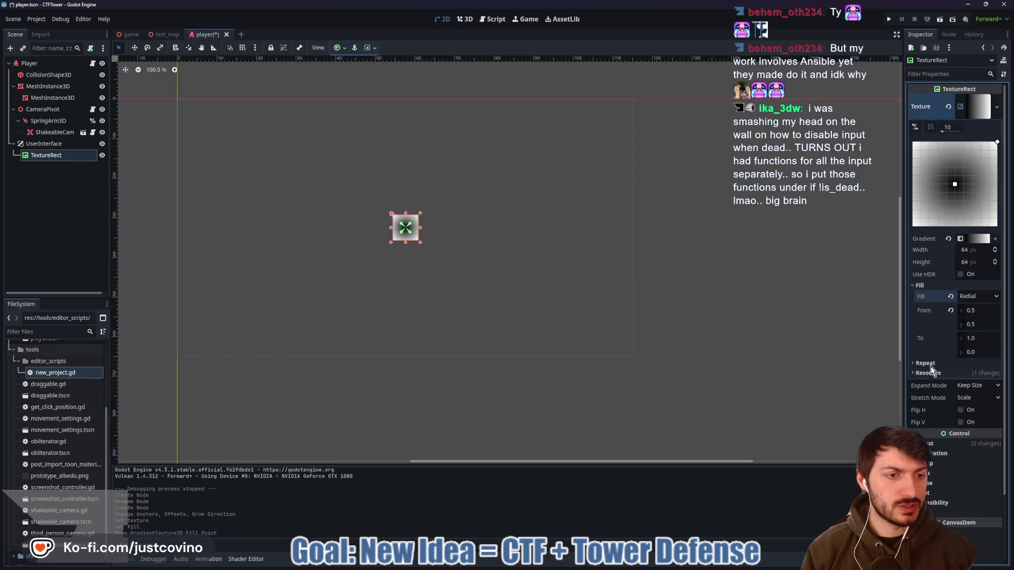
{"action": "left_click", "coordinate": [937, 286]}
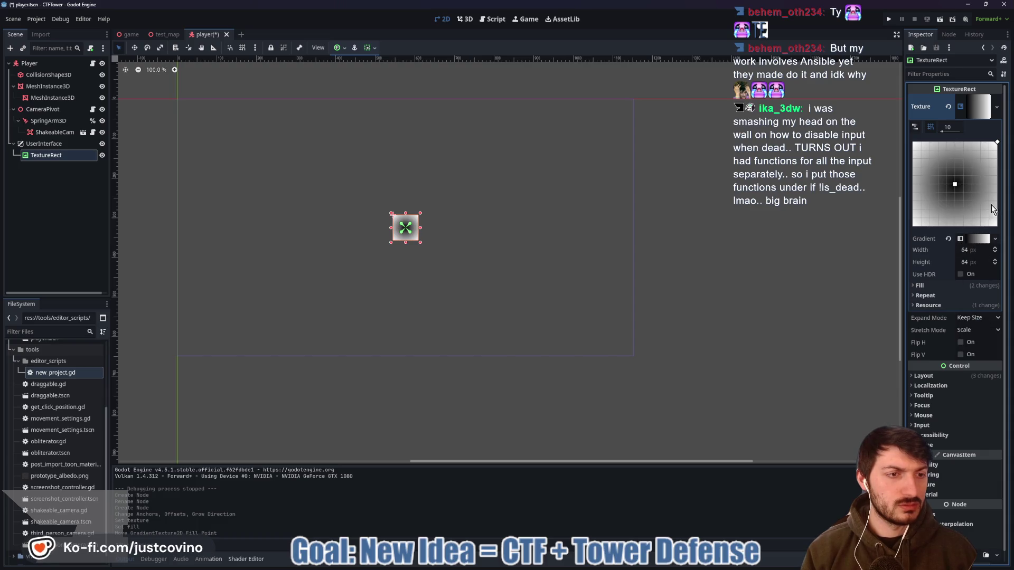
Make the gradient Constant, white inside with alpha-0 outside, shrunk to a small dot.
{"action": "left_click", "coordinate": [978, 238]}
{"action": "left_click", "coordinate": [933, 286]}
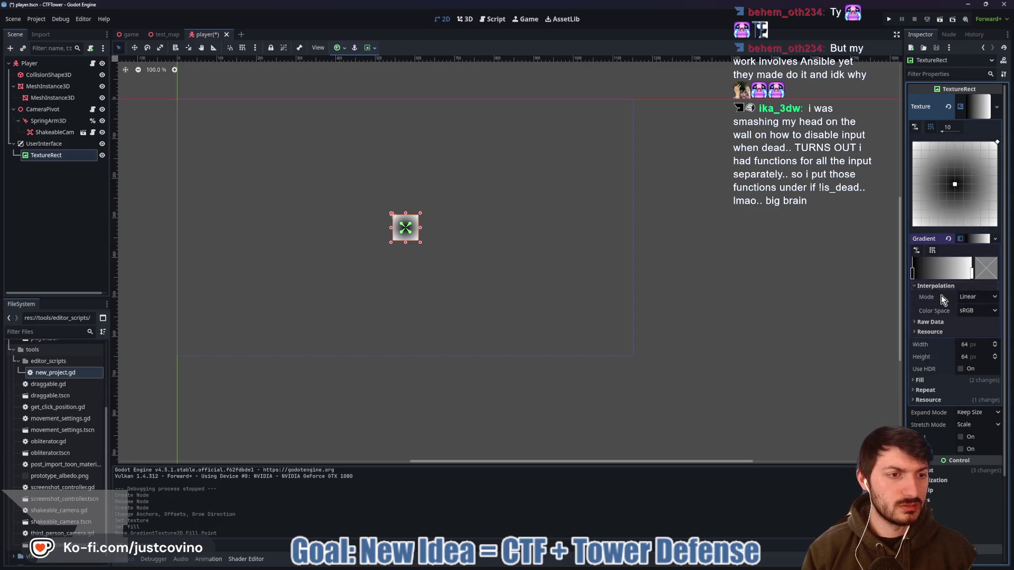
{"action": "left_click", "coordinate": [977, 297]}
{"action": "left_click", "coordinate": [976, 324]}
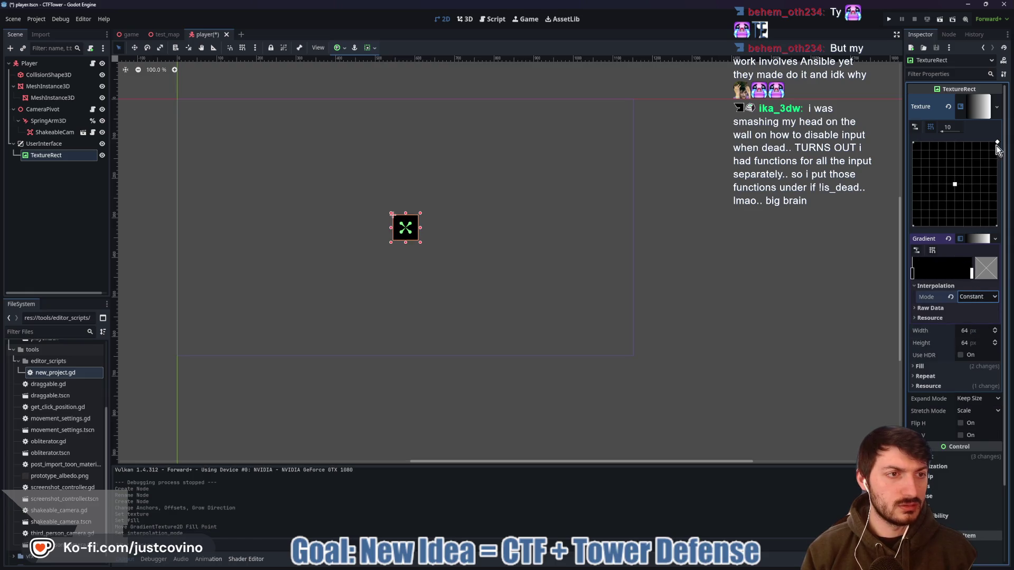
{"action": "left_click_drag", "start_coordinate": [997, 143], "coordinate": [972, 167]}
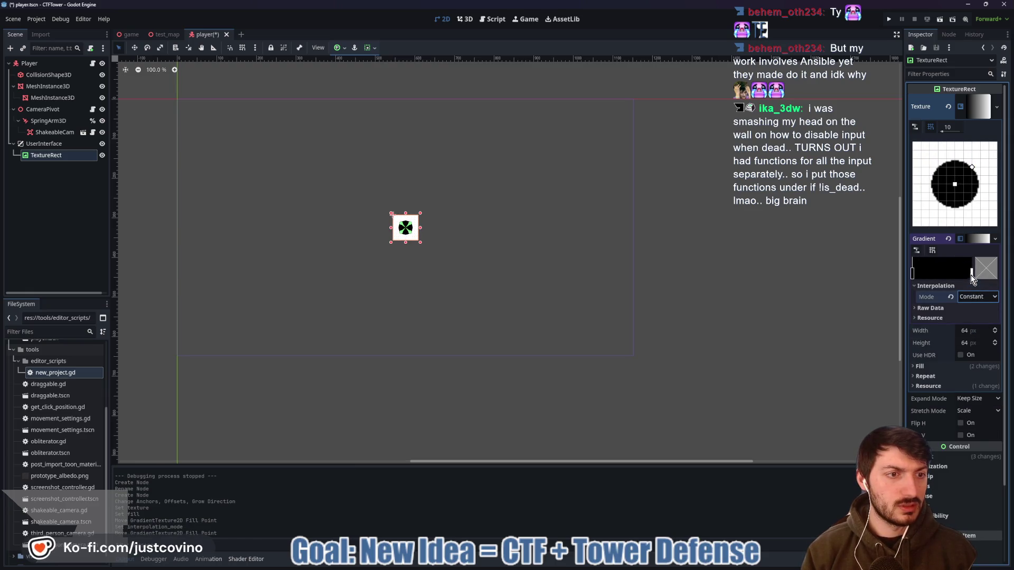
{"action": "left_click_drag", "start_coordinate": [972, 277], "coordinate": [912, 276]}
{"action": "left_click", "coordinate": [986, 278]}
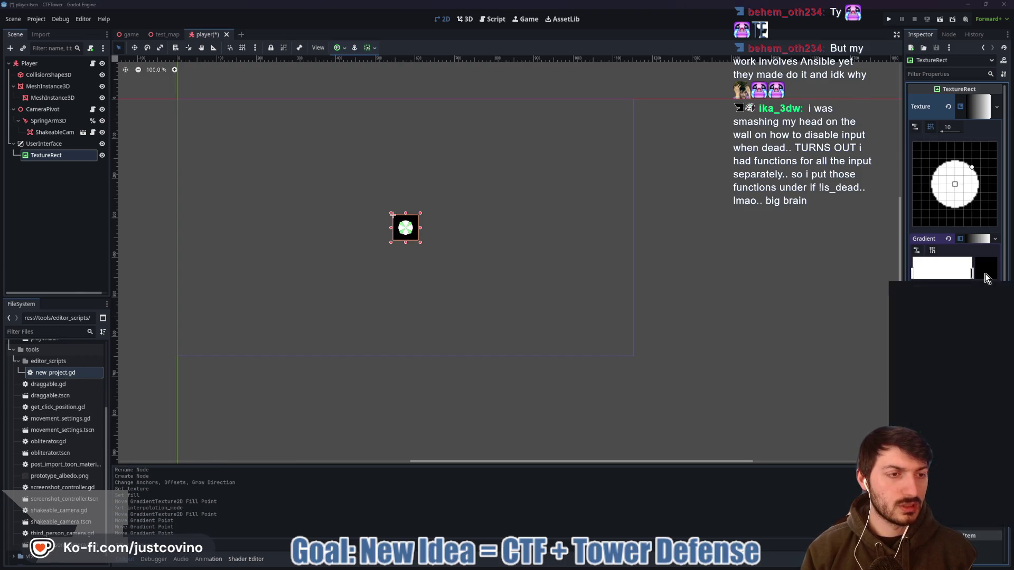
{"action": "left_click_drag", "start_coordinate": [961, 477], "coordinate": [930, 475]}
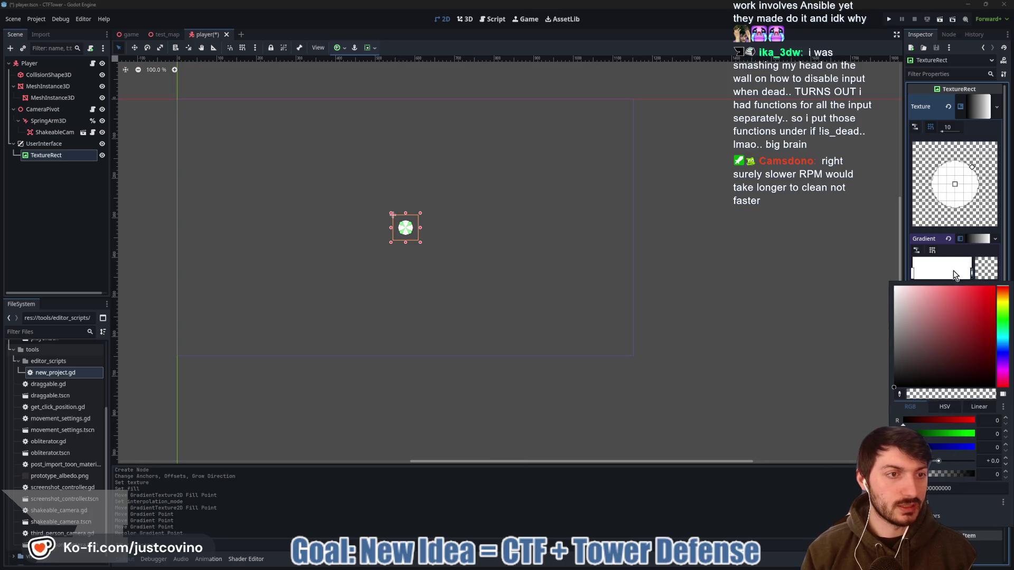
{"action": "left_click", "coordinate": [978, 264]}
{"action": "mouse_move", "coordinate": [969, 274]}
{"action": "left_mouse_down"}
{"action": "mouse_move", "coordinate": [935, 274]}
{"action": "mouse_move", "coordinate": [954, 273]}
{"action": "left_mouse_up"}
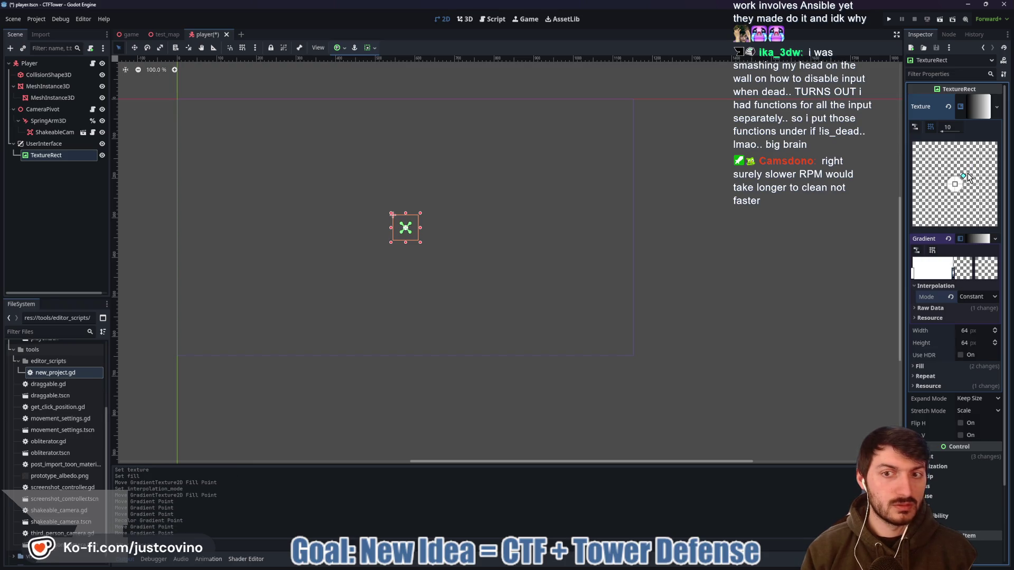
{"action": "left_click", "coordinate": [964, 176]}
Save player.tscn with the new crosshair dot.
{"action": "key", "text": "ctrl+s"}
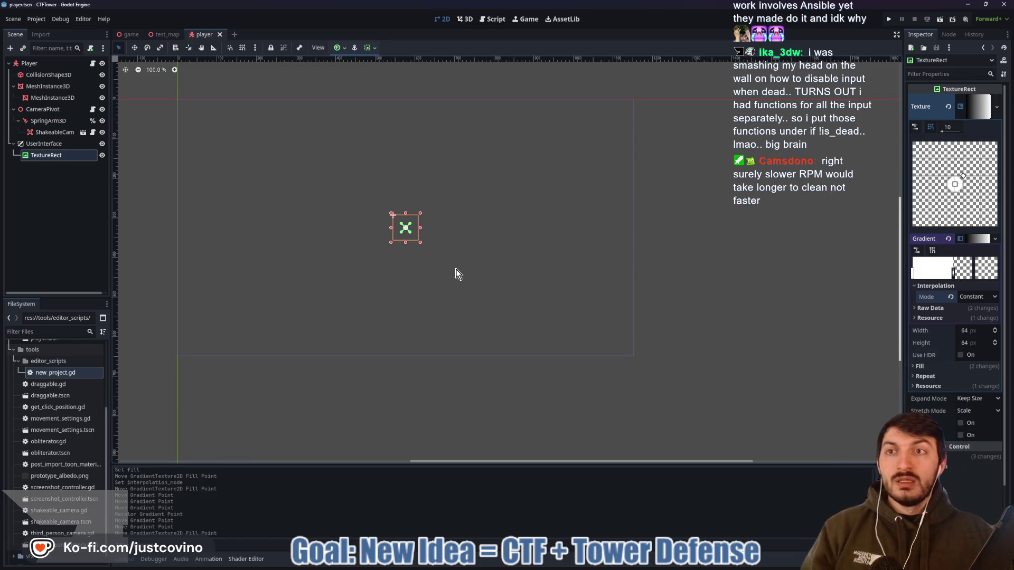
{"action": "left_click", "coordinate": [136, 38]}
{"action": "key", "text": "F6"}
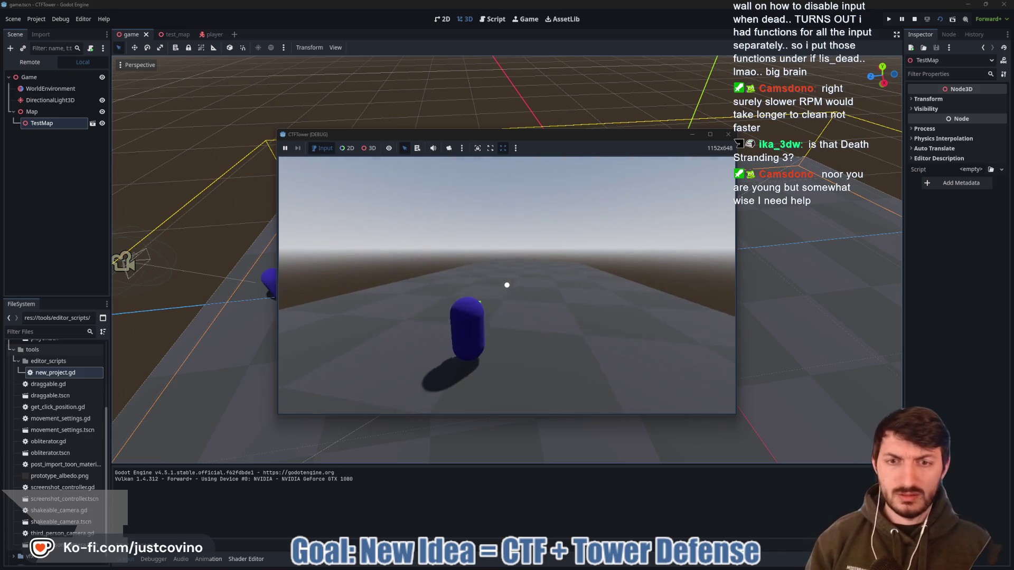
{"action": "key", "text": "F8"}
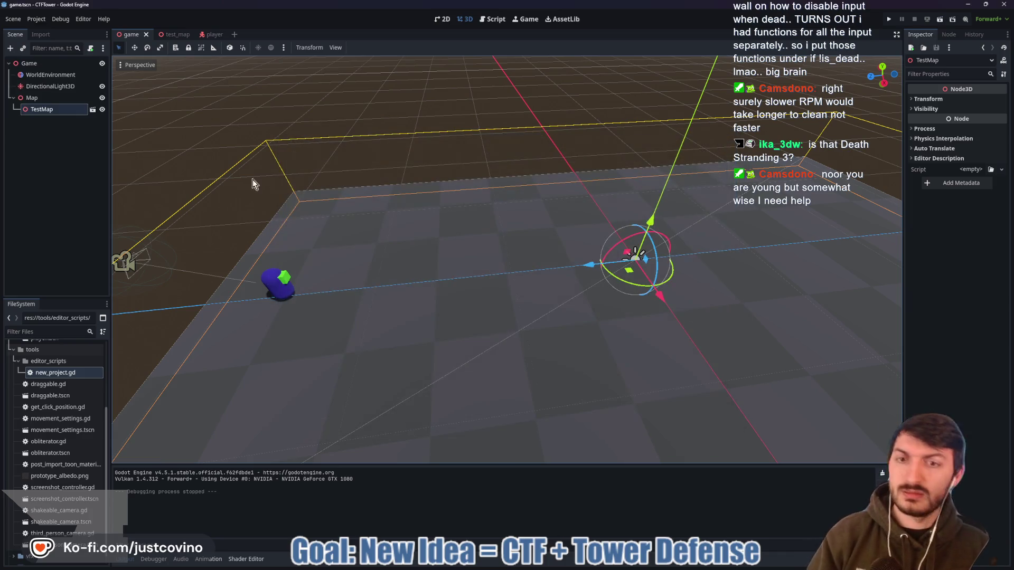
{"action": "left_click", "coordinate": [205, 35]}
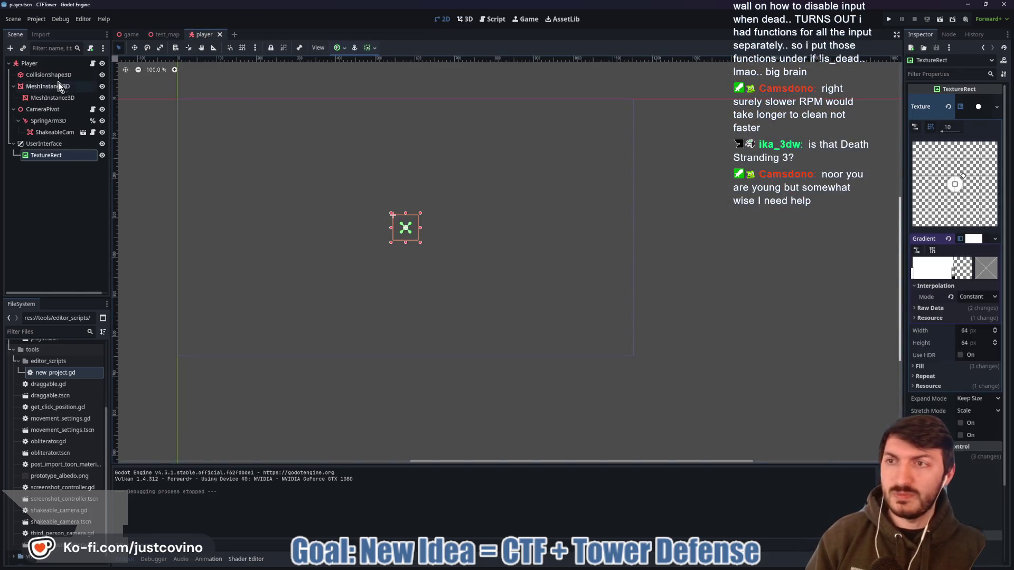
Comment out the global_rotation.y lerp_angle line 19 in player.gd, then playtest the game scene.
{"action": "left_click", "coordinate": [93, 63]}
{"action": "scroll", "coordinate": [484, 247], "scroll_direction": "down", "scroll_amount": 4}
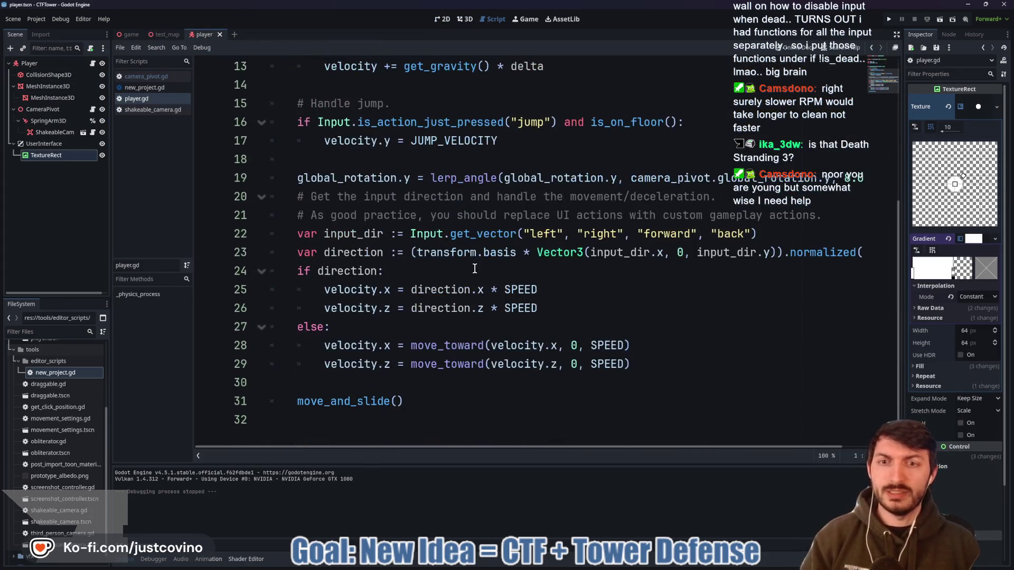
{"action": "scroll", "coordinate": [415, 255], "scroll_direction": "up", "scroll_amount": 1}
{"action": "left_click", "coordinate": [289, 232]}
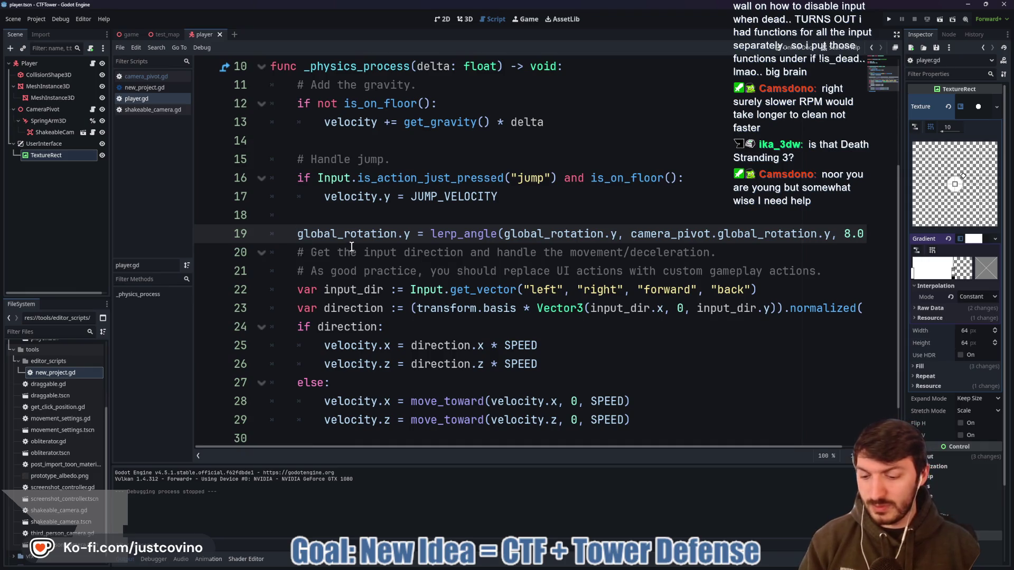
{"action": "type", "text": "#"}
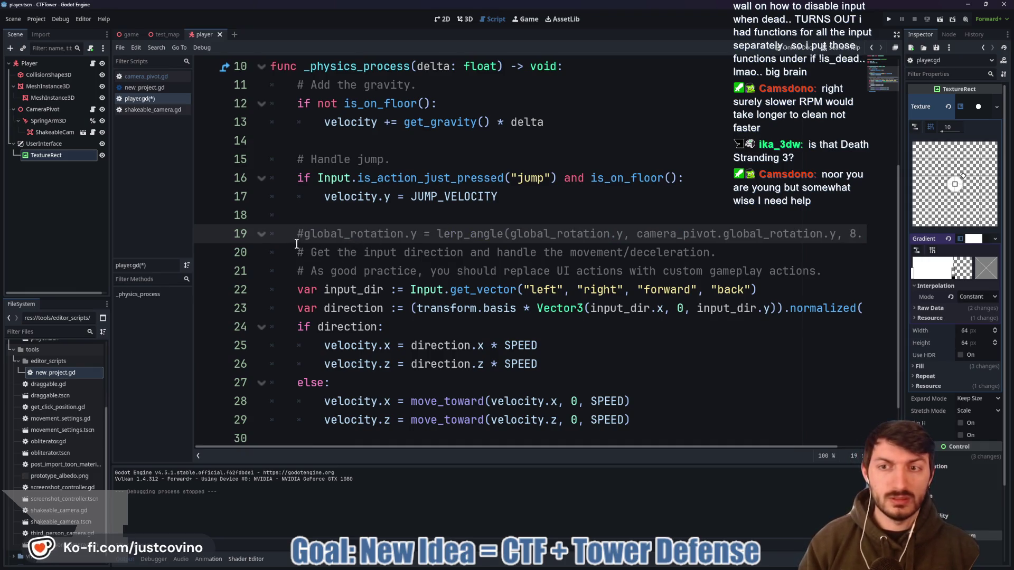
{"action": "left_click", "coordinate": [300, 248]}
{"action": "key", "text": "Return"}
{"action": "left_click", "coordinate": [364, 242]}
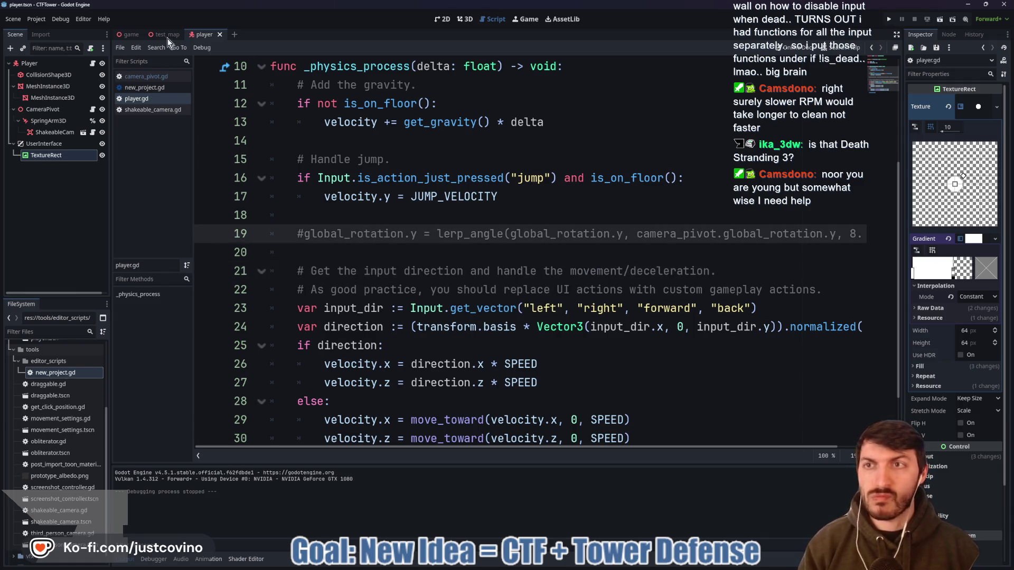
{"action": "left_click", "coordinate": [129, 34]}
{"action": "key", "text": "F5"}
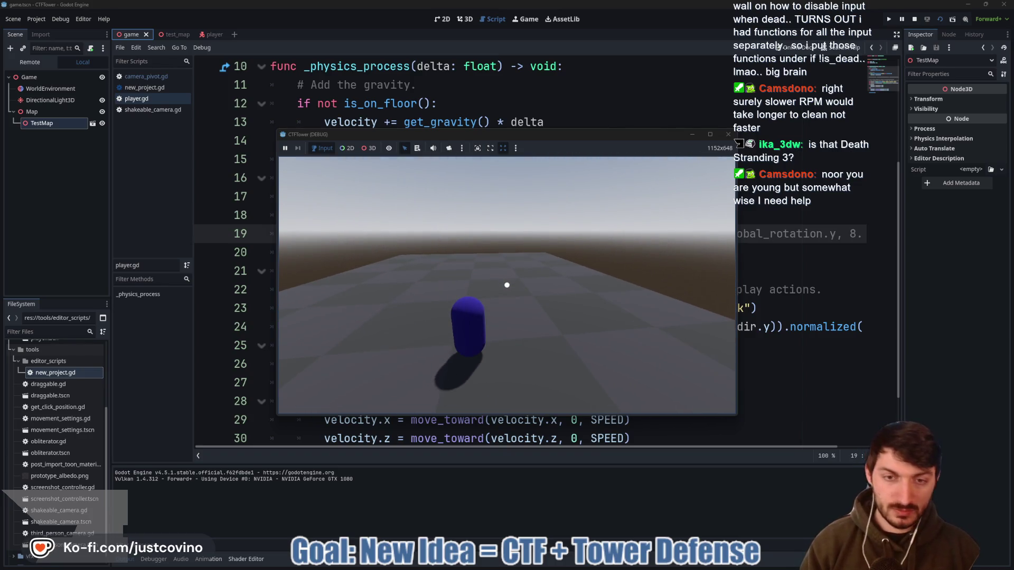
Stop the game, remove the 8.0 multiplier from line 19's lerp_angle weight, and save.
{"action": "key", "text": "F8"}
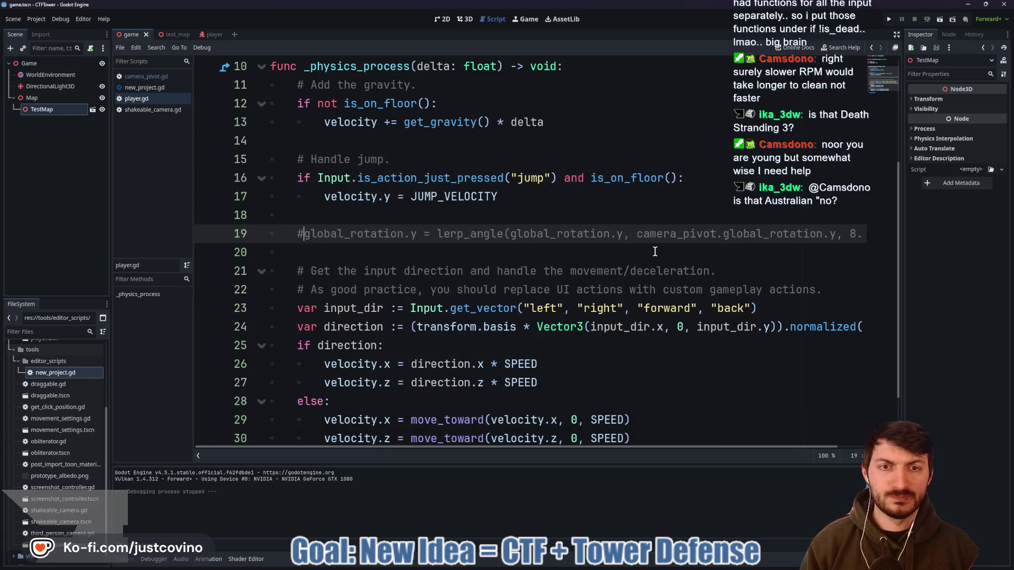
{"action": "left_click_drag", "start_coordinate": [506, 446], "coordinate": [635, 445]}
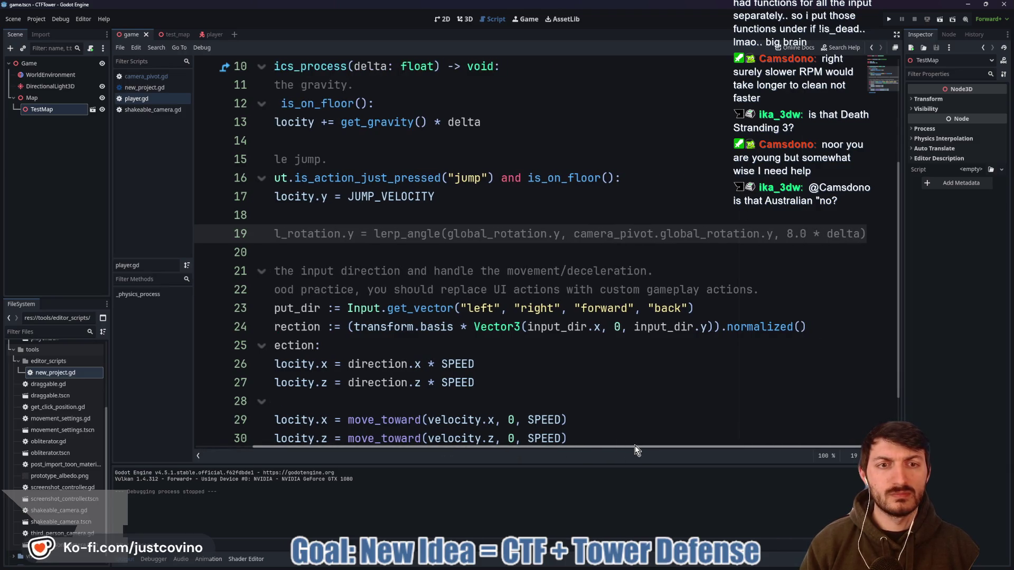
{"action": "left_click_drag", "start_coordinate": [610, 449], "coordinate": [551, 449]}
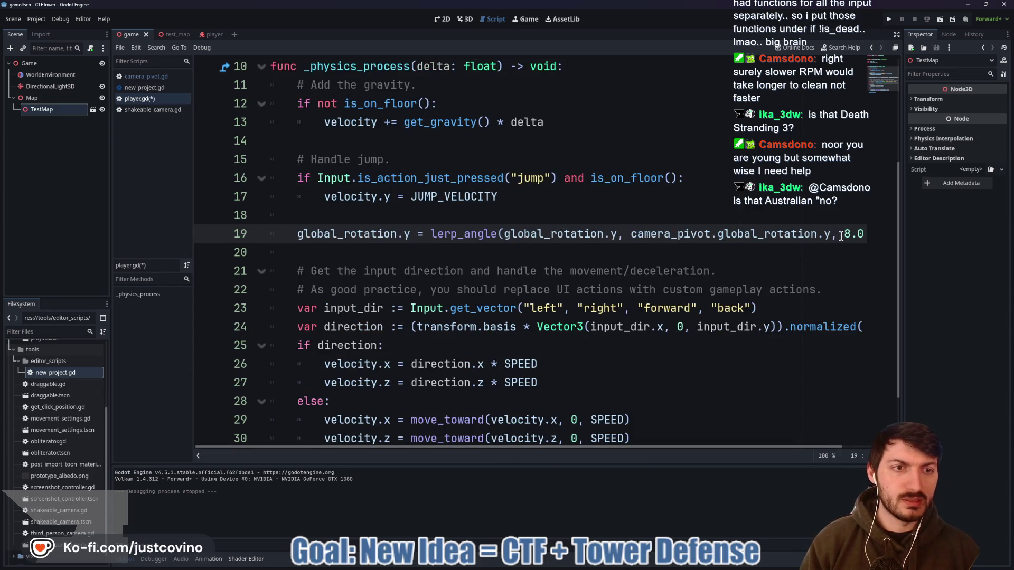
{"action": "mouse_move", "coordinate": [841, 236]}
{"action": "left_mouse_down"}
{"action": "mouse_move", "coordinate": [866, 236]}
{"action": "mouse_move", "coordinate": [808, 235]}
{"action": "left_mouse_up"}
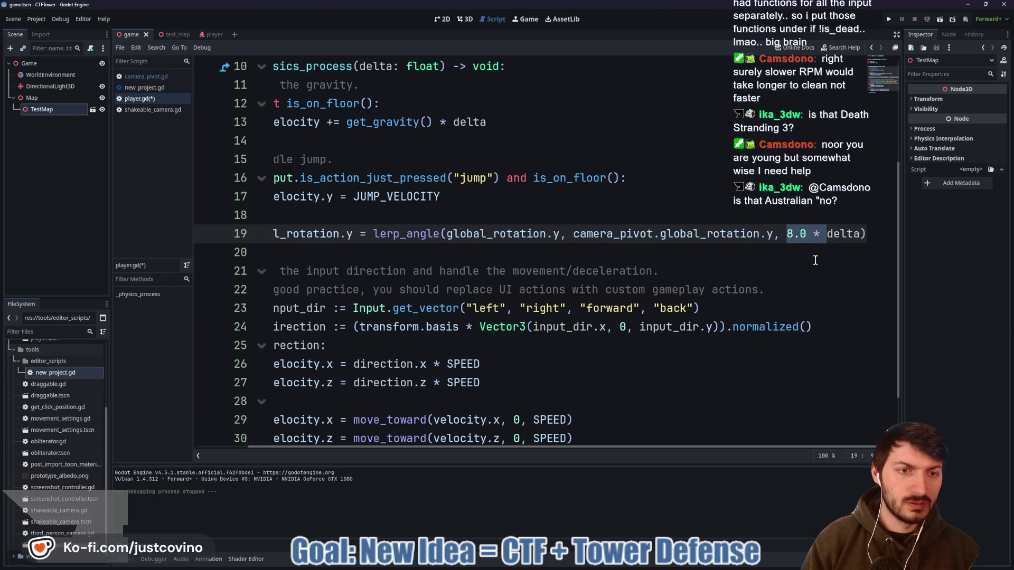
{"action": "key", "text": "BackSpace"}
{"action": "key", "text": "Down"}
{"action": "key", "text": "Down"}
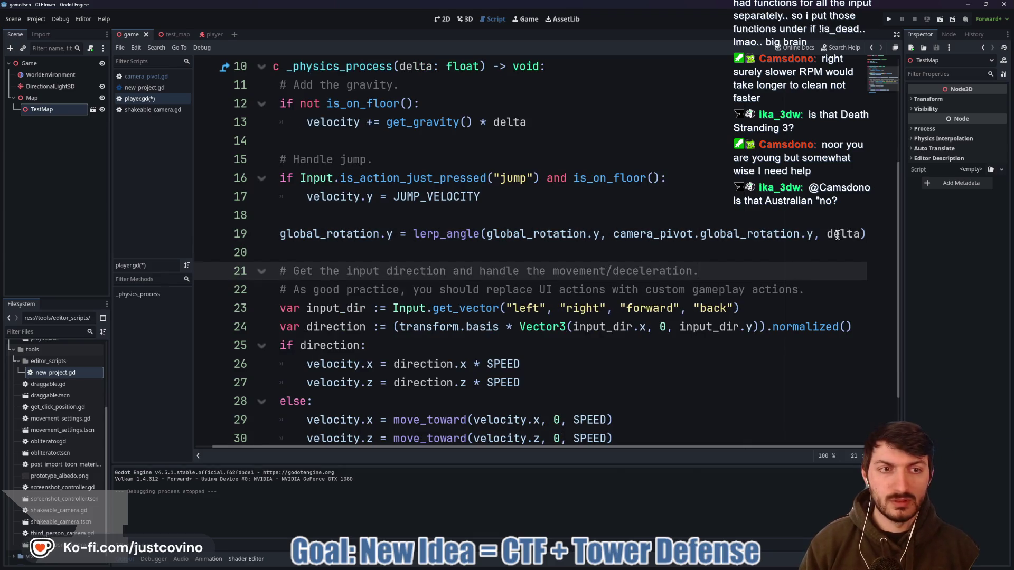
{"action": "key", "text": "Up"}
{"action": "key", "text": "Up"}
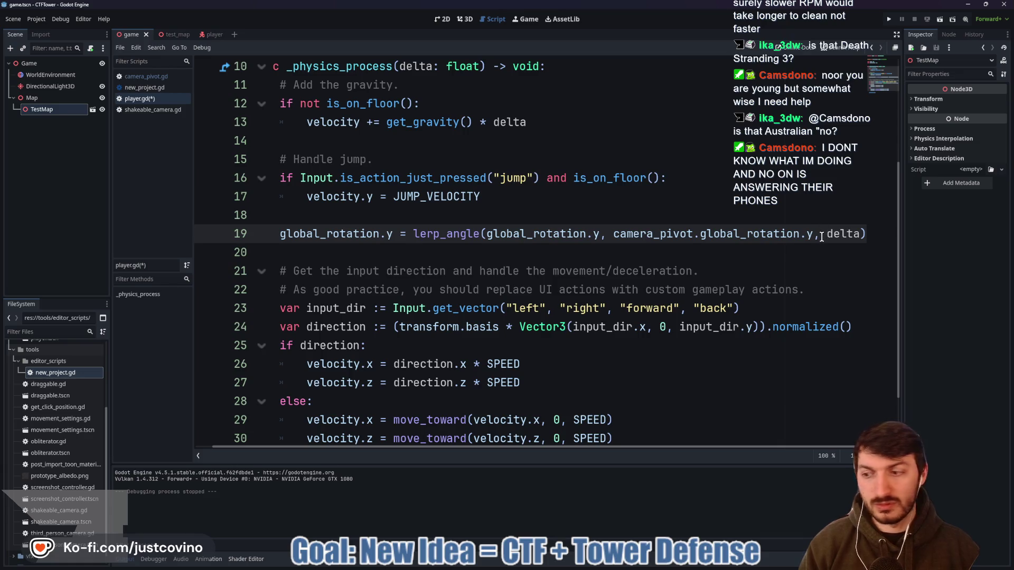
{"action": "type", "text": "1 *"}
{"action": "key", "text": "ctrl+s"}
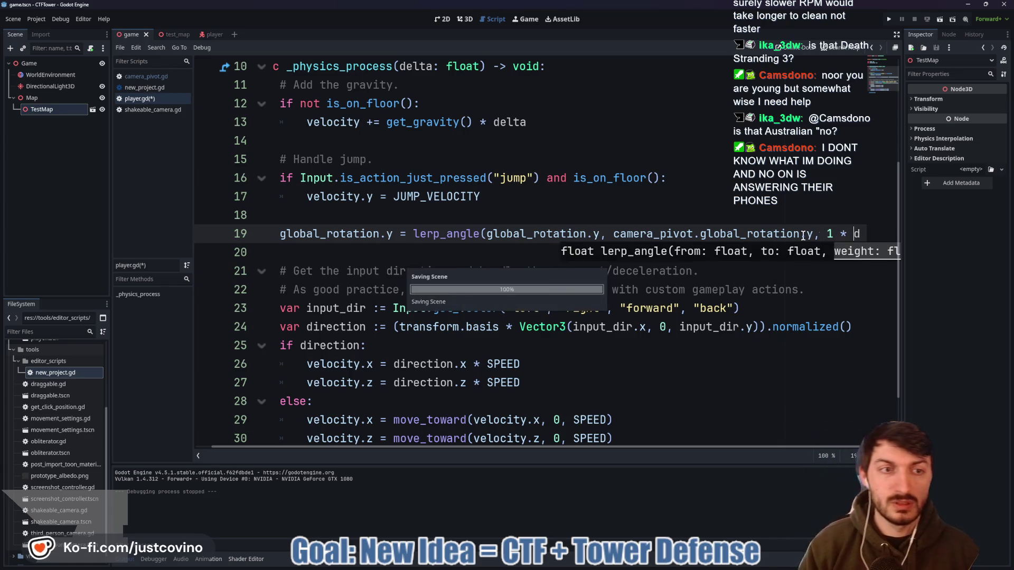
Playtest the edited player turning, then stop the game.
{"action": "left_click", "coordinate": [830, 233]}
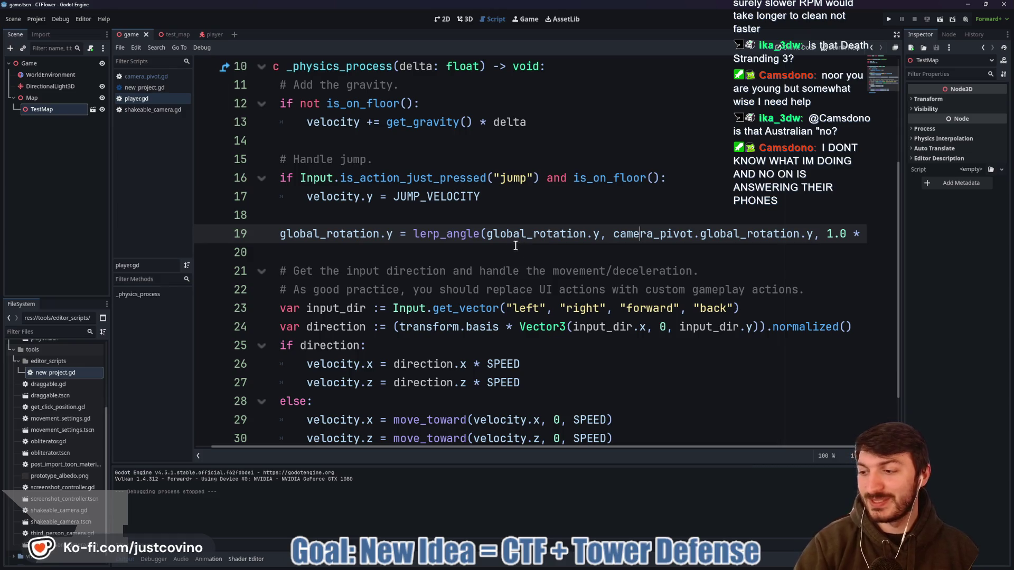
{"action": "left_click", "coordinate": [640, 233]}
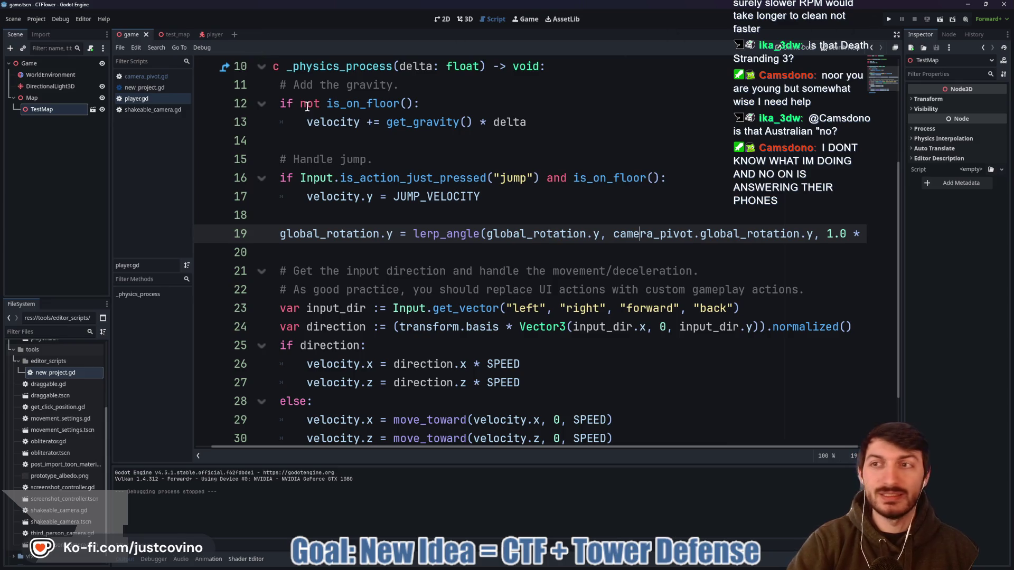
{"action": "key", "text": "F5"}
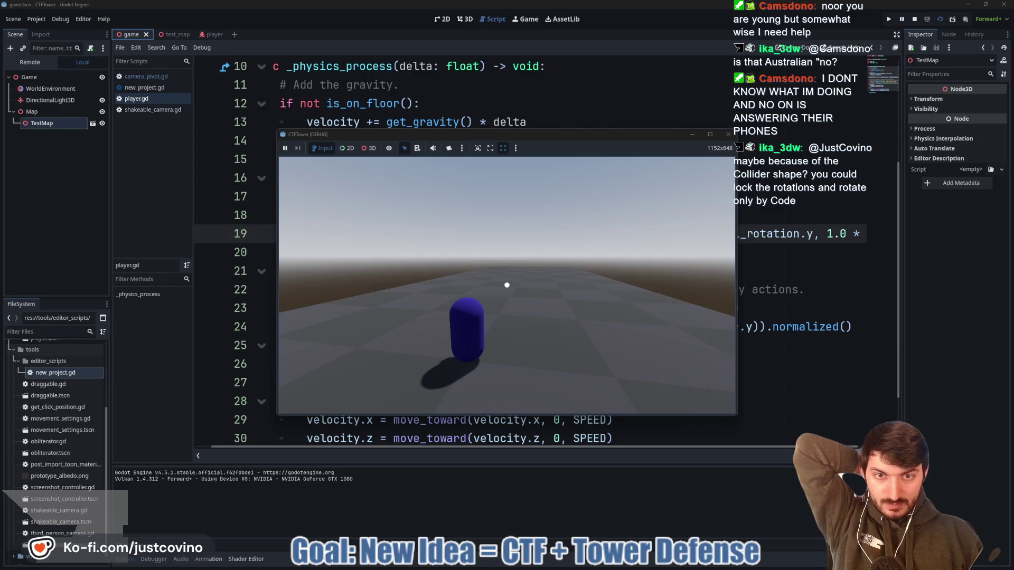
{"action": "key", "text": "F8"}
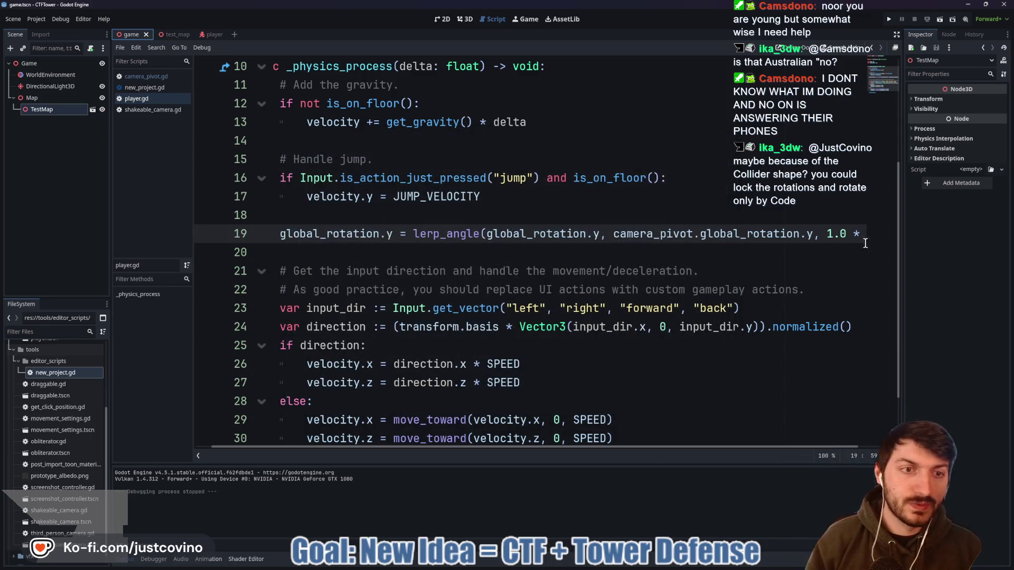
Set the lerp_angle weight to 0.15, save player.gd, and select SpringArm3D in the player scene.
{"action": "left_click_drag", "start_coordinate": [843, 233], "coordinate": [874, 235]}
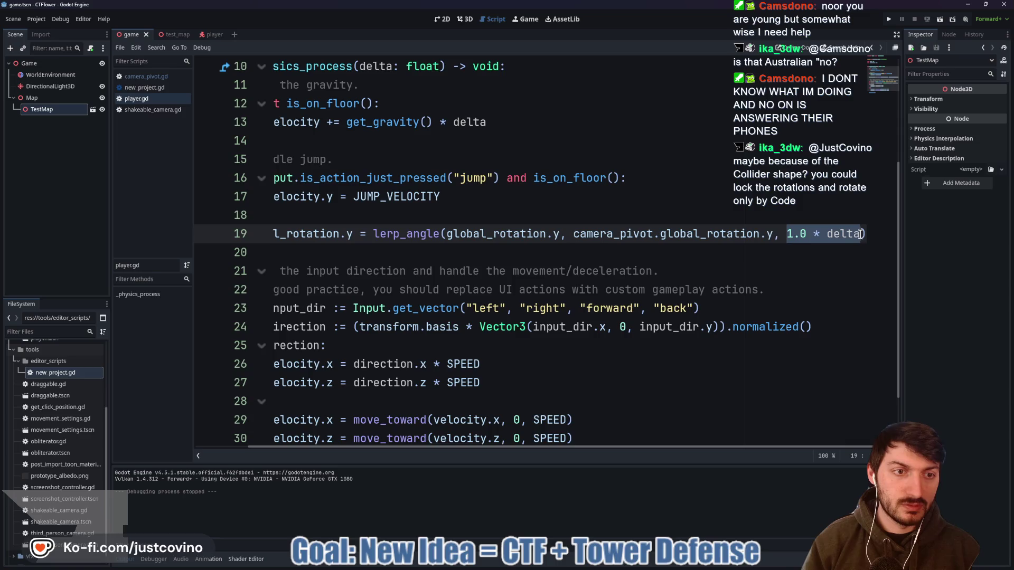
{"action": "type", "text": "0.015"}
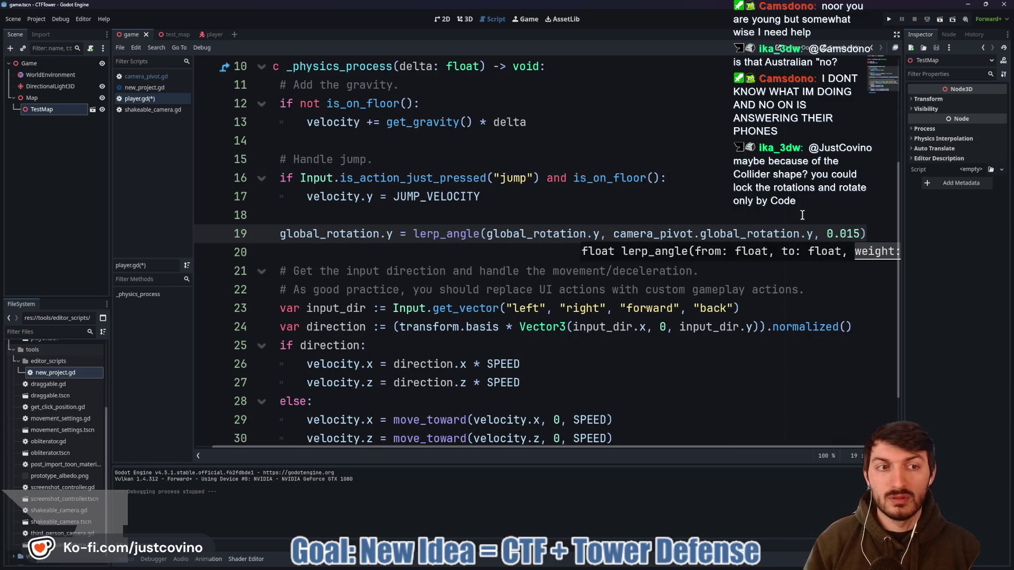
{"action": "left_click", "coordinate": [846, 233]}
{"action": "key", "text": "BackSpace"}
{"action": "key", "text": "ctrl+s"}
{"action": "left_click", "coordinate": [638, 270]}
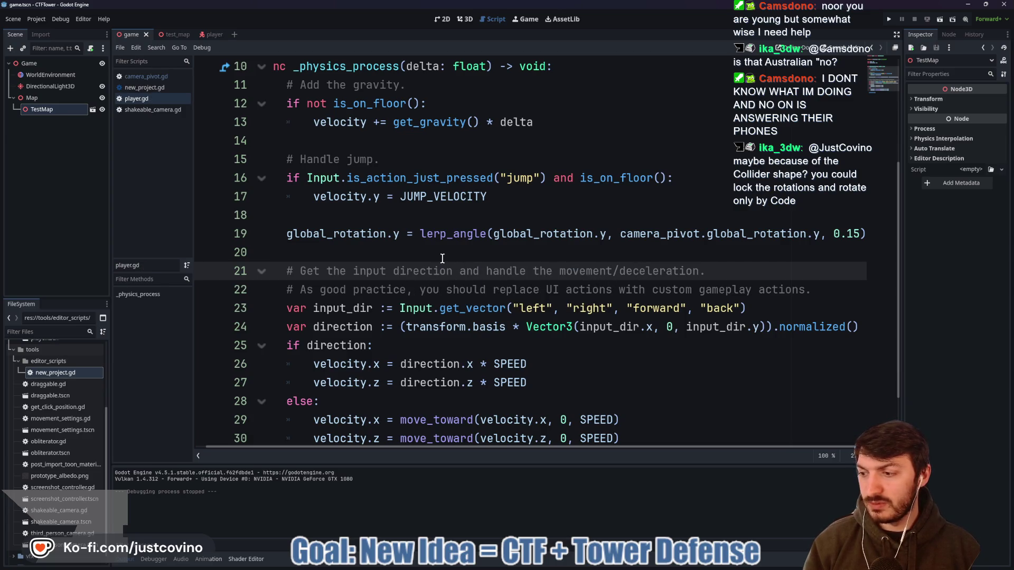
{"action": "left_click", "coordinate": [204, 34]}
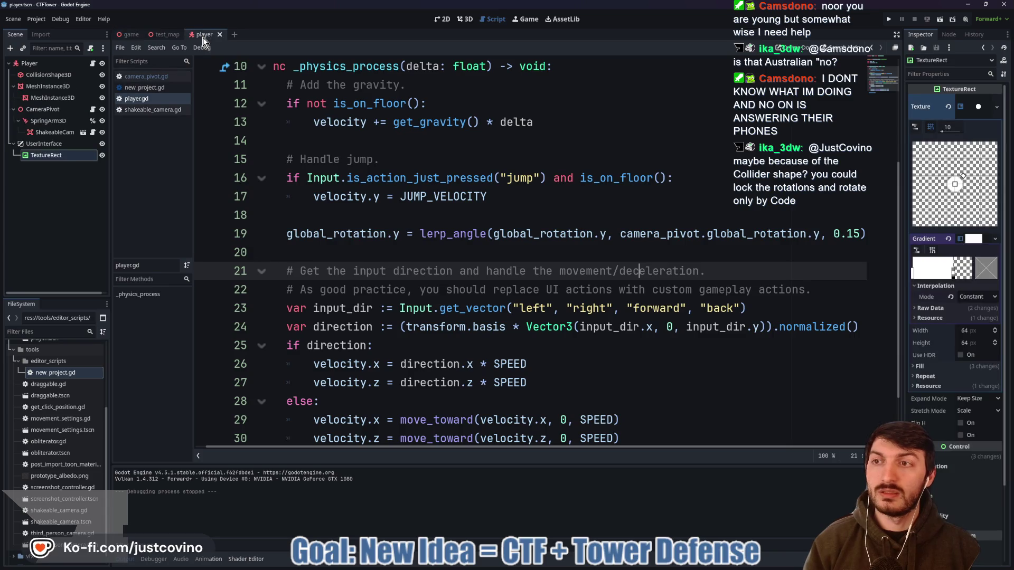
{"action": "left_click", "coordinate": [47, 125]}
Untick the spring arm's collision mask layer 1 and rename collision layer 2 to 'Player'.
{"action": "left_click", "coordinate": [917, 113]}
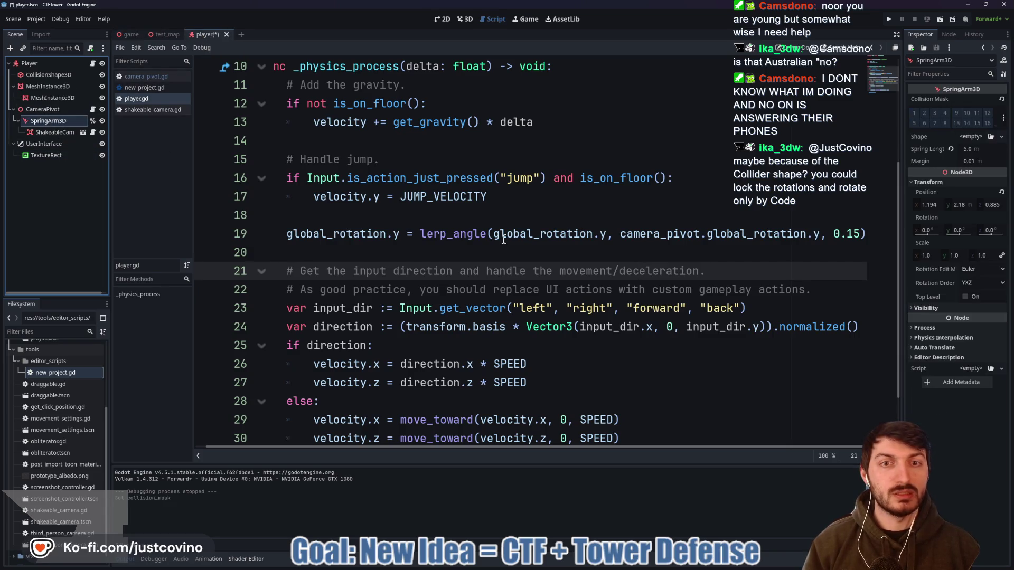
{"action": "left_click", "coordinate": [506, 234]}
{"action": "left_click", "coordinate": [32, 63]}
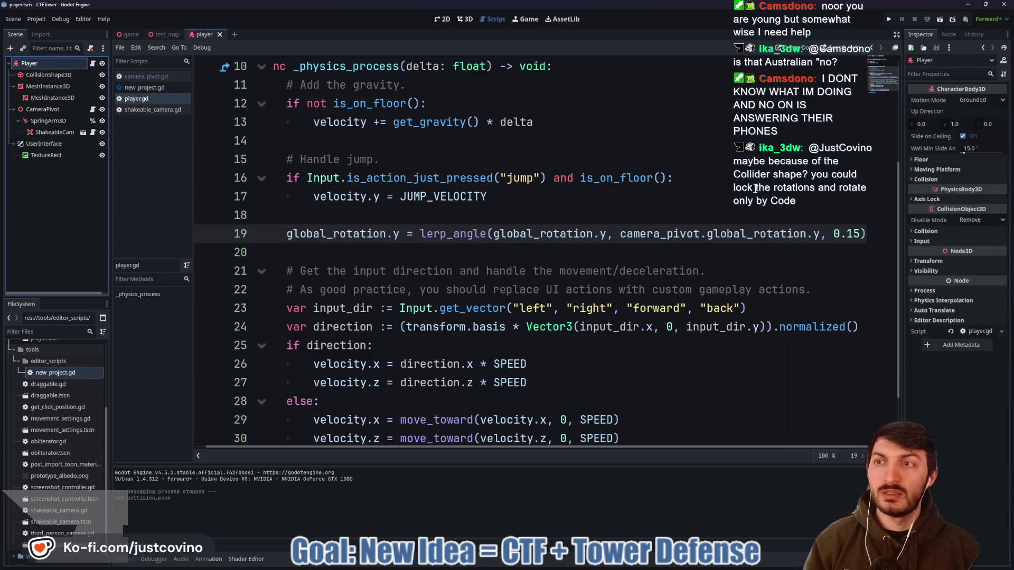
{"action": "left_click", "coordinate": [926, 231]}
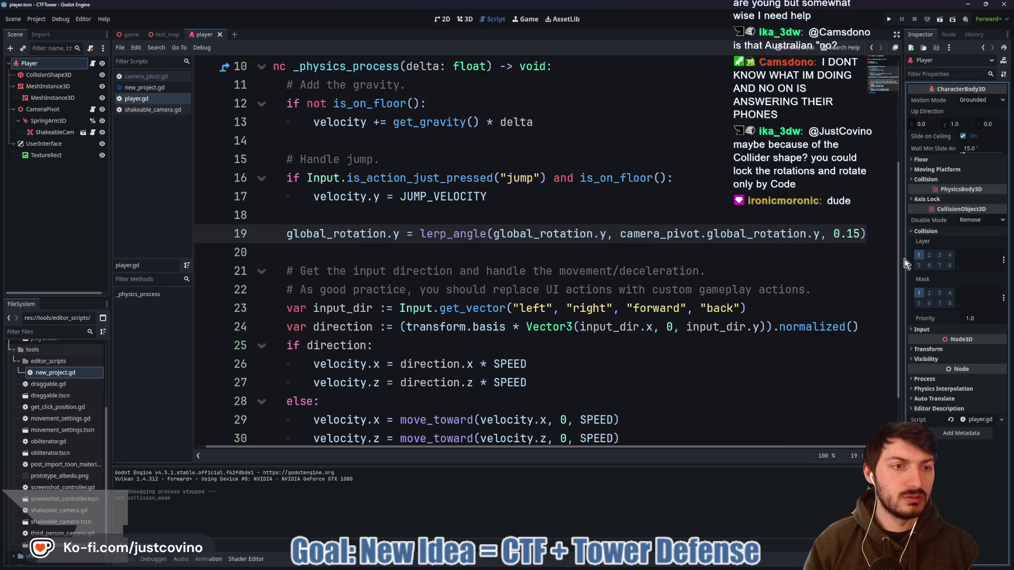
{"action": "left_click_drag", "start_coordinate": [904, 262], "coordinate": [887, 261]}
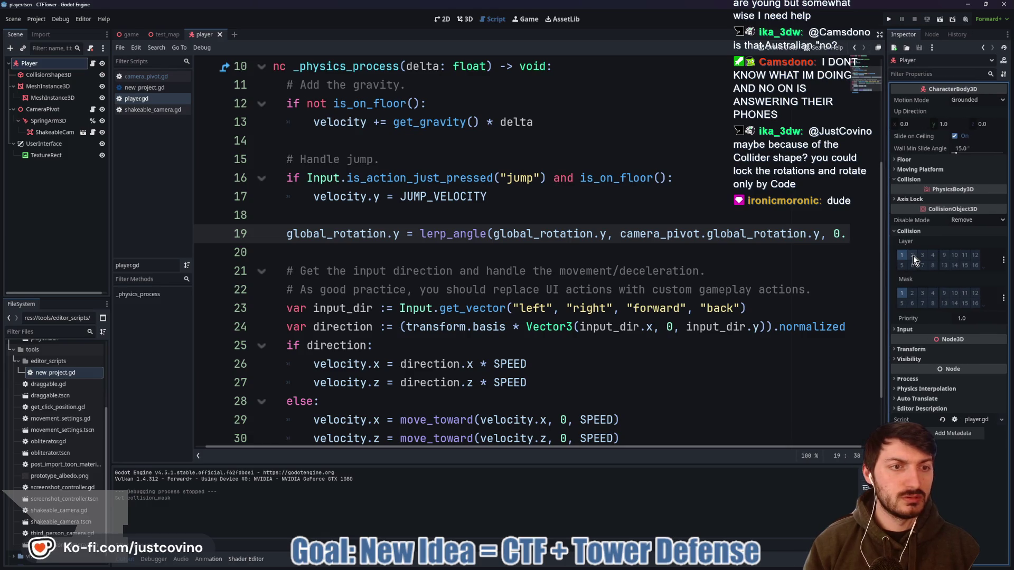
{"action": "right_click", "coordinate": [914, 256]}
{"action": "left_click", "coordinate": [928, 259]}
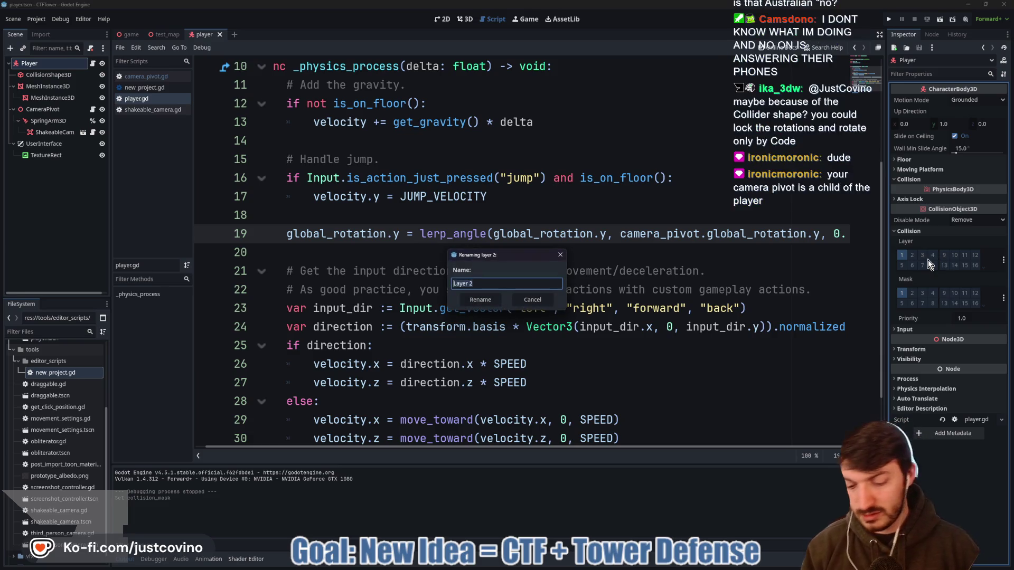
{"action": "type", "text": "yer"}
{"action": "key", "text": "Return"}
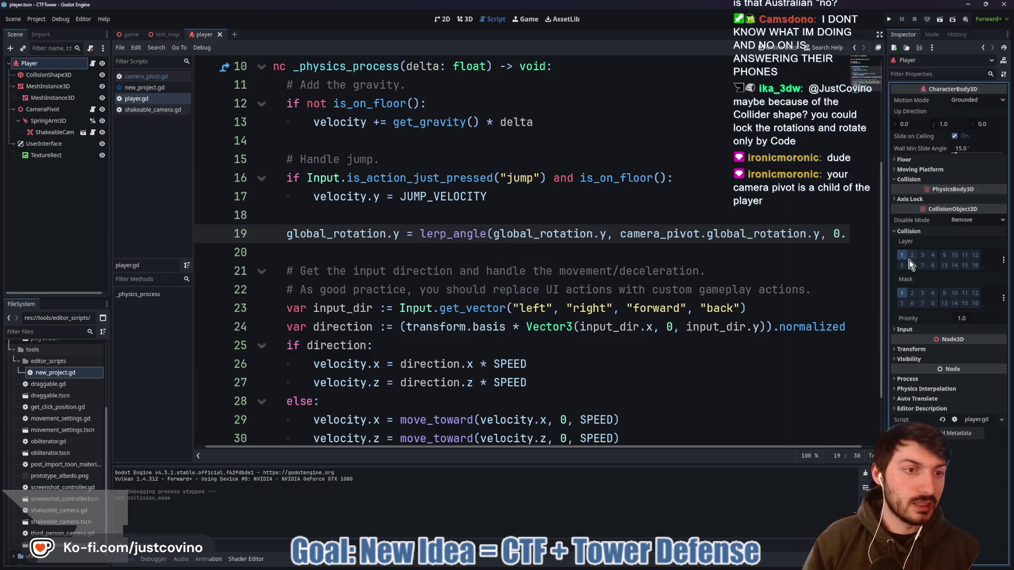
Move the Player body to collision layer 2, save, and playtest the game scene.
{"action": "left_click", "coordinate": [904, 256]}
{"action": "key", "text": "ctrl+s"}
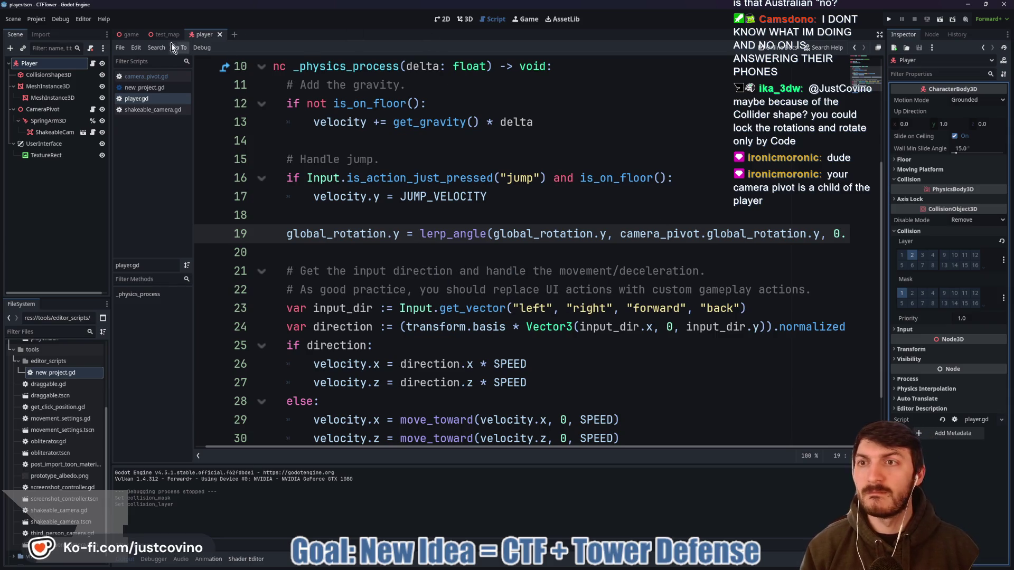
{"action": "left_click", "coordinate": [131, 35]}
{"action": "key", "text": "F5"}
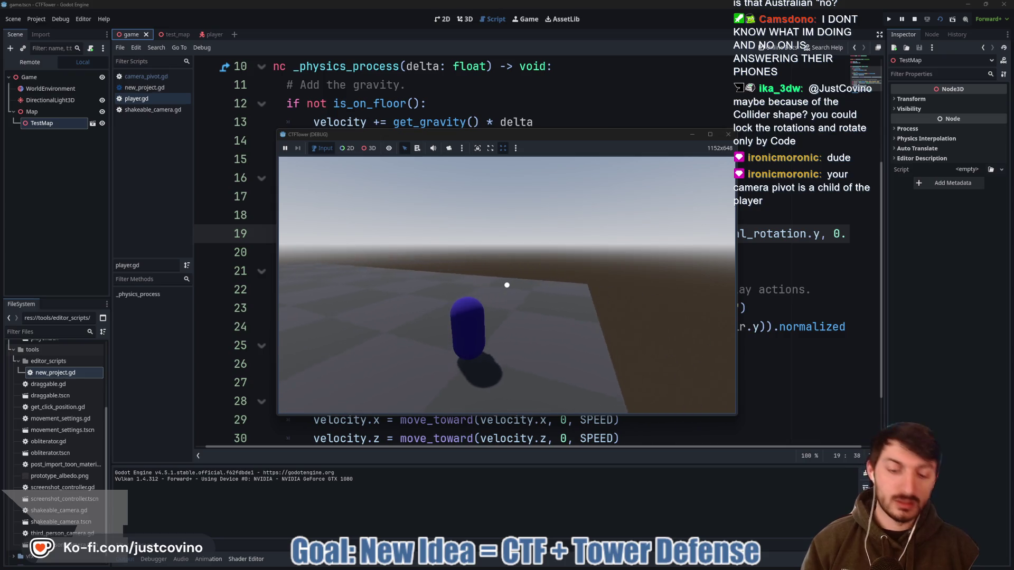
Stop the game and enable Top Level on the Player's CameraPivot node.
{"action": "key", "text": "F8"}
{"action": "left_click", "coordinate": [407, 267]}
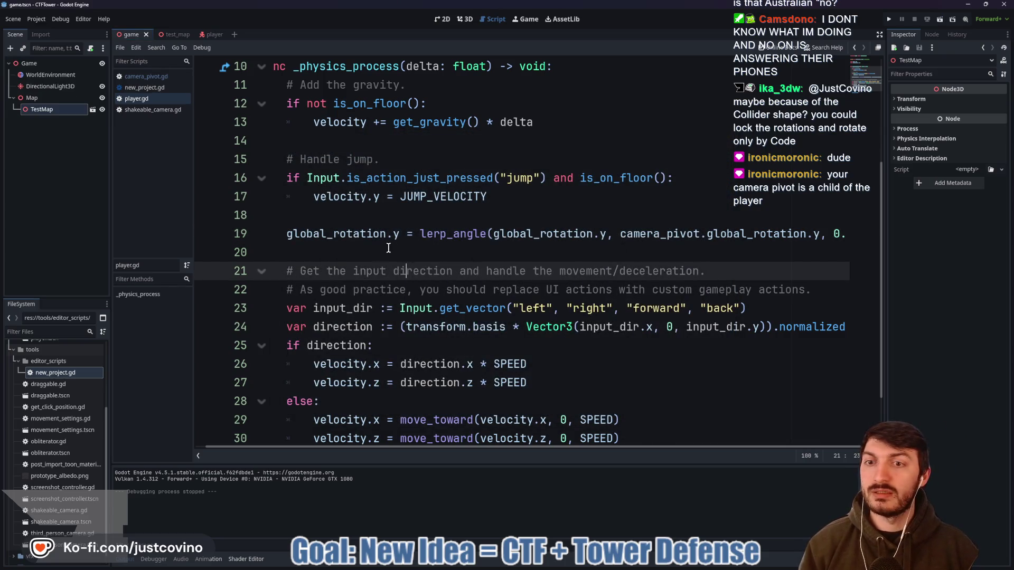
{"action": "left_click", "coordinate": [416, 255]}
{"action": "left_click", "coordinate": [212, 35]}
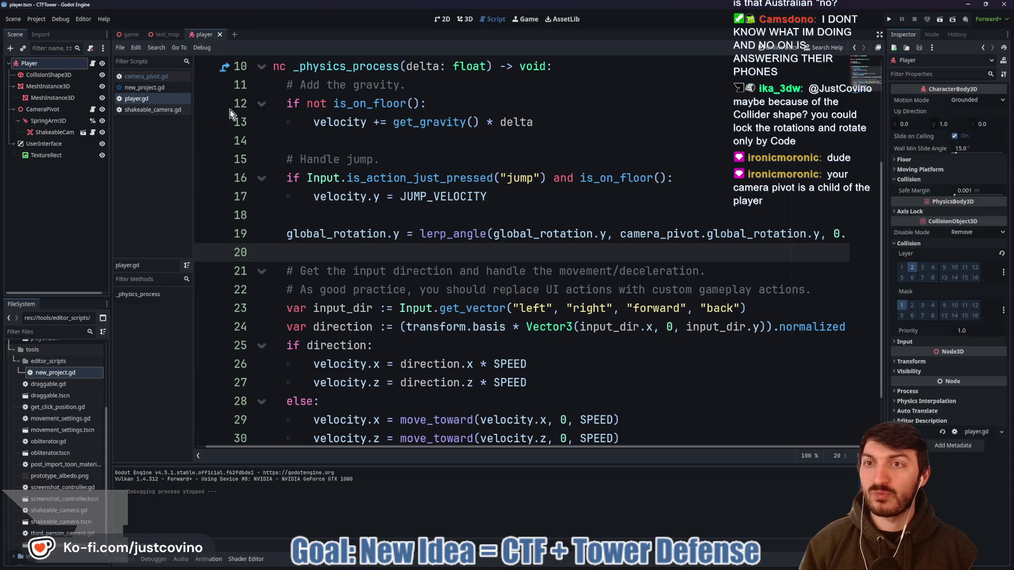
{"action": "left_click", "coordinate": [36, 110]}
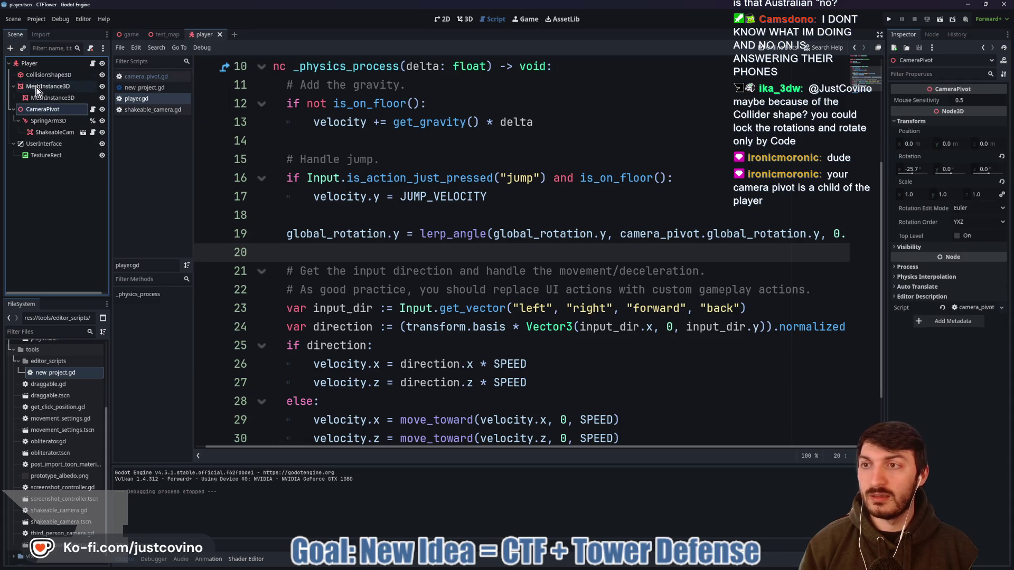
{"action": "left_click", "coordinate": [35, 89]}
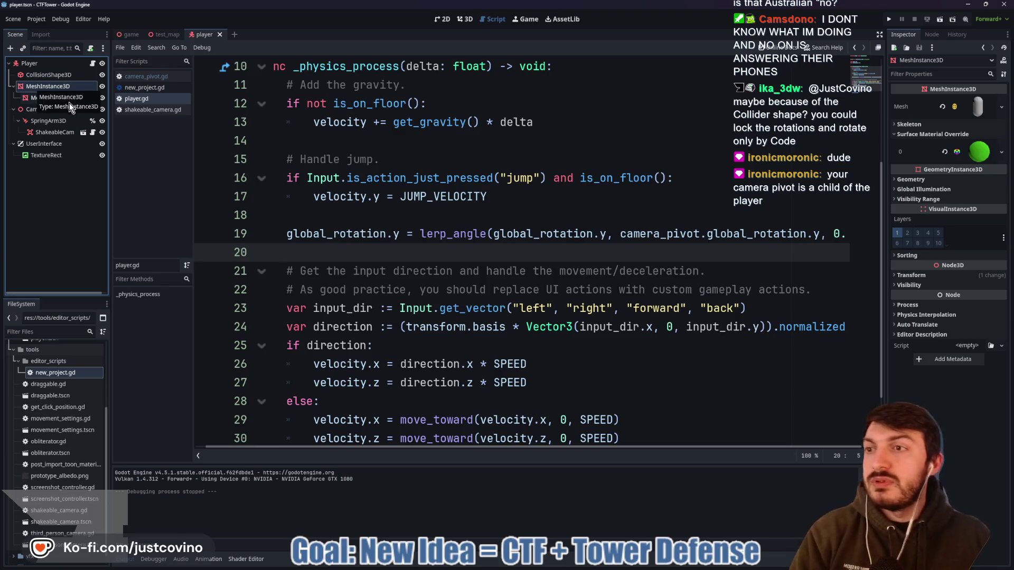
{"action": "left_click", "coordinate": [37, 111]}
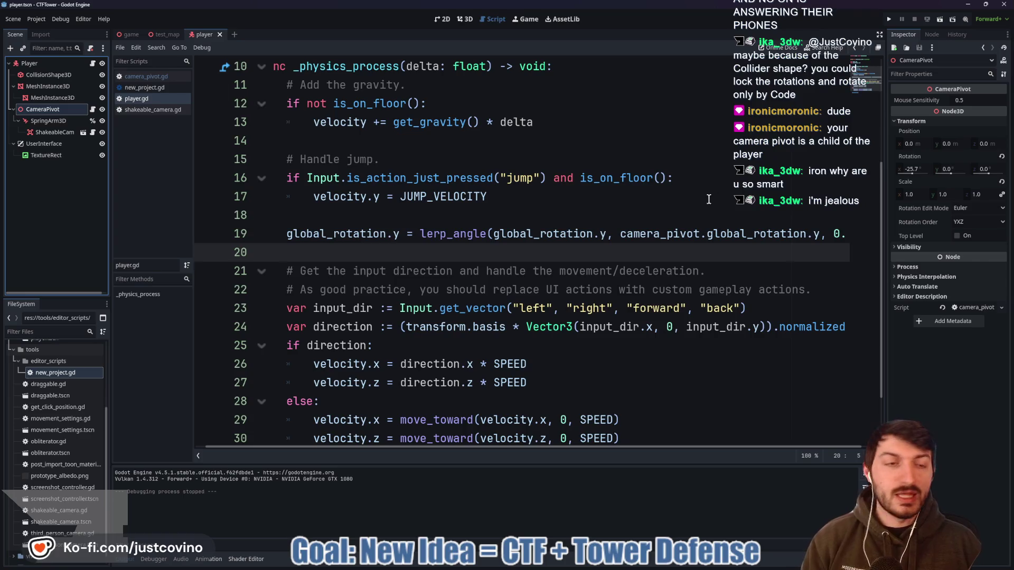
{"action": "left_click", "coordinate": [956, 236]}
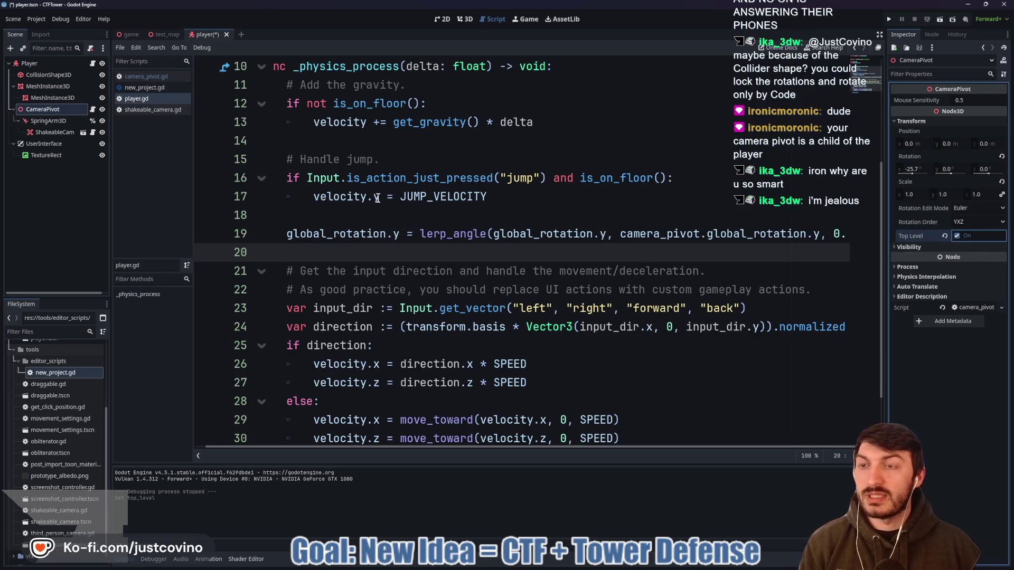
In camera_pivot.gd, add a _physics_process function and begin a 'global_position =' line.
{"action": "left_click", "coordinate": [92, 110]}
{"action": "left_click", "coordinate": [371, 226]}
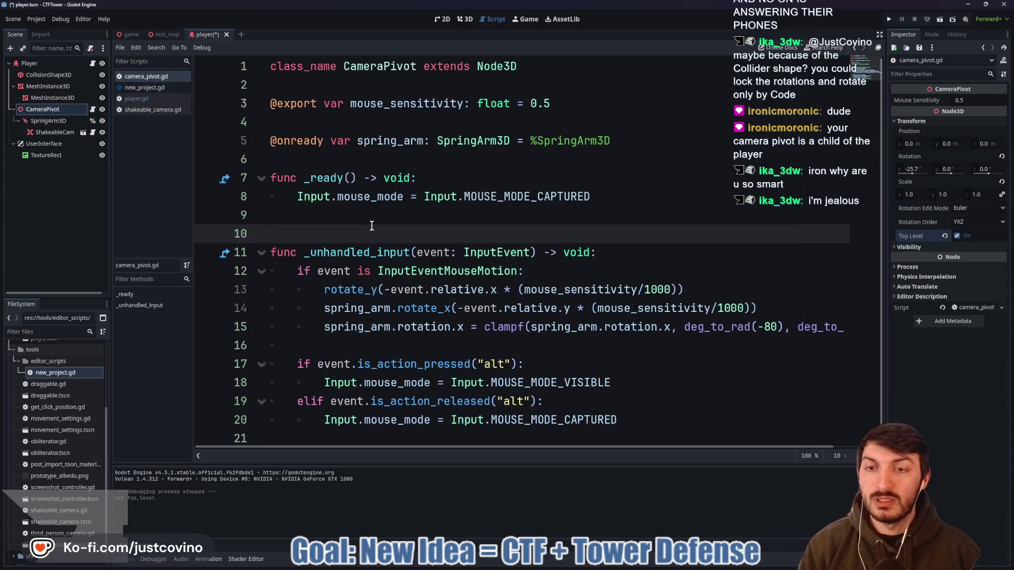
{"action": "key", "text": "Return"}
{"action": "key", "text": "Return"}
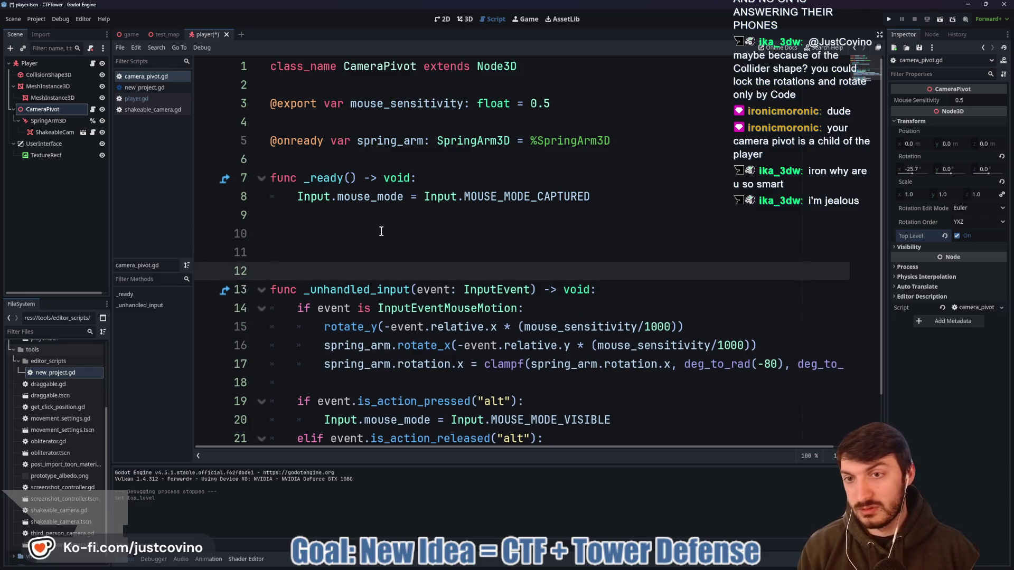
{"action": "key", "text": "Up"}
{"action": "key", "text": "Up"}
{"action": "type", "text": "func _phys"}
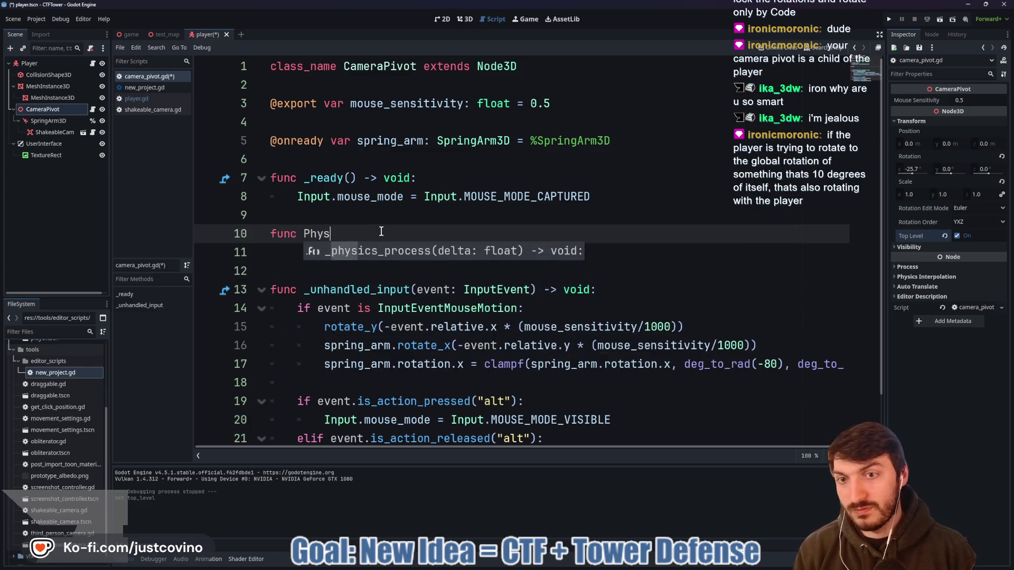
{"action": "key", "text": "Return"}
{"action": "key", "text": "Return"}
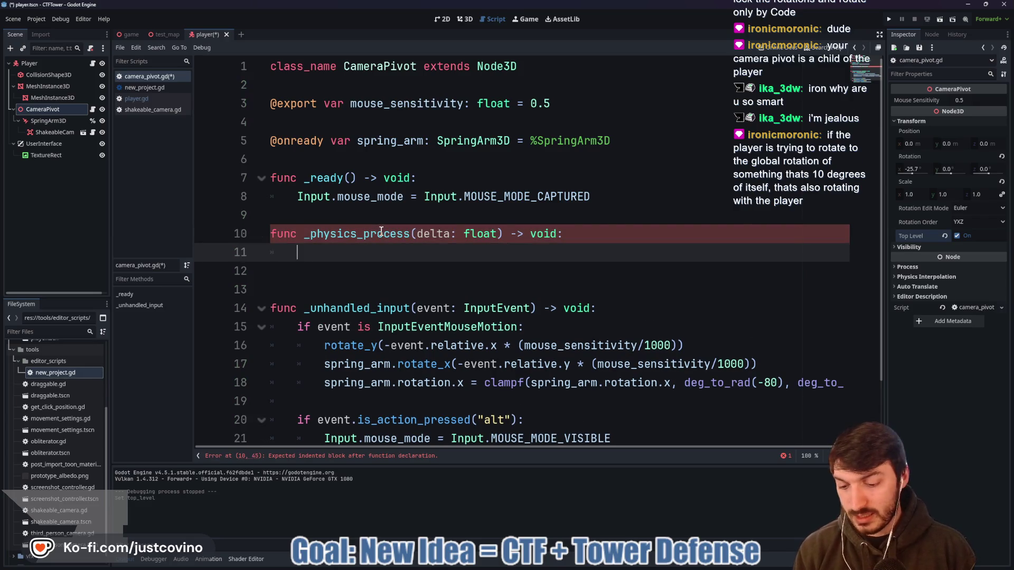
{"action": "type", "text": "global_po"}
{"action": "key", "text": "Return"}
{"action": "type", "text": "="}
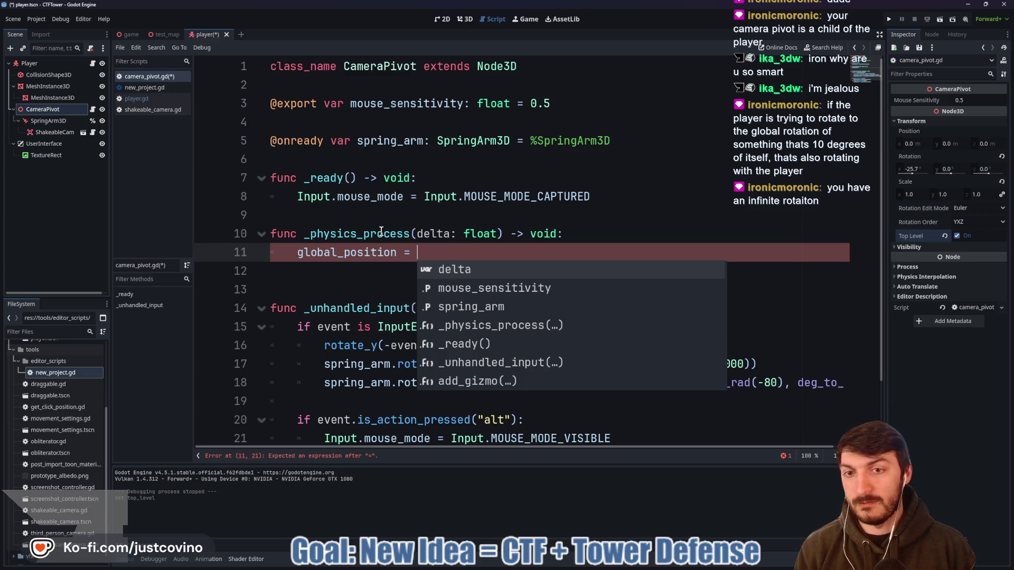
{"action": "left_click", "coordinate": [345, 122]}
{"action": "left_click", "coordinate": [655, 140]}
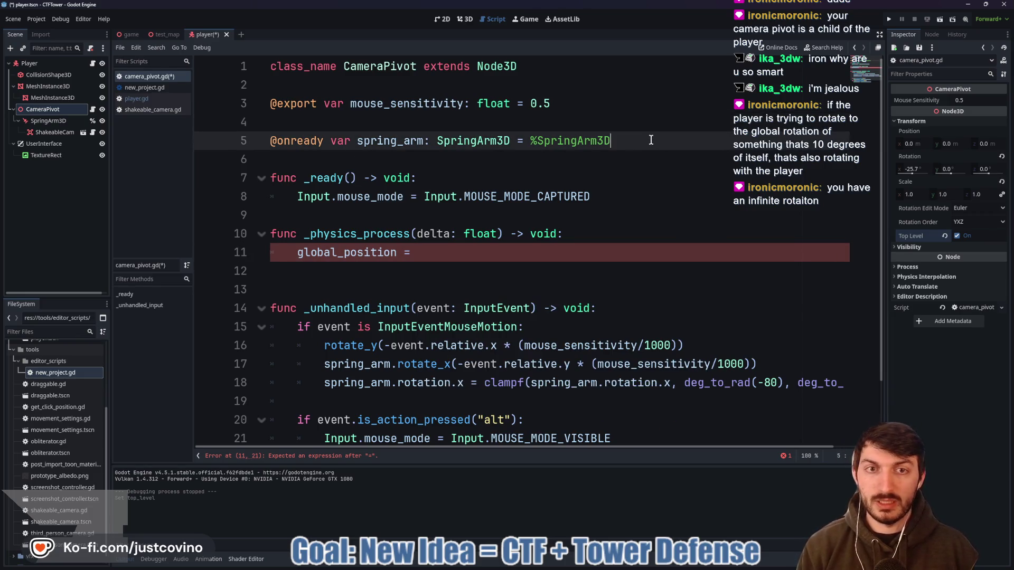
{"action": "key", "text": "Return"}
{"action": "type", "text": "@onready var player: P"}
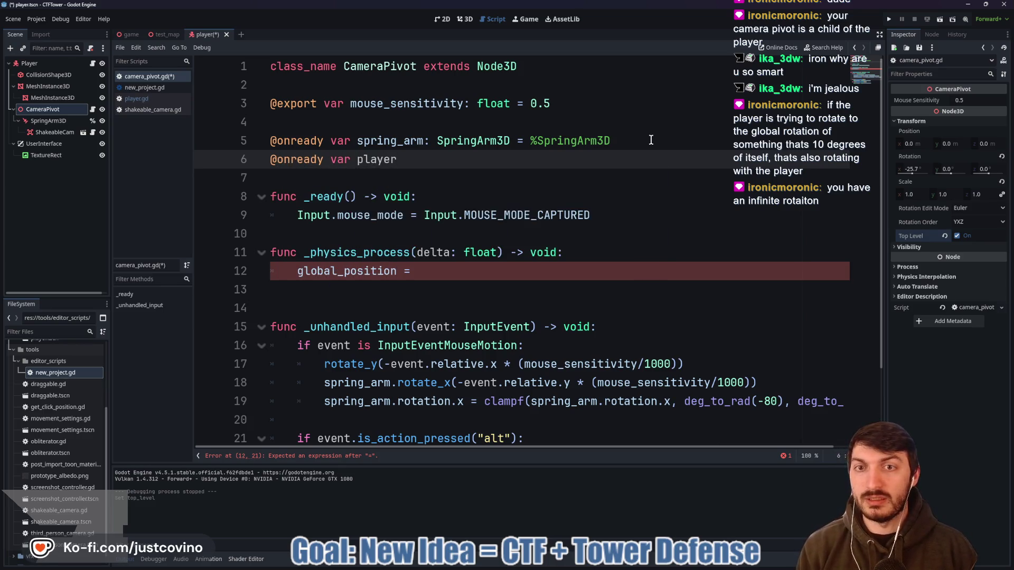
{"action": "type", "text": "layer = "}
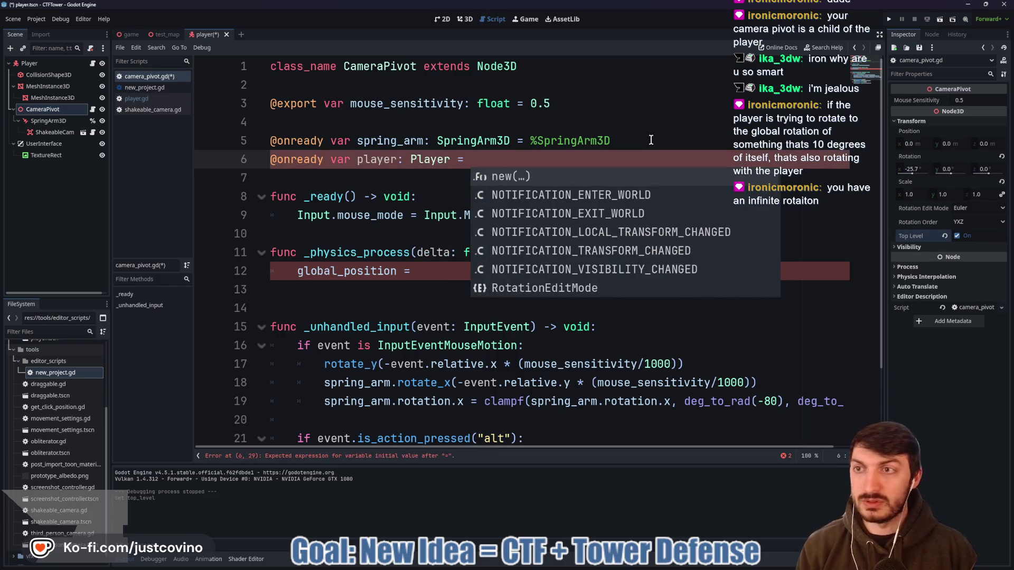
{"action": "type", "text": "$Sp"}
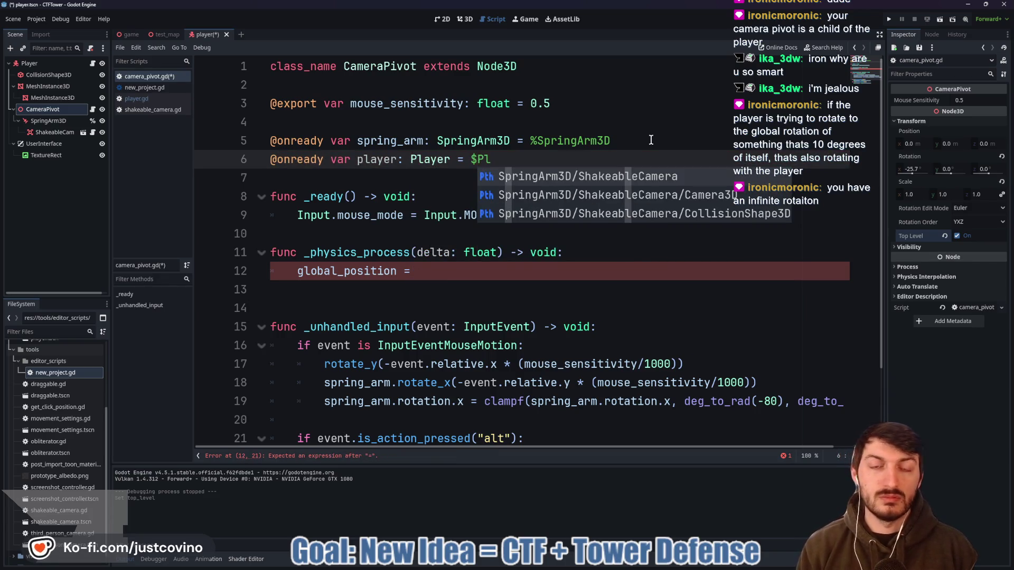
{"action": "key", "text": "Down"}
{"action": "key", "text": "Return"}
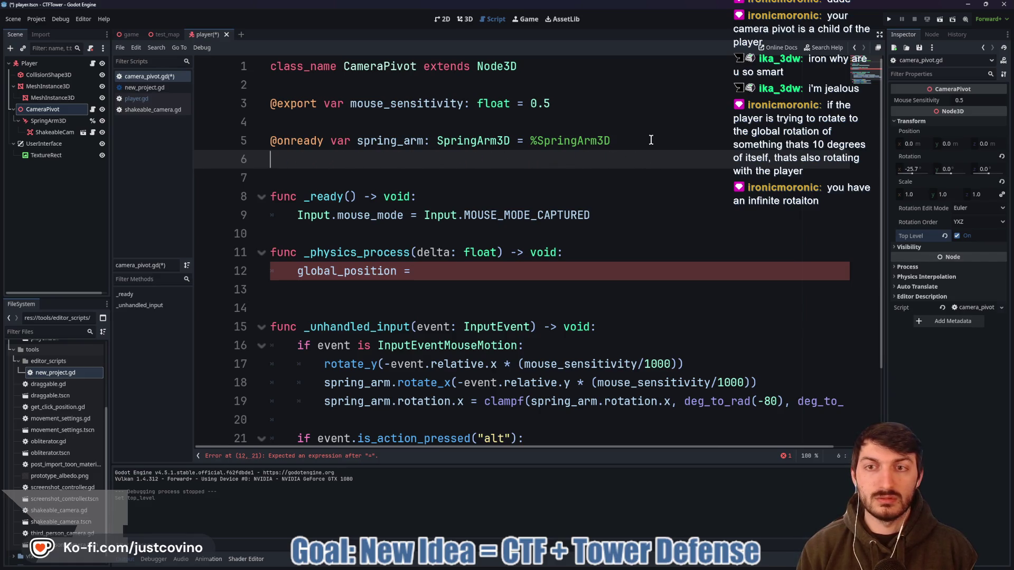
{"action": "key", "text": "BackSpace"}
Complete the line as global_position = get_parent().global_position and save the script.
{"action": "left_click", "coordinate": [439, 257]}
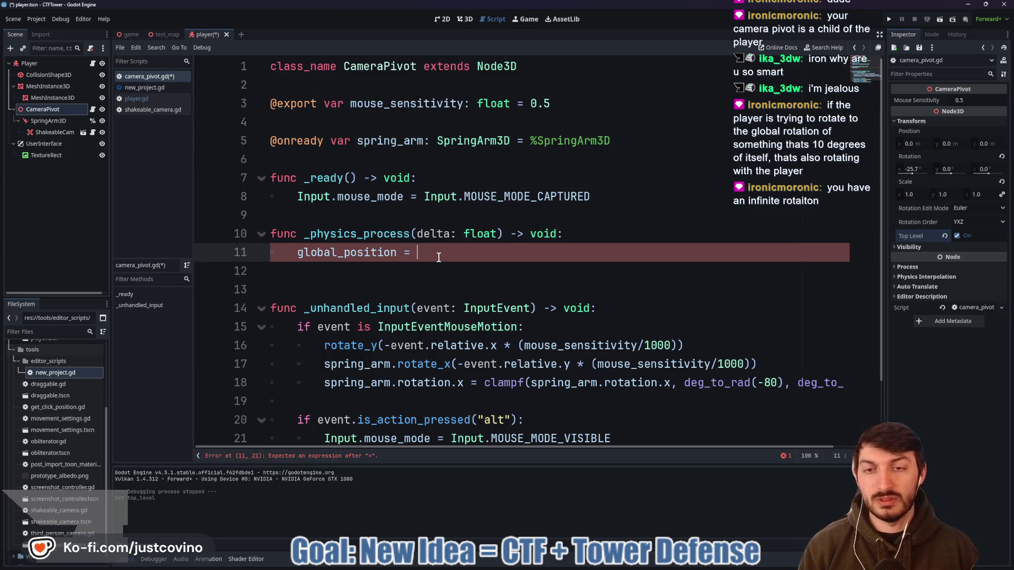
{"action": "type", "text": "get_par"}
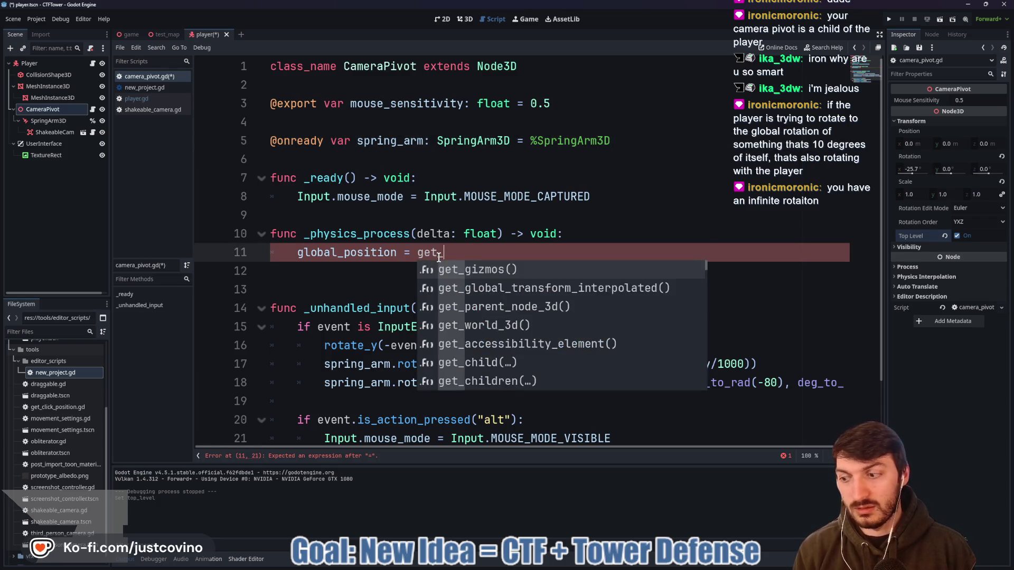
{"action": "key", "text": "Return"}
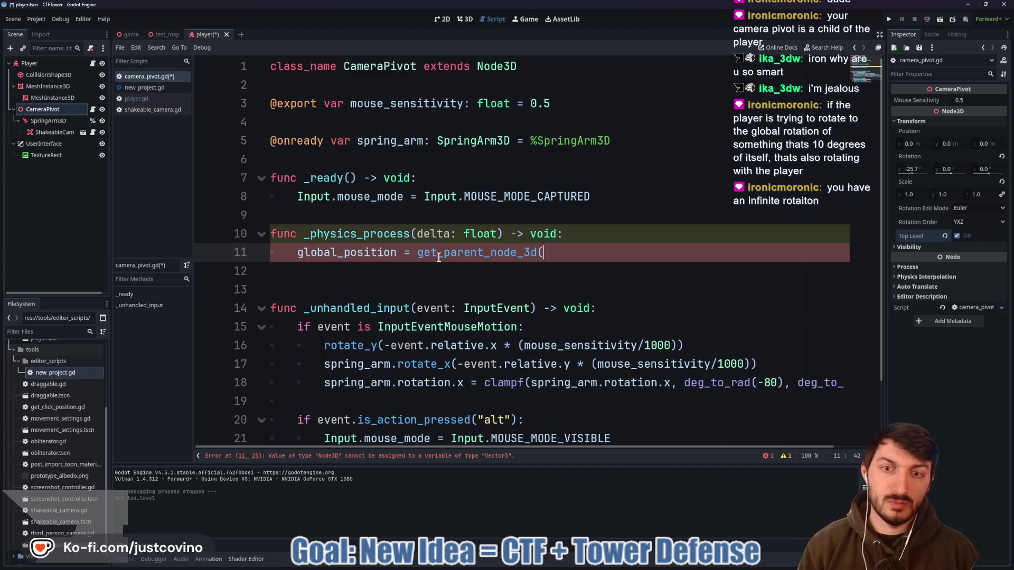
{"action": "key", "text": "BackSpace"}
{"action": "key", "text": "BackSpace"}
{"action": "key", "text": "BackSpace"}
{"action": "type", "text": "("}
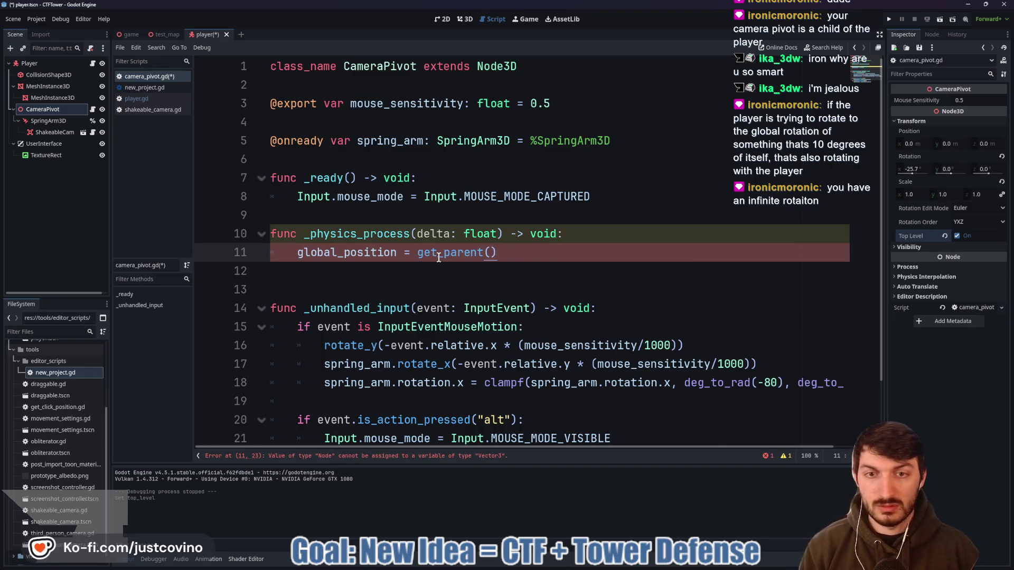
{"action": "key", "text": "Right"}
{"action": "type", "text": ".globa"}
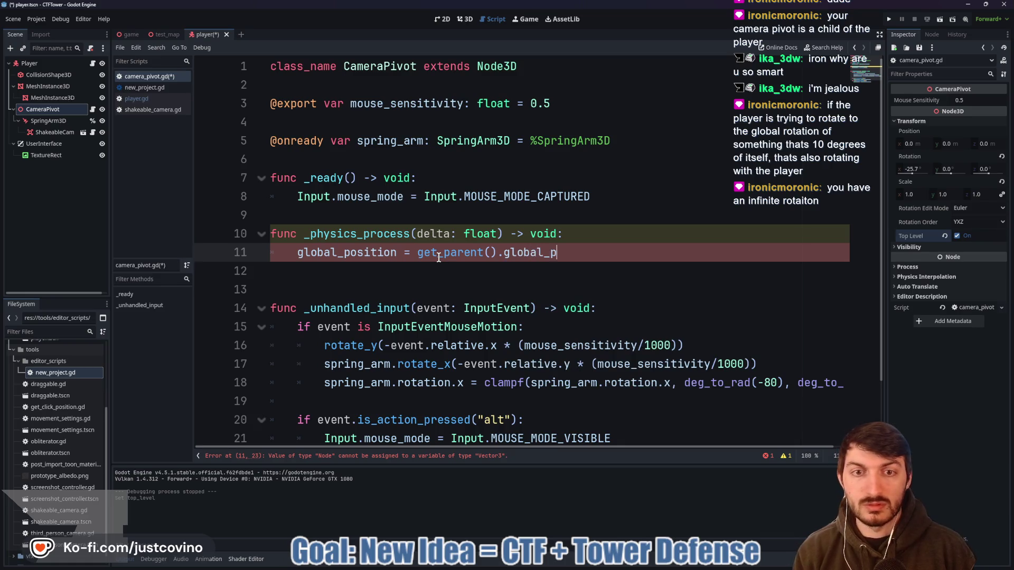
{"action": "key", "text": "ctrl+s"}
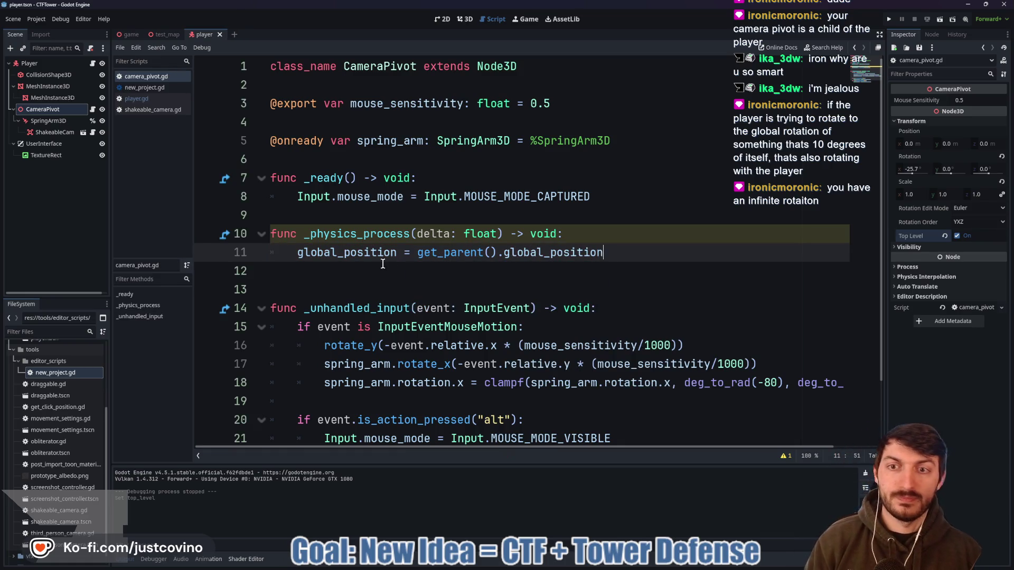
Rename the delta parameter to _delta and run the project to test the camera.
{"action": "left_click", "coordinate": [420, 234]}
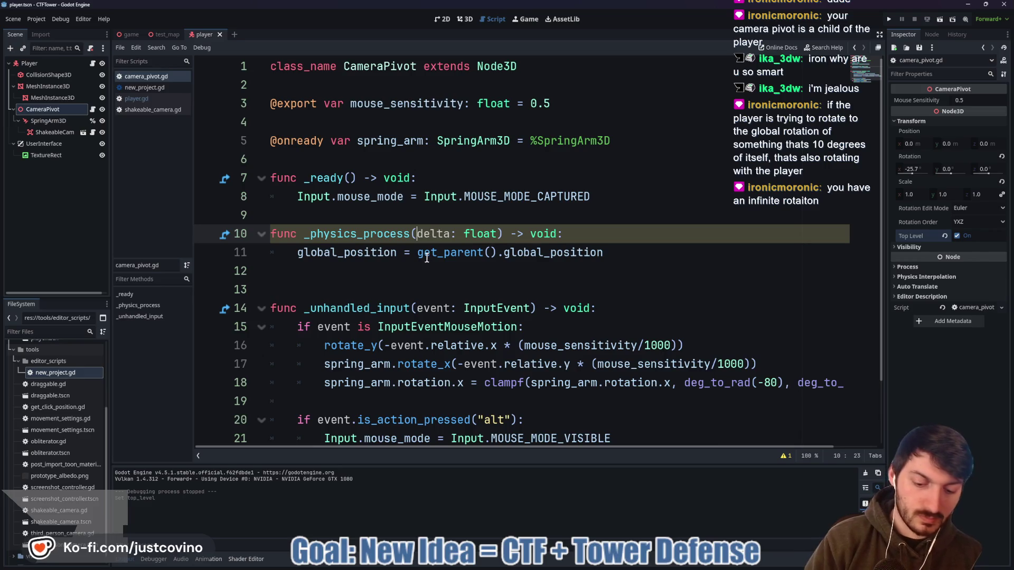
{"action": "type", "text": "_"}
{"action": "left_click", "coordinate": [390, 269]}
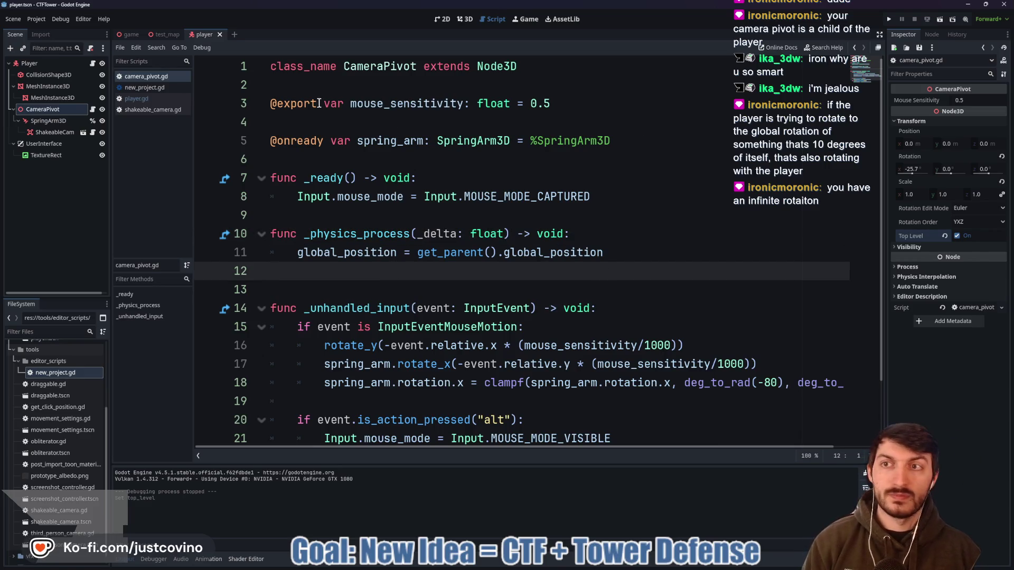
{"action": "key", "text": "F5"}
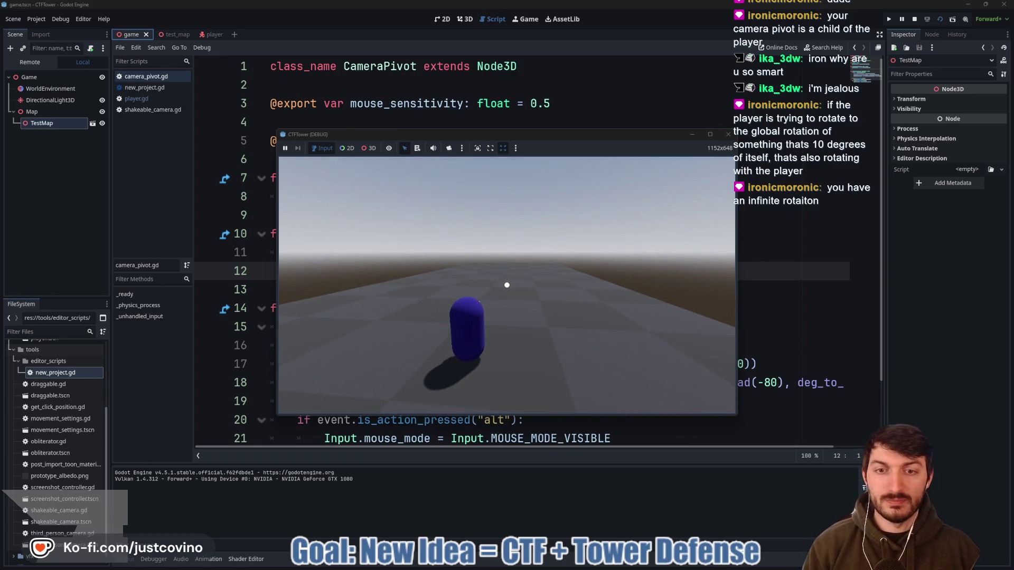
Stop the playtest and bring up player.gd's turn-toward-camera line.
{"action": "key", "text": "F8"}
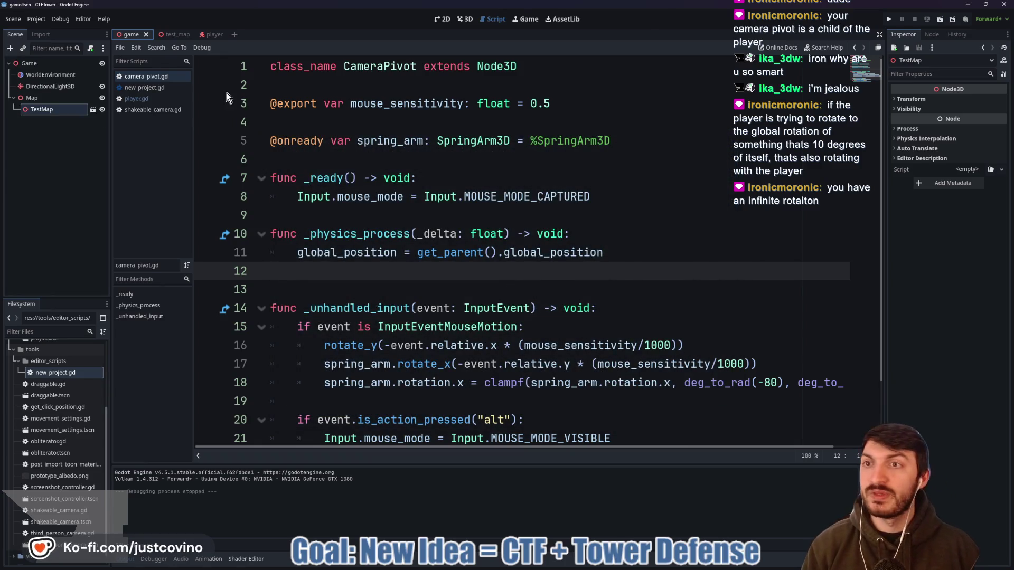
{"action": "left_click", "coordinate": [211, 34]}
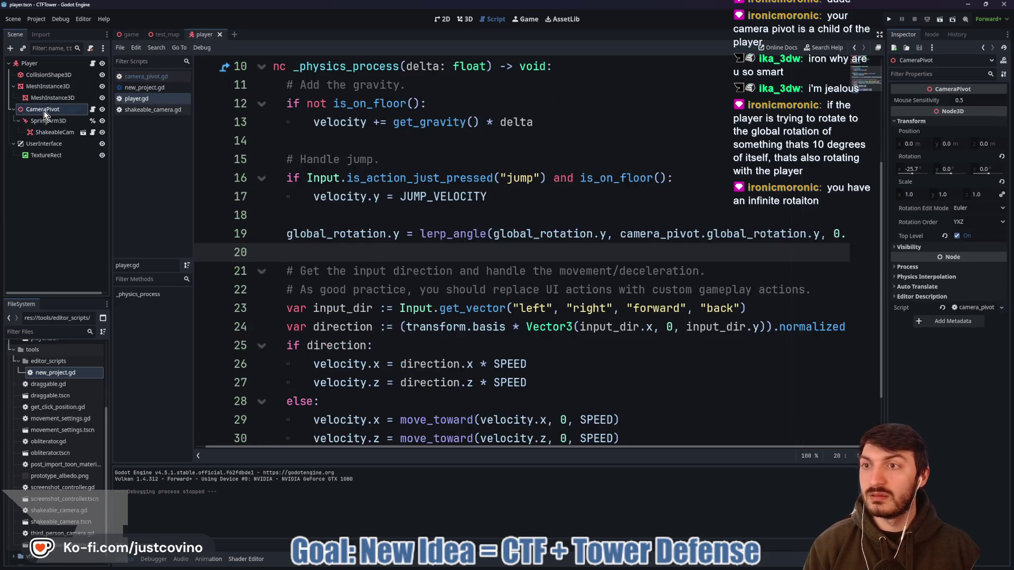
{"action": "scroll", "coordinate": [523, 145], "scroll_direction": "up", "scroll_amount": 3}
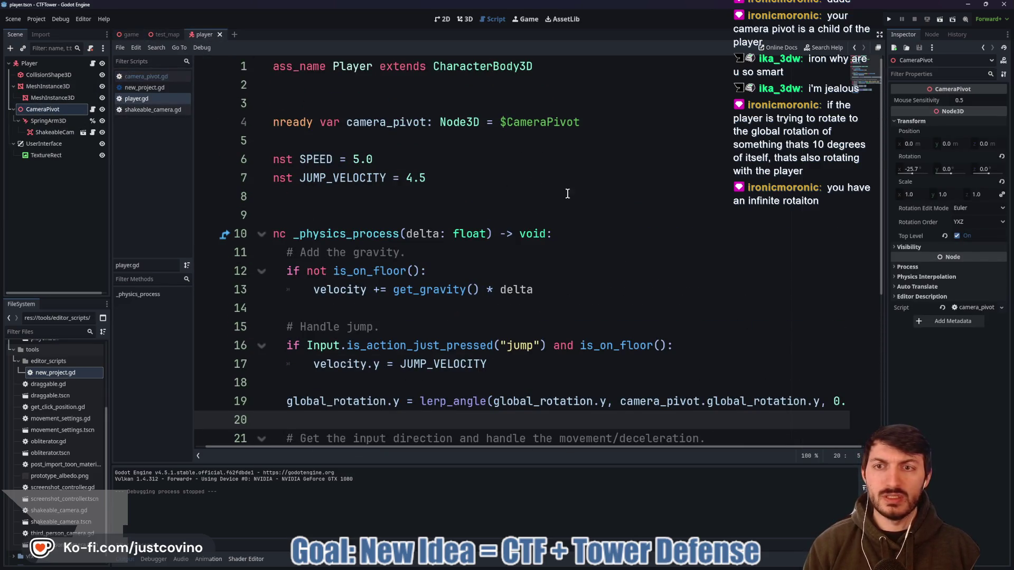
{"action": "scroll", "coordinate": [567, 194], "scroll_direction": "down", "scroll_amount": 4}
{"action": "scroll", "coordinate": [568, 194], "scroll_direction": "up", "scroll_amount": 1}
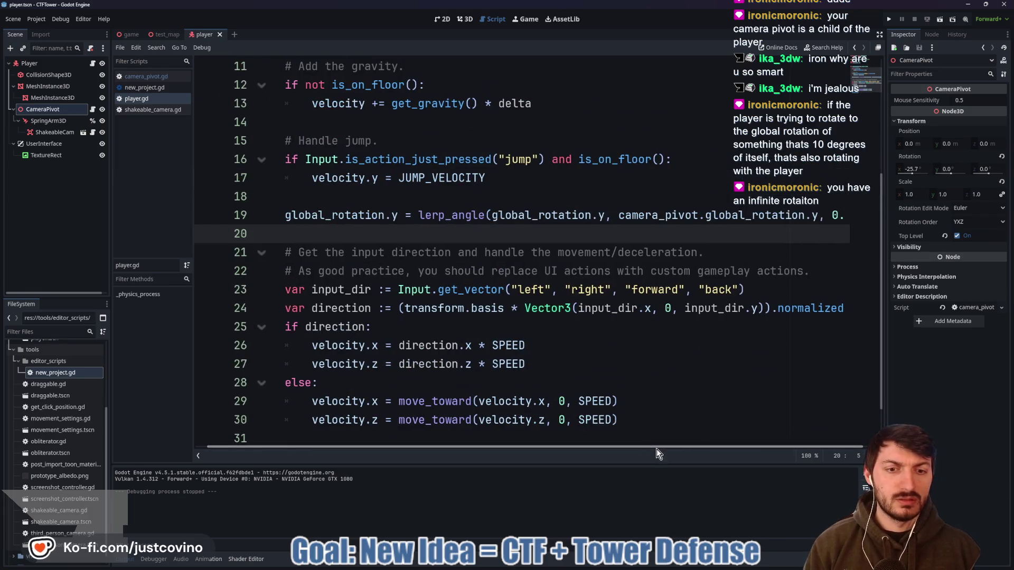
{"action": "scroll", "coordinate": [823, 151], "scroll_direction": "right", "scroll_amount": 2}
Replace the 0.15 lerp_angle weight with 8.0 * delta in player.gd.
{"action": "left_click_drag", "start_coordinate": [844, 215], "coordinate": [819, 214]}
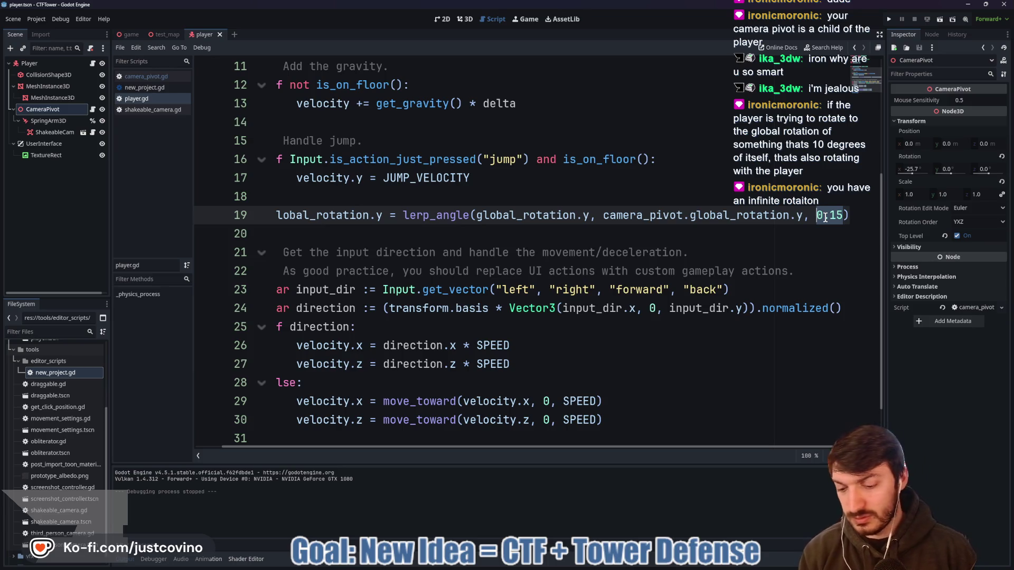
{"action": "type", "text": "8.0 delta"}
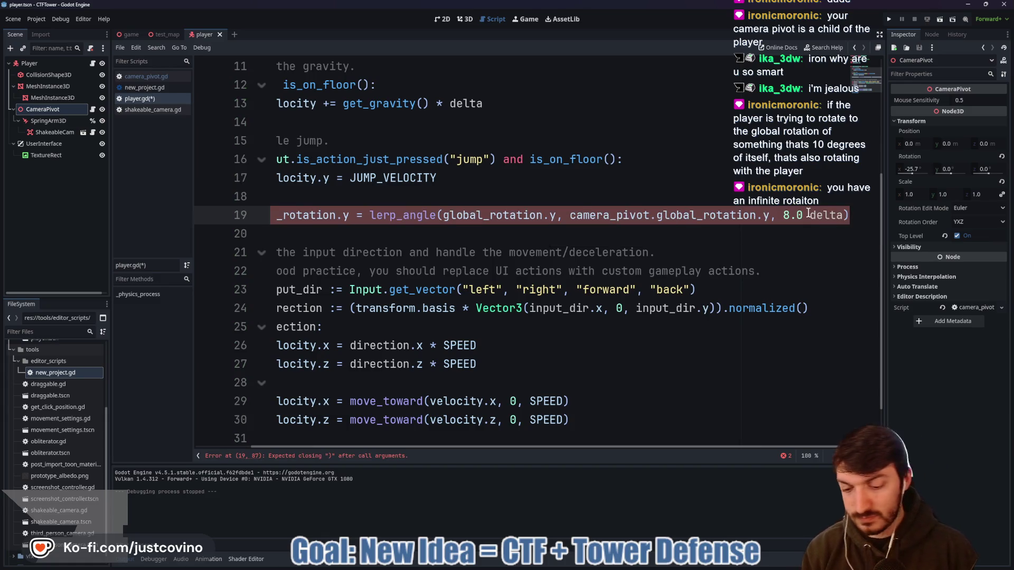
{"action": "key", "text": "Down"}
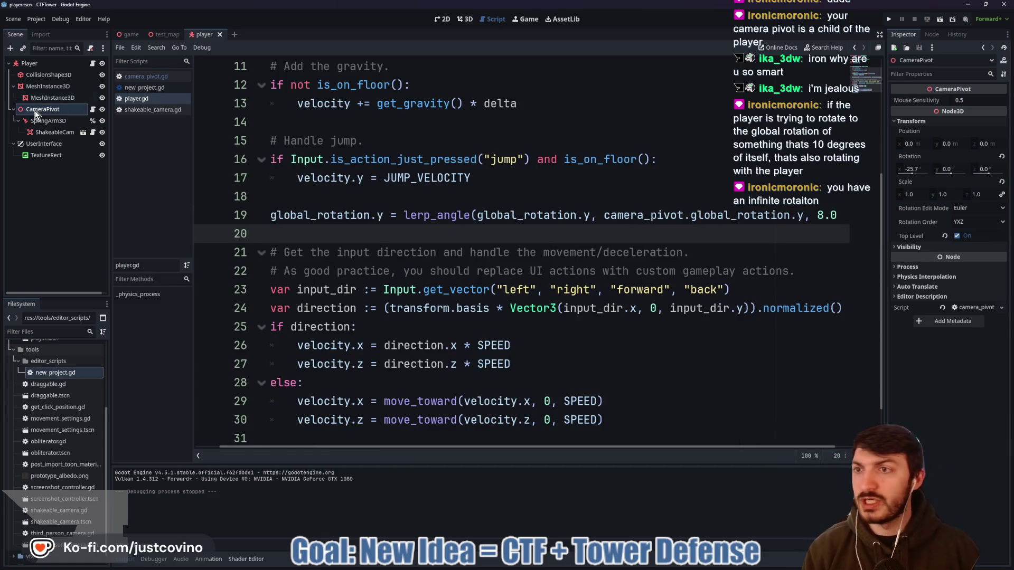
{"action": "left_click", "coordinate": [92, 109]}
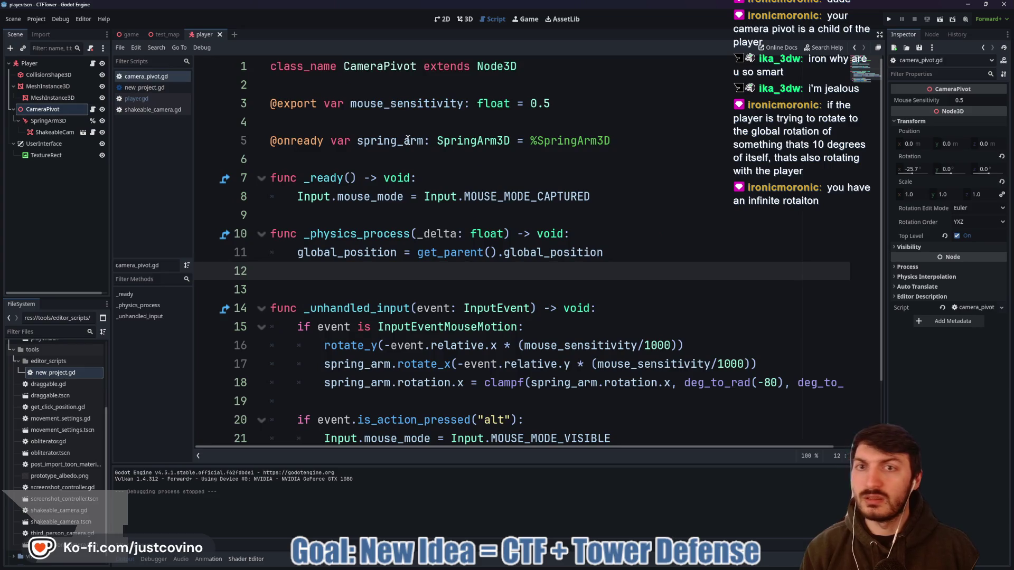
Set mouse_sensitivity to 0.8 in camera_pivot.gd, save, and run the game scene.
{"action": "left_click", "coordinate": [552, 101]}
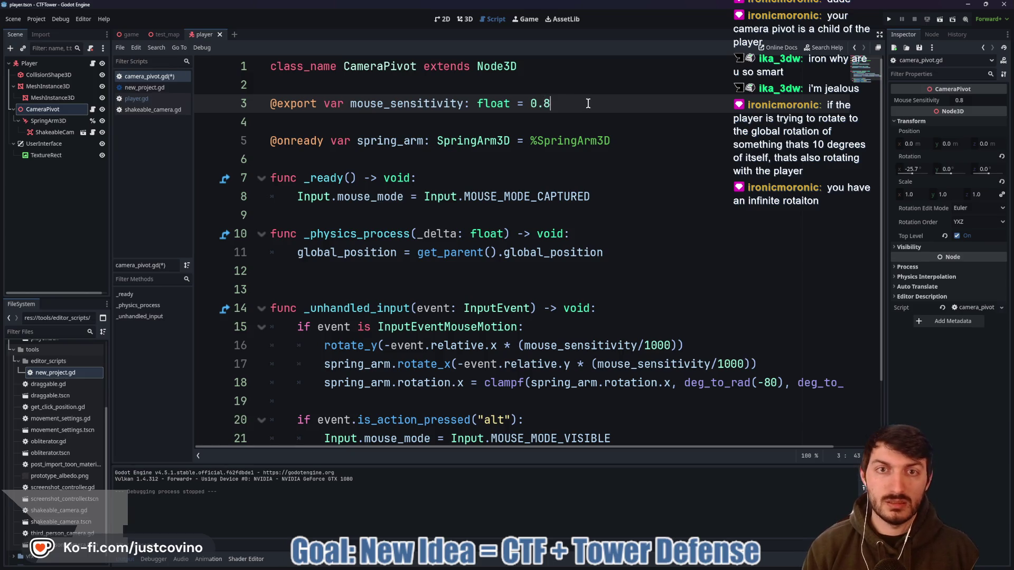
{"action": "key", "text": "ctrl+s"}
{"action": "key", "text": "ctrl+Tab"}
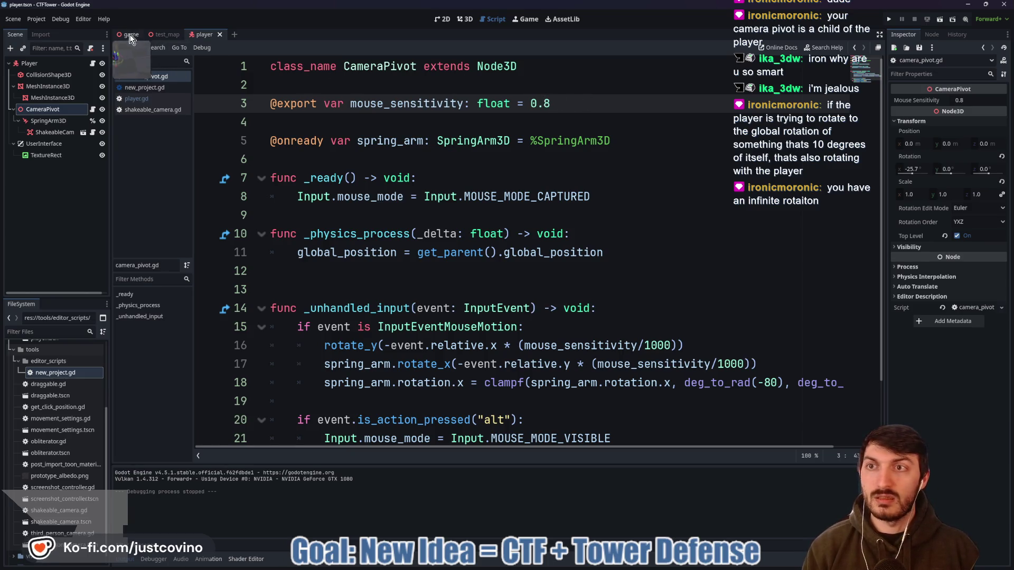
{"action": "key", "text": "F5"}
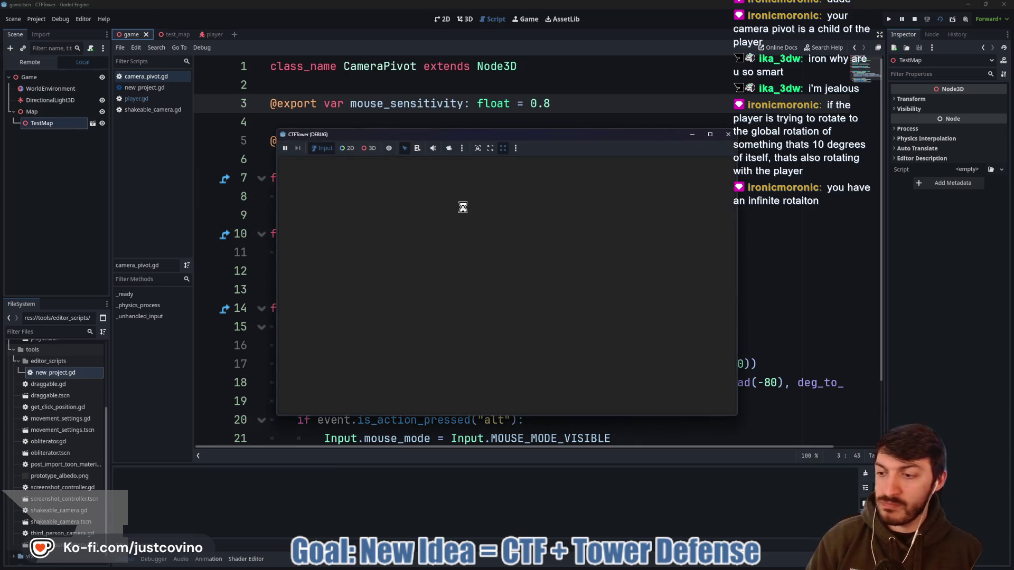
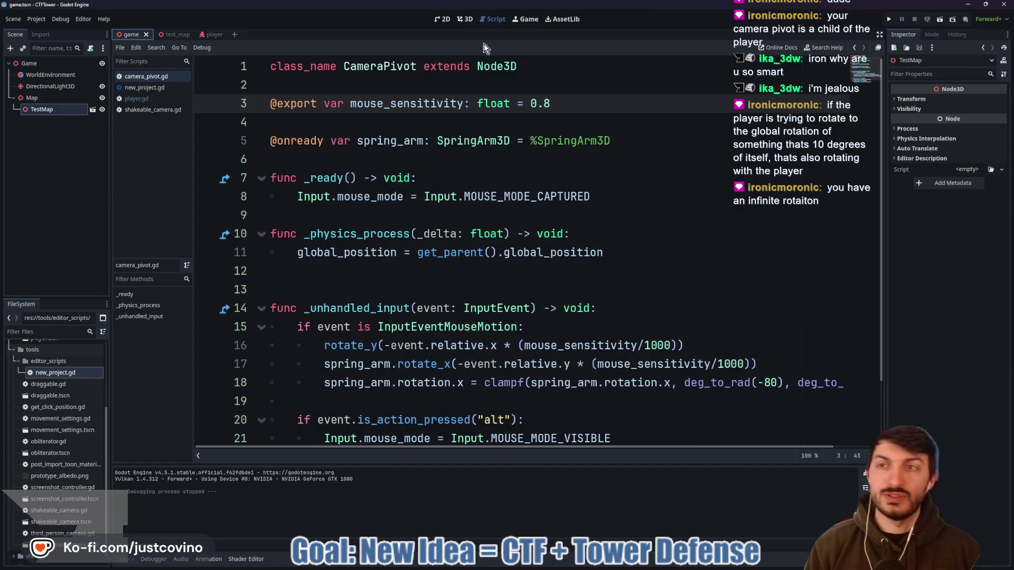
In camera_pivot.gd, change the pitch clampf limits from -80/80 to -60/60 degrees.
{"action": "left_click", "coordinate": [214, 33]}
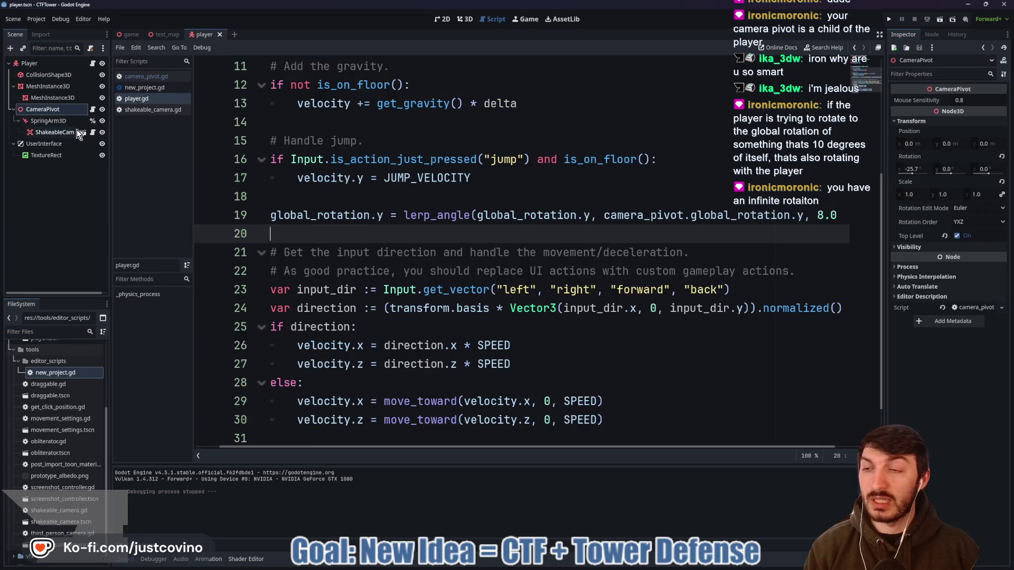
{"action": "left_click", "coordinate": [92, 110]}
{"action": "scroll", "coordinate": [554, 189], "scroll_direction": "down", "scroll_amount": 2}
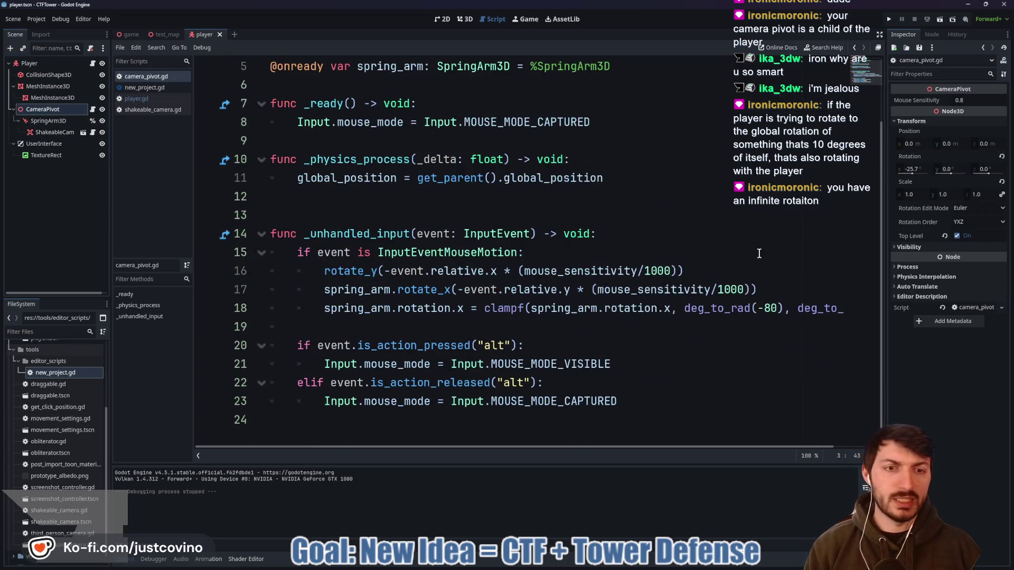
{"action": "scroll", "coordinate": [734, 344], "scroll_direction": "right", "scroll_amount": 2}
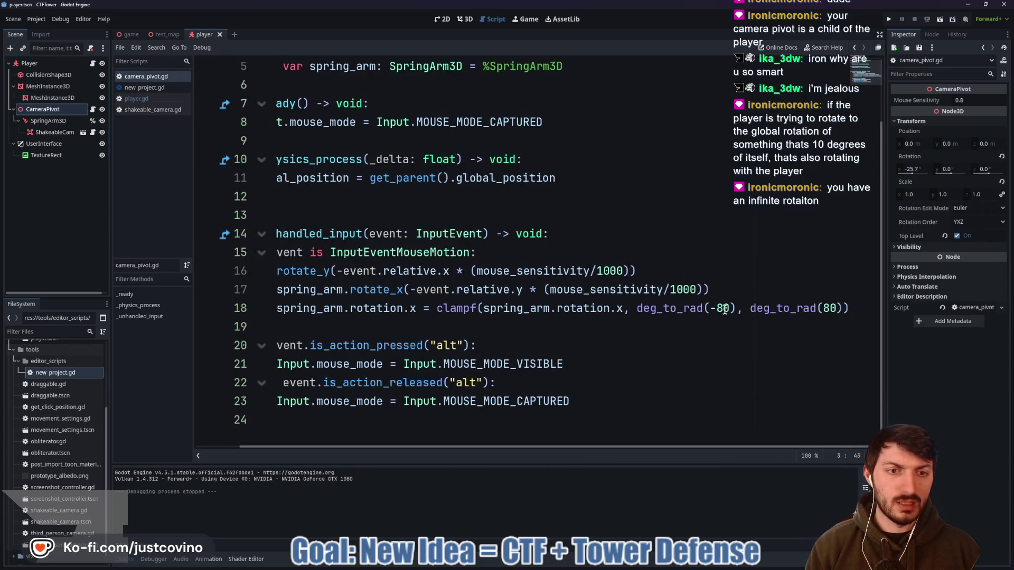
{"action": "left_click", "coordinate": [724, 309]}
{"action": "key", "text": "BackSpace"}
{"action": "type", "text": "6"}
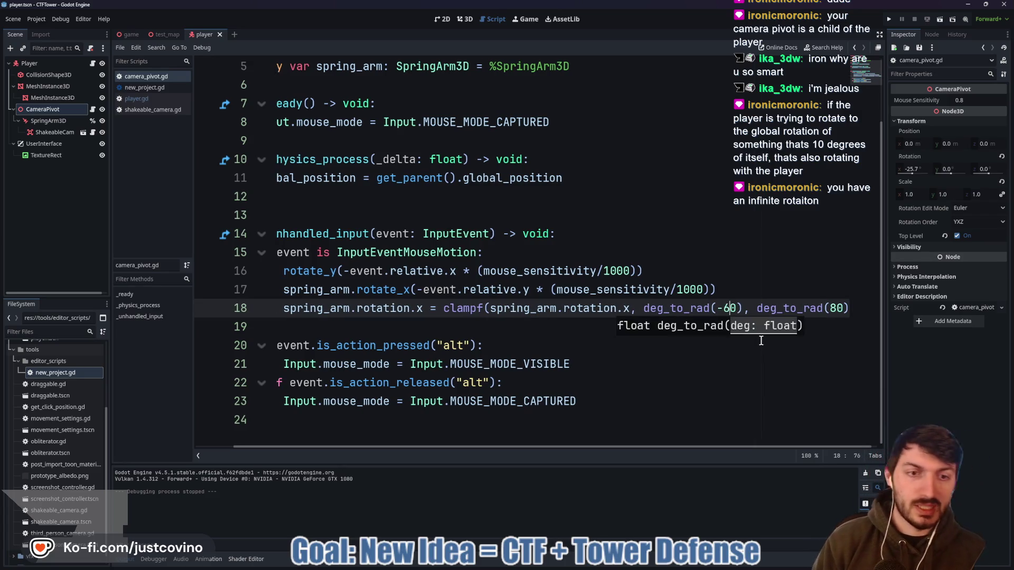
{"action": "left_click", "coordinate": [836, 309]}
{"action": "key", "text": "BackSpace"}
{"action": "type", "text": "6"}
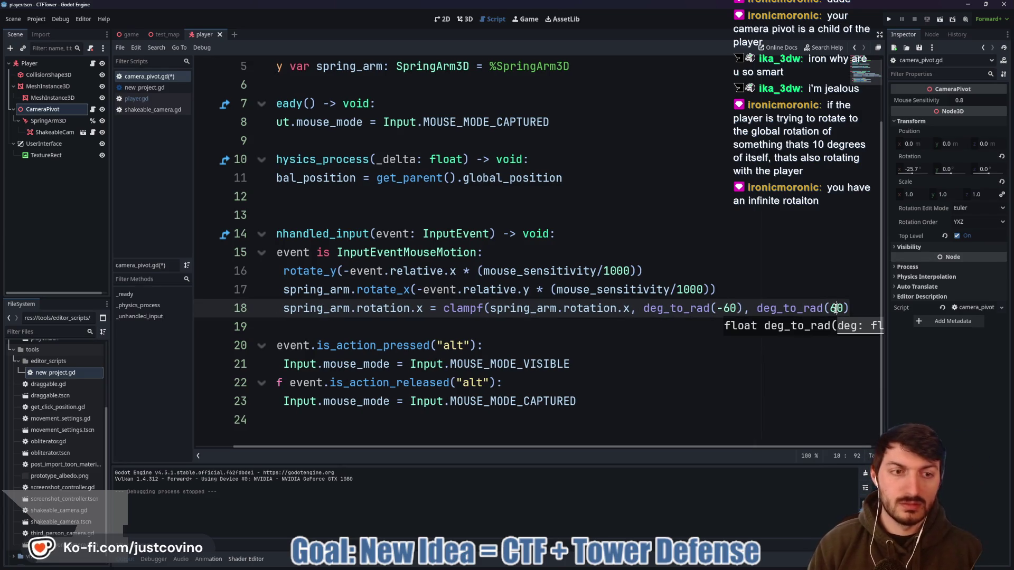
{"action": "left_click", "coordinate": [737, 289]}
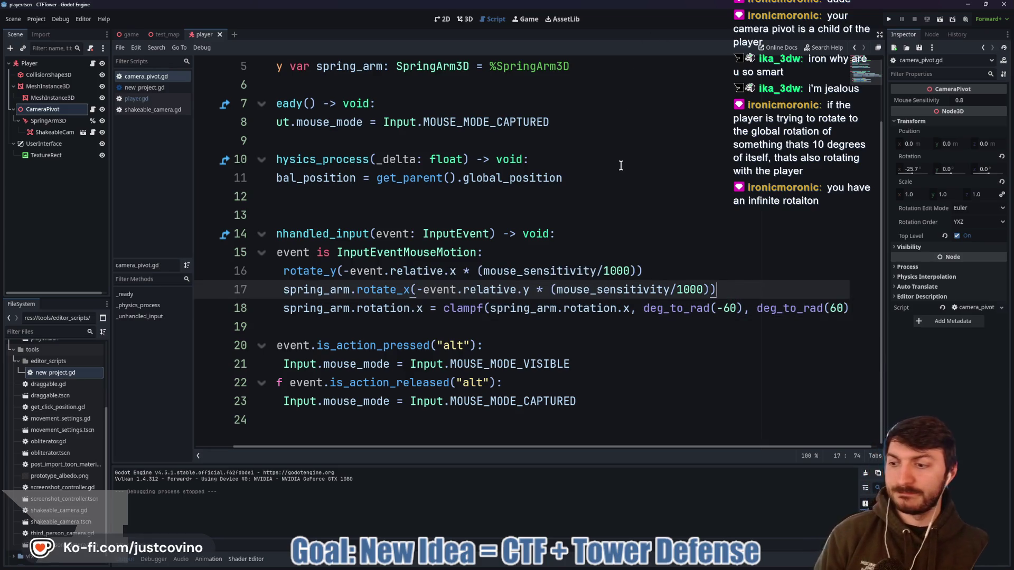
{"action": "left_click", "coordinate": [444, 199]}
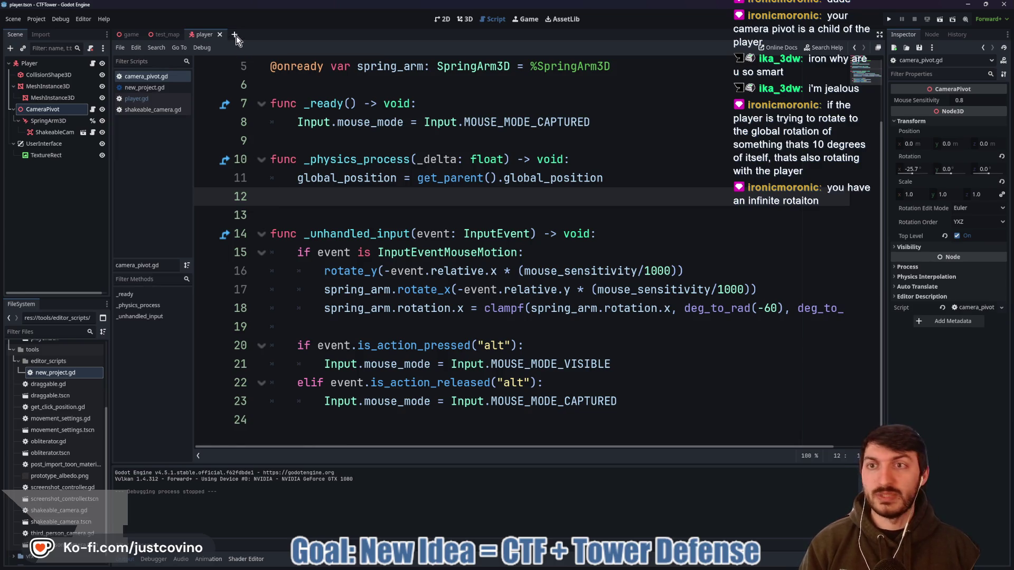
In the player scene's 3D view, add a Marker3D child to Player named FlagHolder.
{"action": "left_click", "coordinate": [161, 35]}
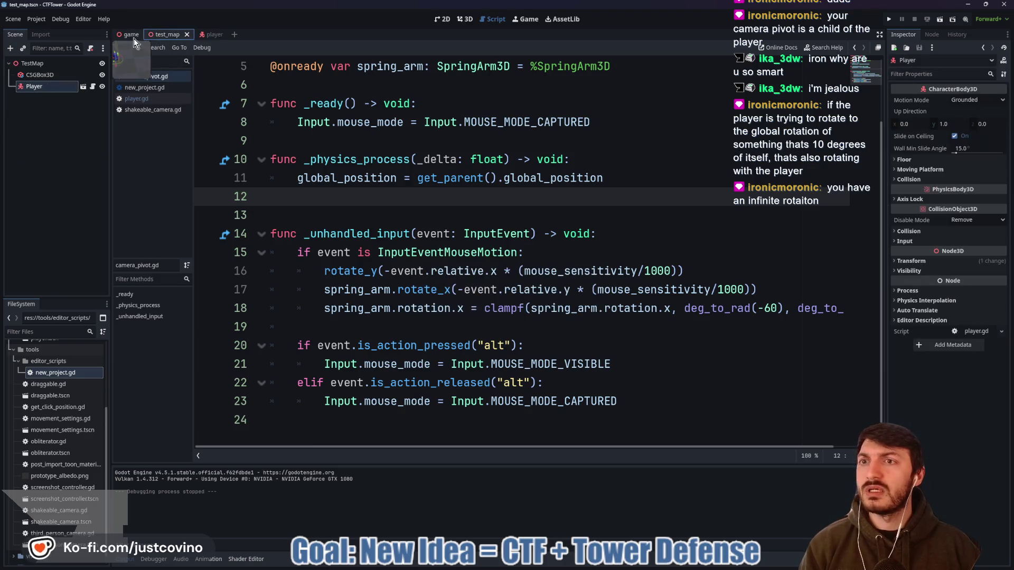
{"action": "left_click", "coordinate": [220, 34]}
{"action": "left_click", "coordinate": [53, 98]}
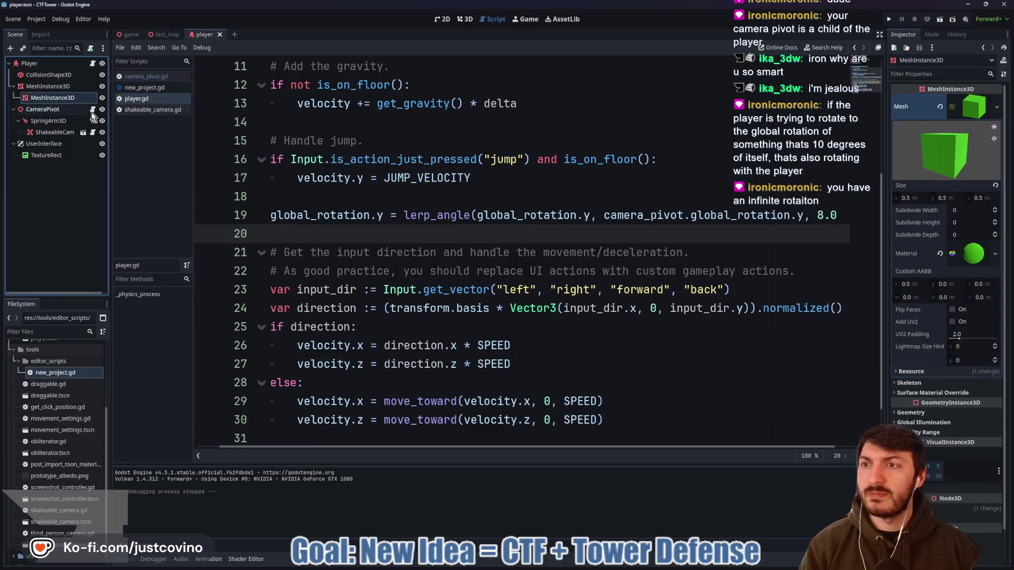
{"action": "left_click", "coordinate": [467, 20]}
{"action": "left_click", "coordinate": [293, 201]}
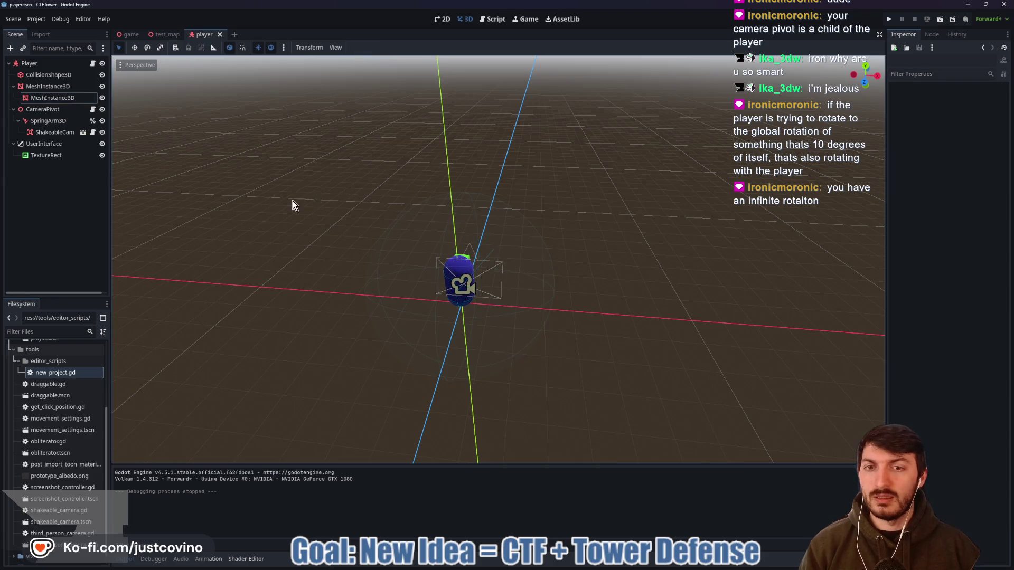
{"action": "scroll", "coordinate": [616, 202], "scroll_direction": "up", "scroll_amount": 3}
{"action": "mouse_move", "coordinate": [618, 206]}
{"action": "left_mouse_down"}
{"action": "mouse_move", "coordinate": [502, 179]}
{"action": "mouse_move", "coordinate": [416, 143]}
{"action": "left_mouse_up"}
{"action": "left_click", "coordinate": [84, 64]}
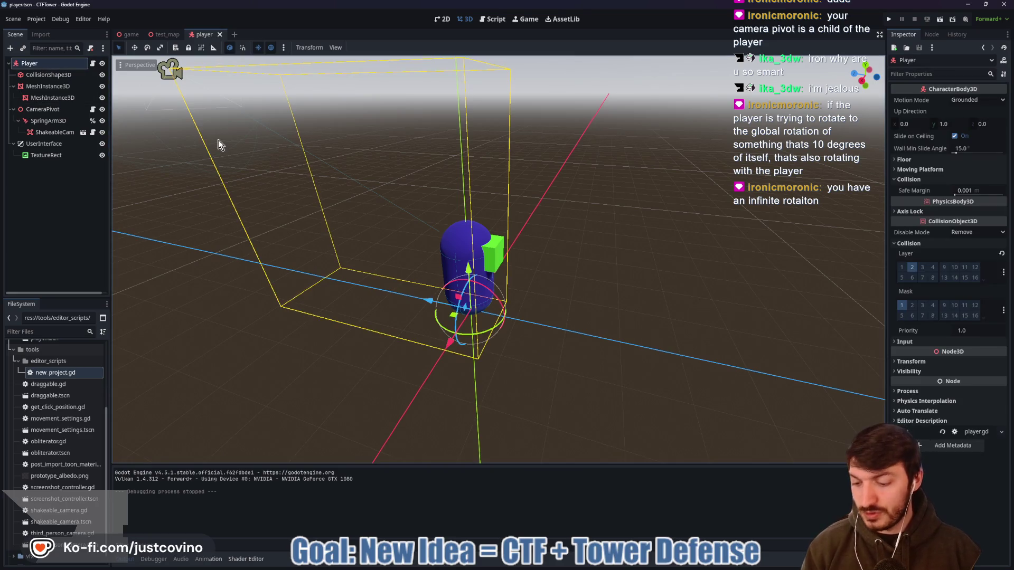
{"action": "key", "text": "ctrl+a"}
{"action": "type", "text": "marker3"}
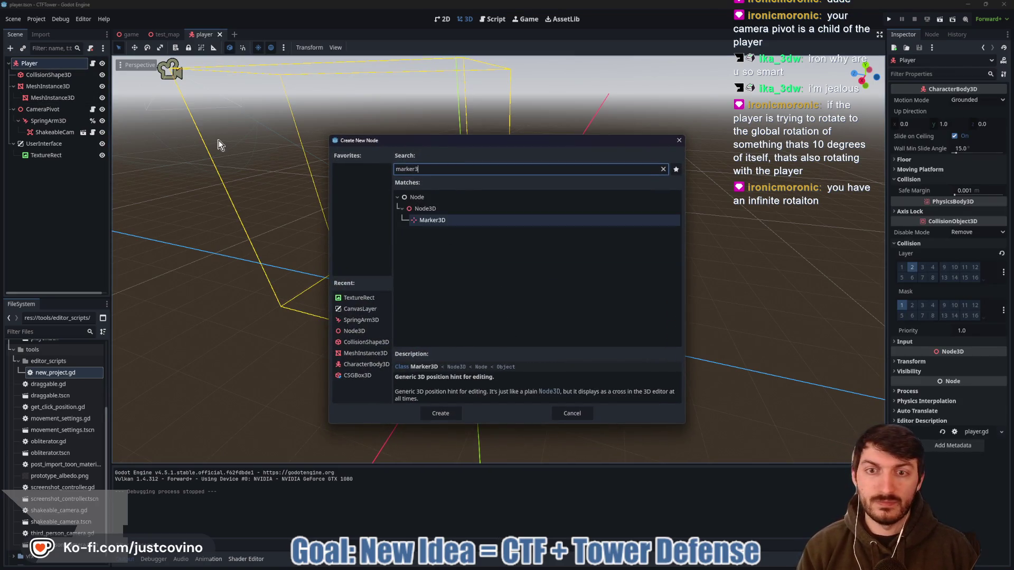
{"action": "key", "text": "Return"}
{"action": "double_click", "coordinate": [56, 167]}
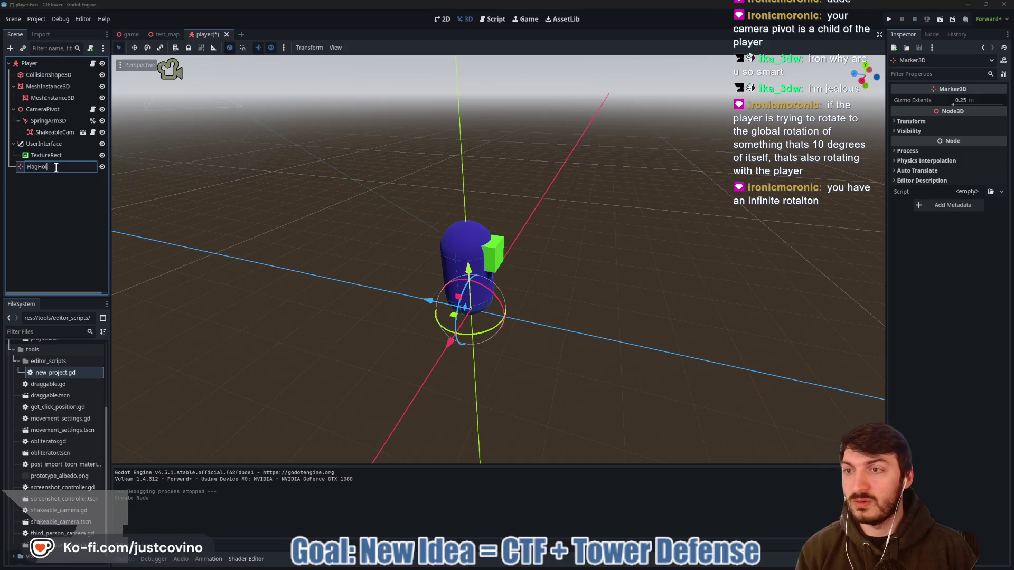
{"action": "key", "text": "Return"}
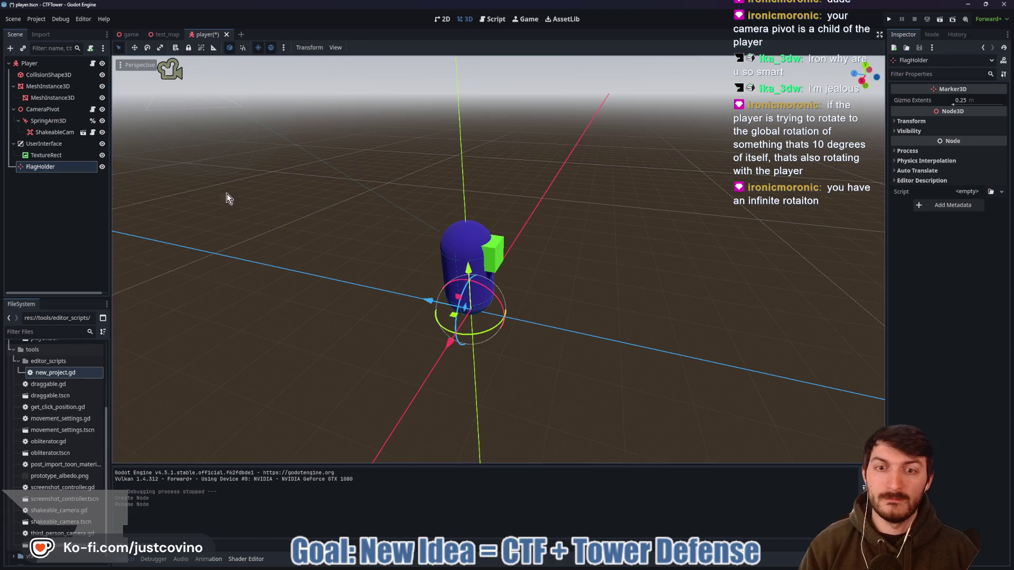
Position the FlagHolder marker raised and beside the player capsule, then save the scene.
{"action": "mouse_move", "coordinate": [467, 269]}
{"action": "left_mouse_down"}
{"action": "mouse_move", "coordinate": [457, 215]}
{"action": "mouse_move", "coordinate": [444, 263]}
{"action": "mouse_move", "coordinate": [415, 270]}
{"action": "left_mouse_up"}
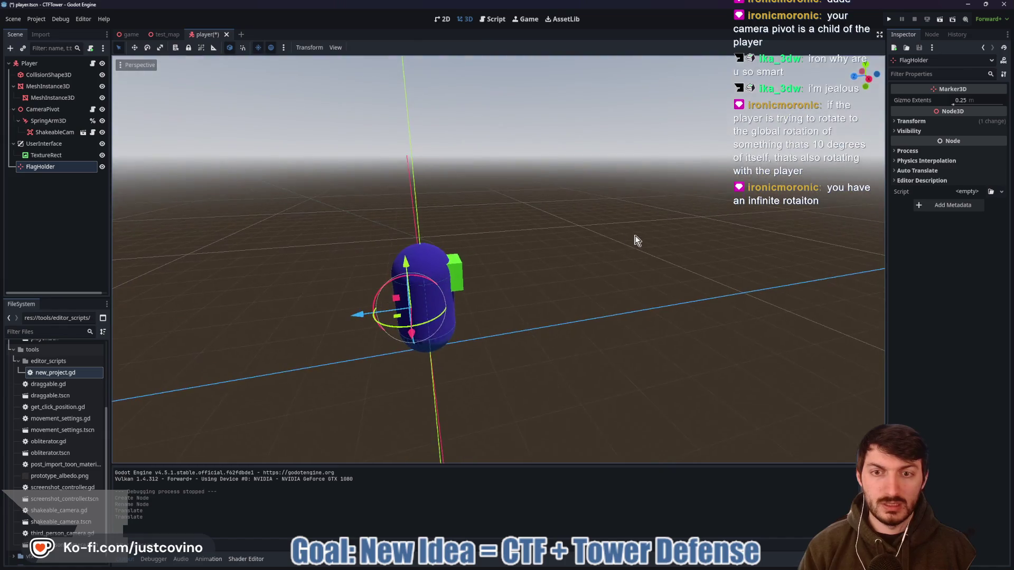
{"action": "left_click", "coordinate": [870, 80]}
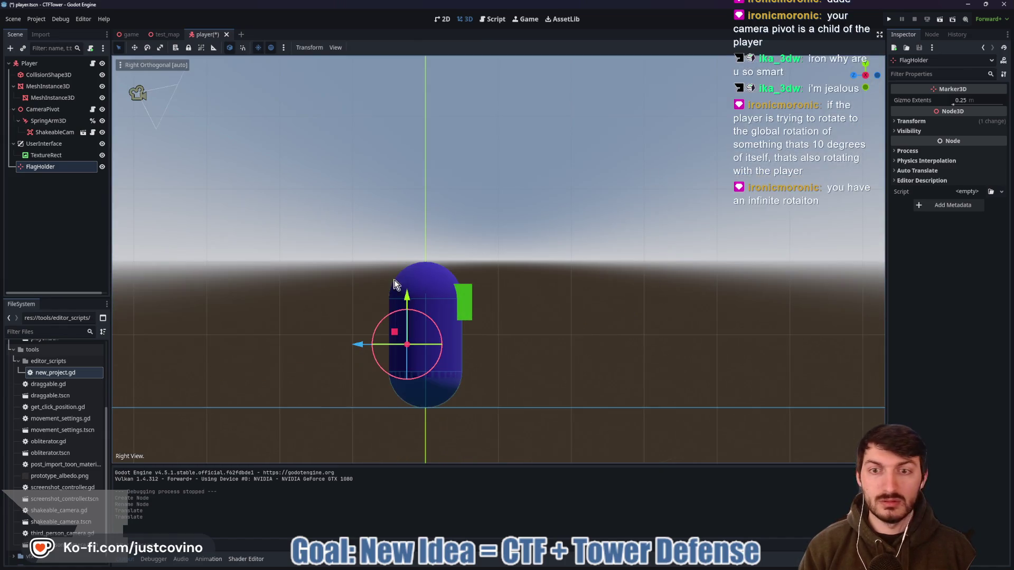
{"action": "mouse_move", "coordinate": [357, 343]}
{"action": "left_mouse_down"}
{"action": "mouse_move", "coordinate": [491, 308]}
{"action": "mouse_move", "coordinate": [467, 299]}
{"action": "left_mouse_up"}
{"action": "left_click_drag", "start_coordinate": [526, 247], "coordinate": [526, 243]}
{"action": "mouse_move", "coordinate": [408, 305]}
{"action": "left_mouse_down"}
{"action": "mouse_move", "coordinate": [549, 322]}
{"action": "mouse_move", "coordinate": [399, 354]}
{"action": "mouse_move", "coordinate": [429, 375]}
{"action": "left_mouse_up"}
{"action": "left_click_drag", "start_coordinate": [384, 345], "coordinate": [397, 349]}
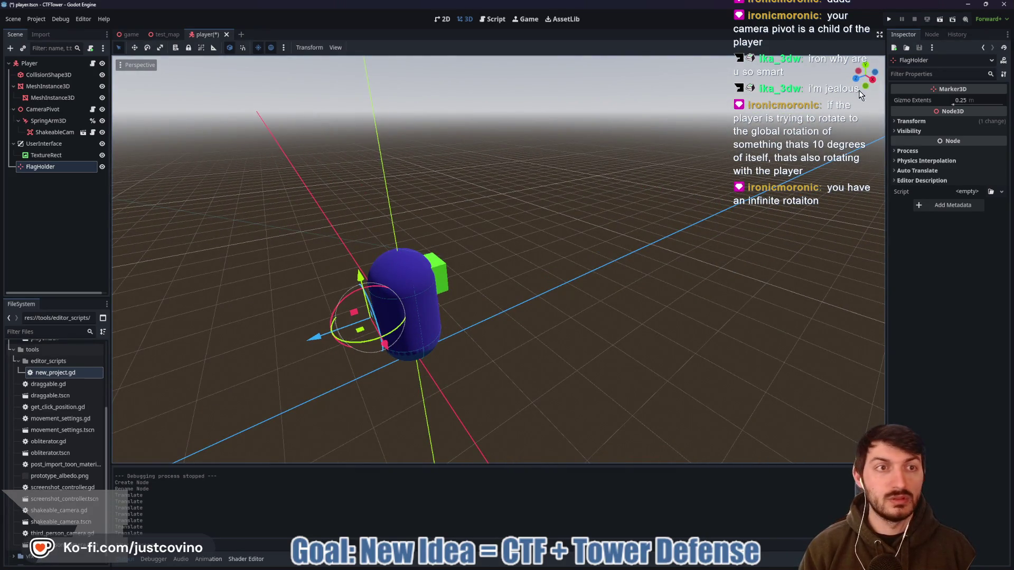
{"action": "left_click", "coordinate": [859, 81]}
{"action": "left_click_drag", "start_coordinate": [457, 336], "coordinate": [459, 338]}
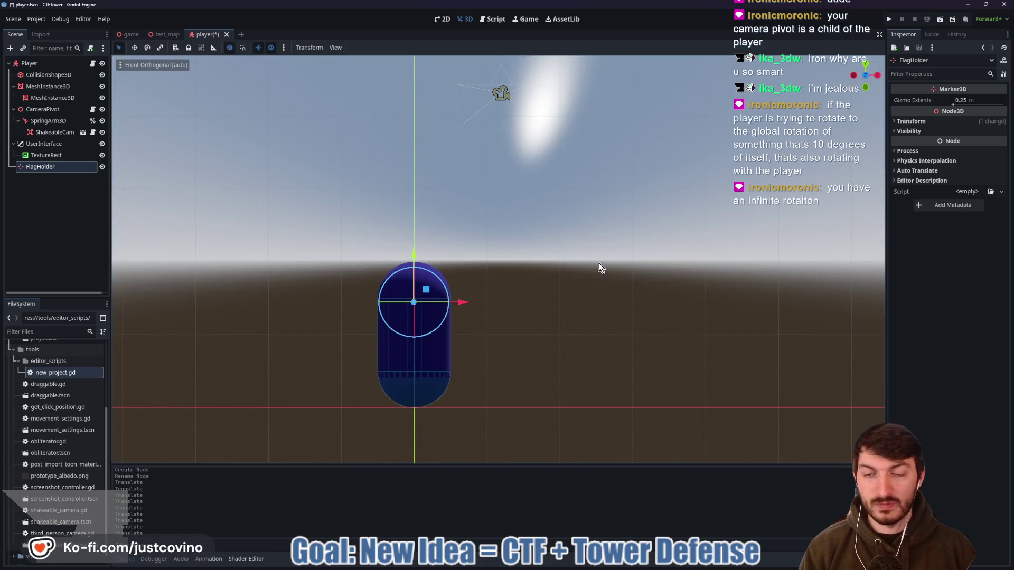
{"action": "left_click_drag", "start_coordinate": [599, 267], "coordinate": [507, 298]}
{"action": "key", "text": "ctrl+s"}
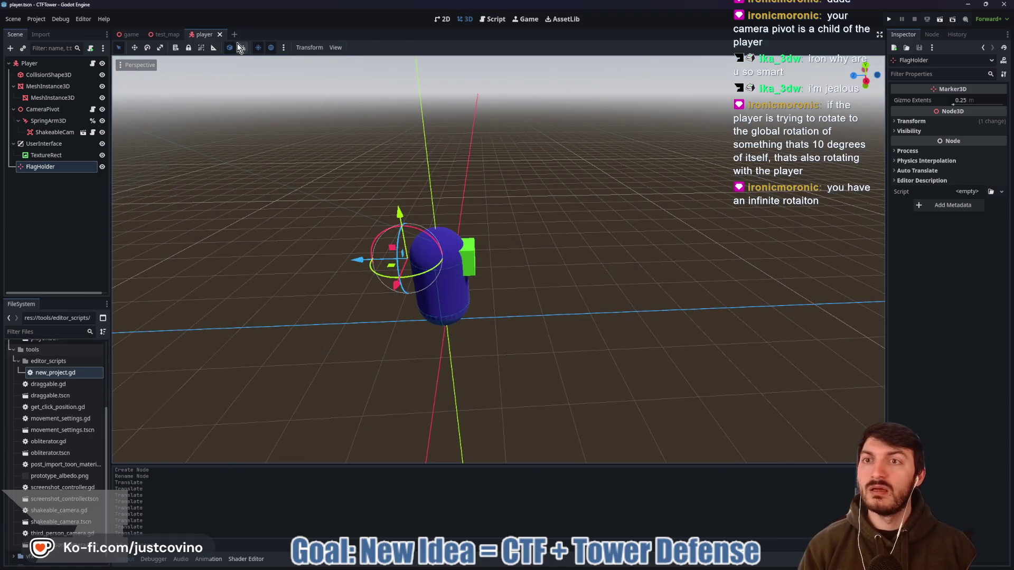
{"action": "right_click", "coordinate": [60, 169]}
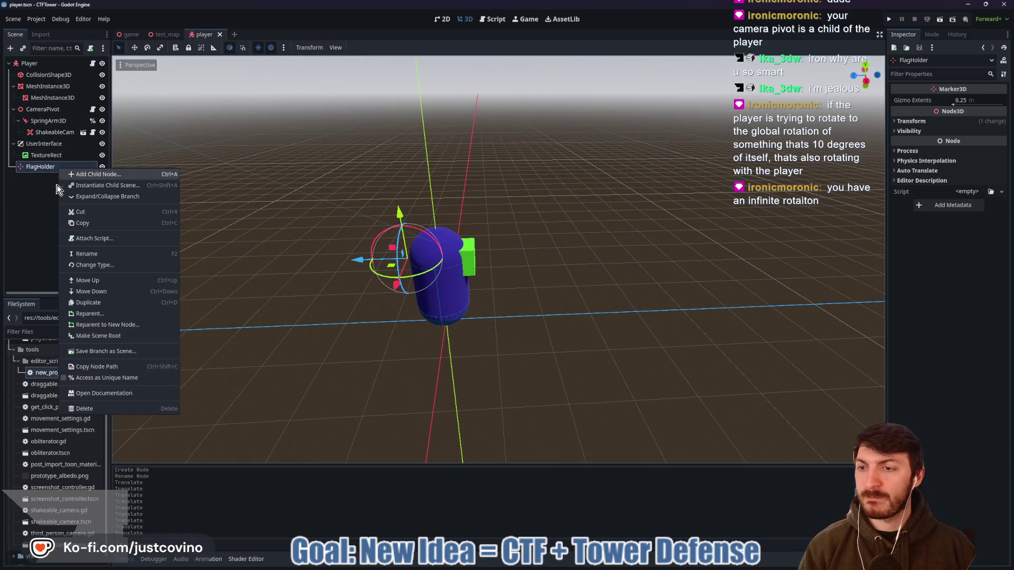
{"action": "left_click", "coordinate": [90, 380]}
{"action": "left_click", "coordinate": [92, 64]}
{"action": "left_click", "coordinate": [369, 196]}
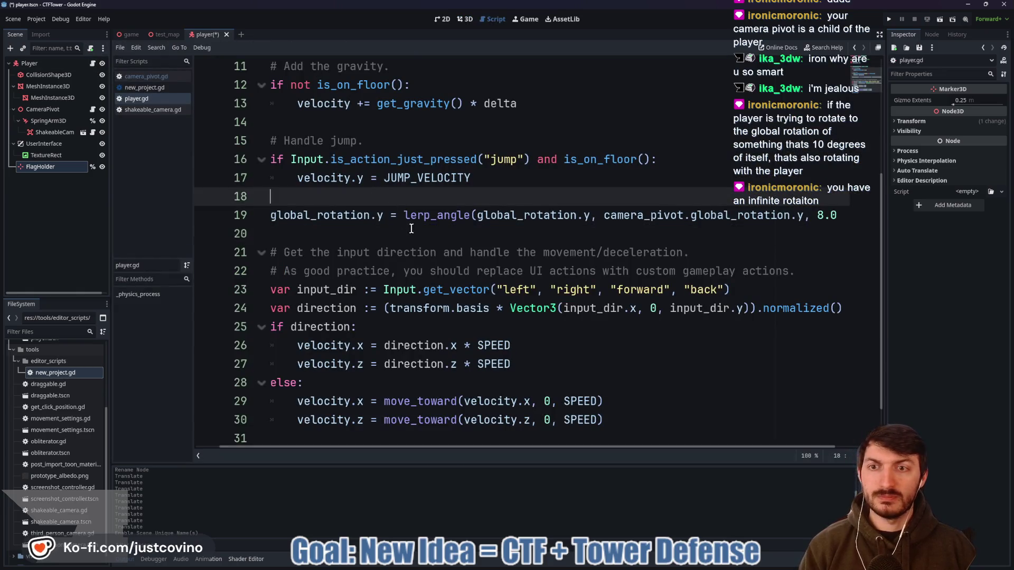
{"action": "scroll", "coordinate": [337, 211], "scroll_direction": "up", "scroll_amount": 4}
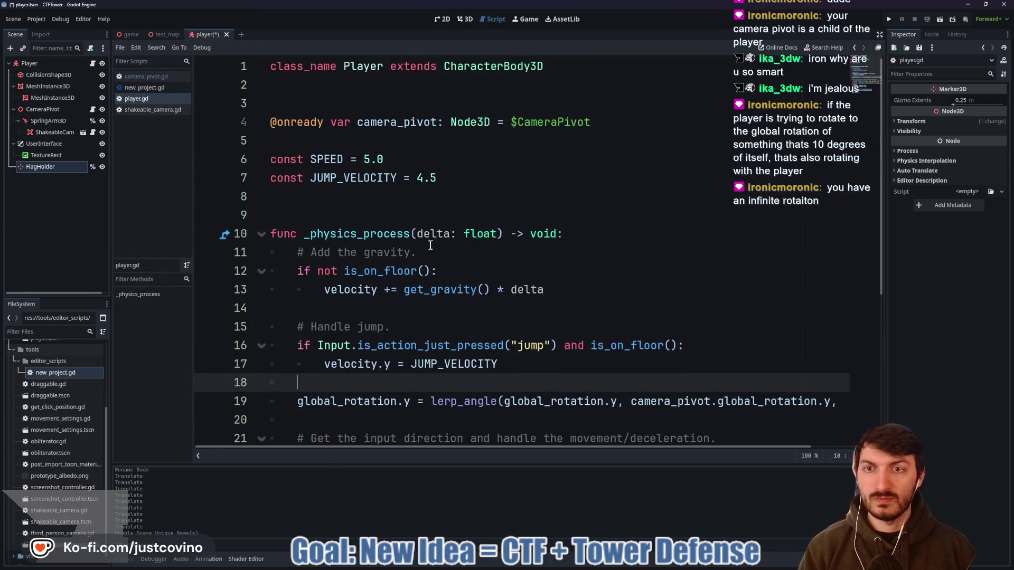
{"action": "left_click", "coordinate": [337, 140]}
{"action": "key", "text": "Return"}
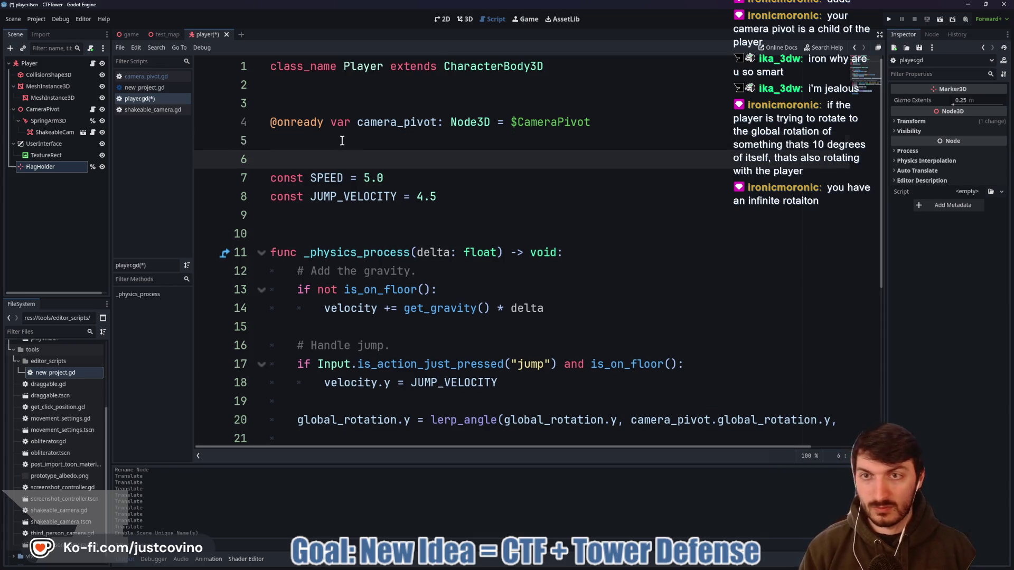
{"action": "key", "text": "Up"}
{"action": "left_click", "coordinate": [62, 170]}
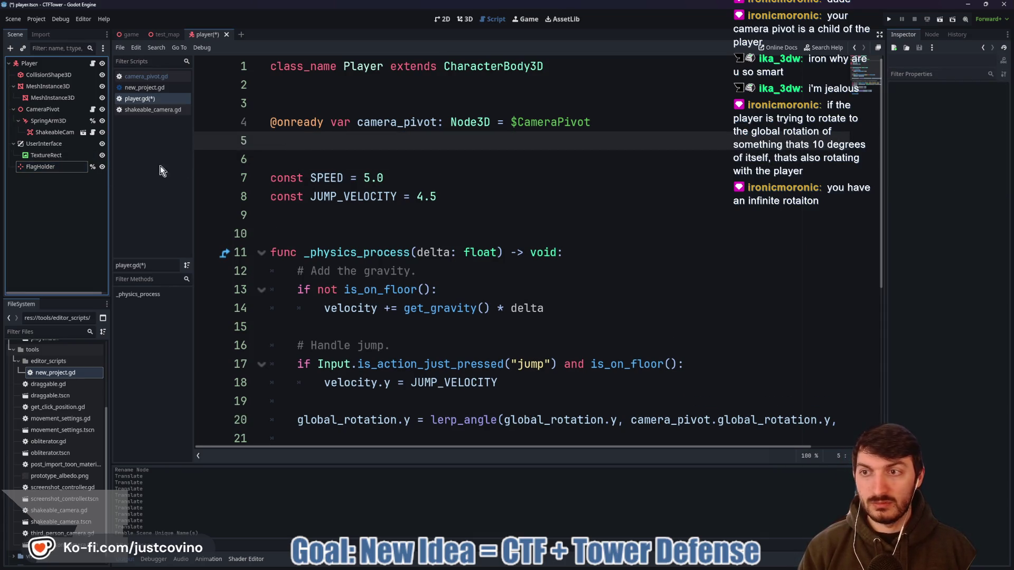
{"action": "left_click_drag", "start_coordinate": [60, 171], "coordinate": [344, 141]}
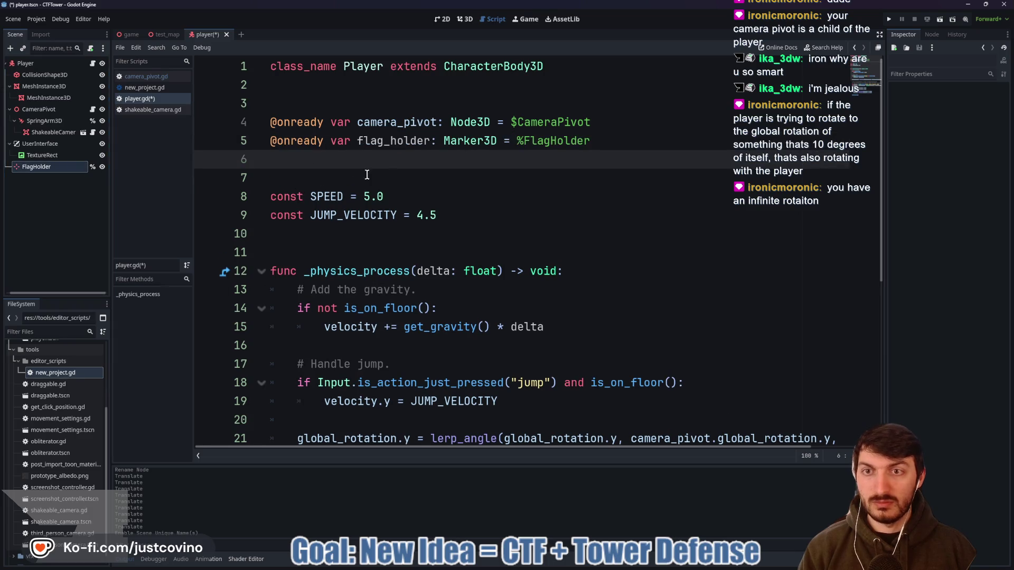
{"action": "key", "text": "ctrl+s"}
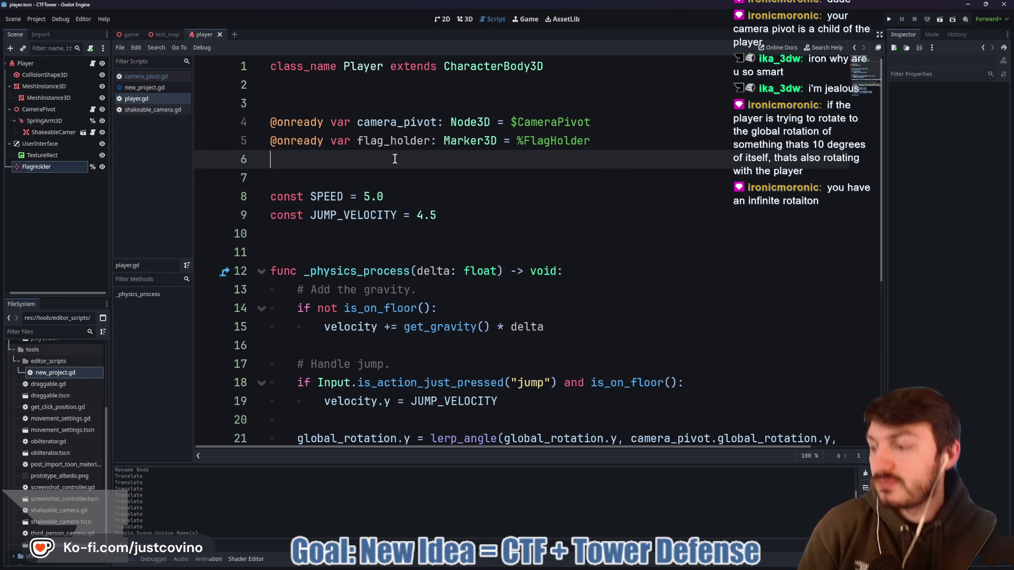
{"action": "scroll", "coordinate": [396, 160], "scroll_direction": "down", "scroll_amount": 1}
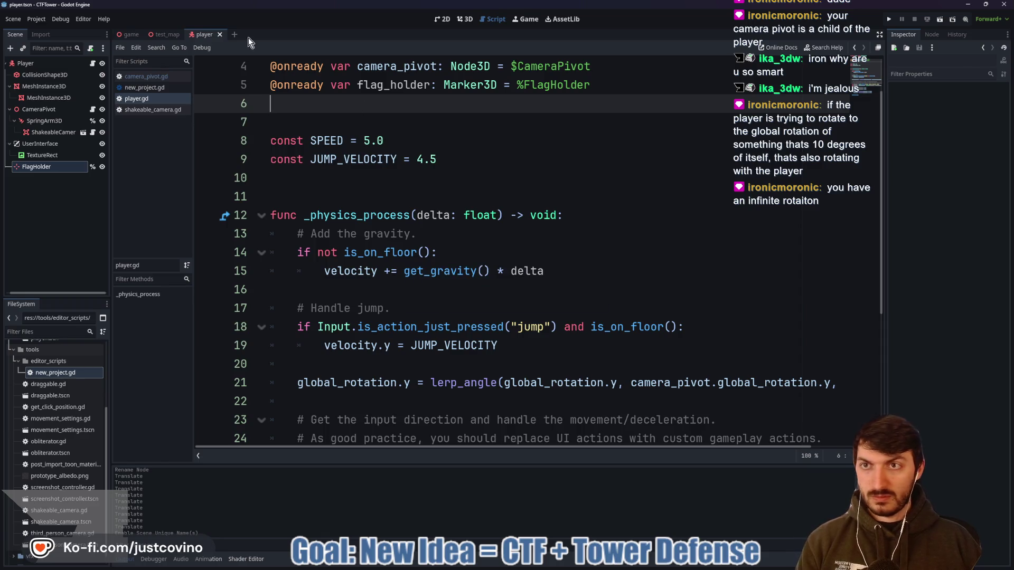
Create a new scene with an Area3D root node.
{"action": "left_click", "coordinate": [234, 35]}
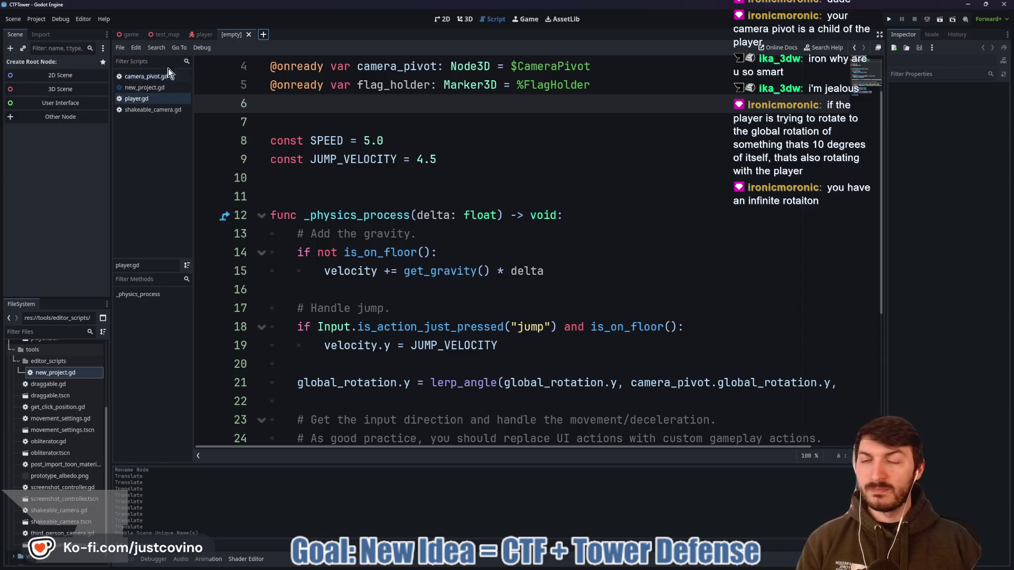
{"action": "left_click", "coordinate": [464, 21]}
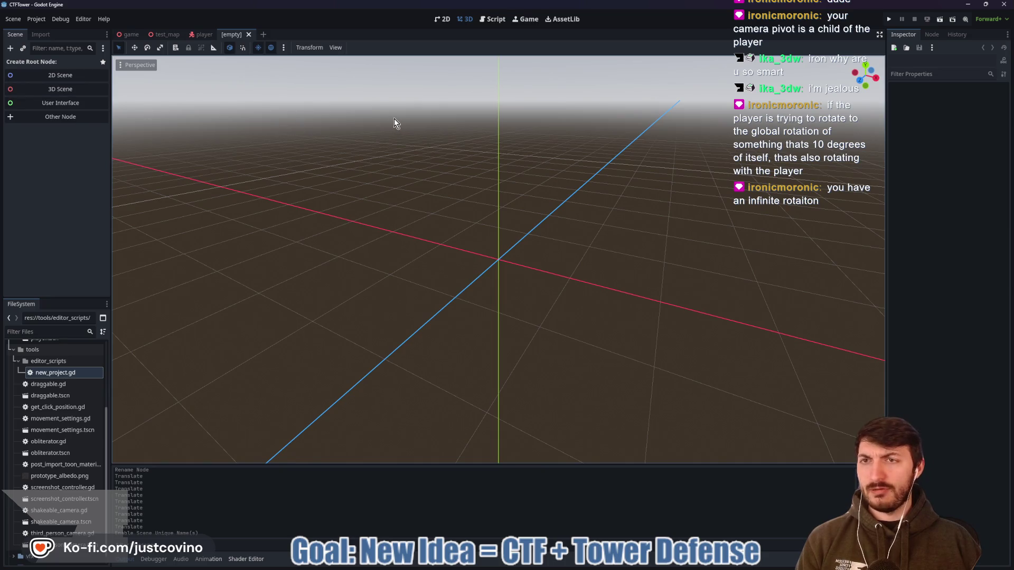
{"action": "key", "text": "ctrl+a"}
{"action": "type", "text": "marker3"}
{"action": "key", "text": "ctrl+a"}
{"action": "type", "text": "area"}
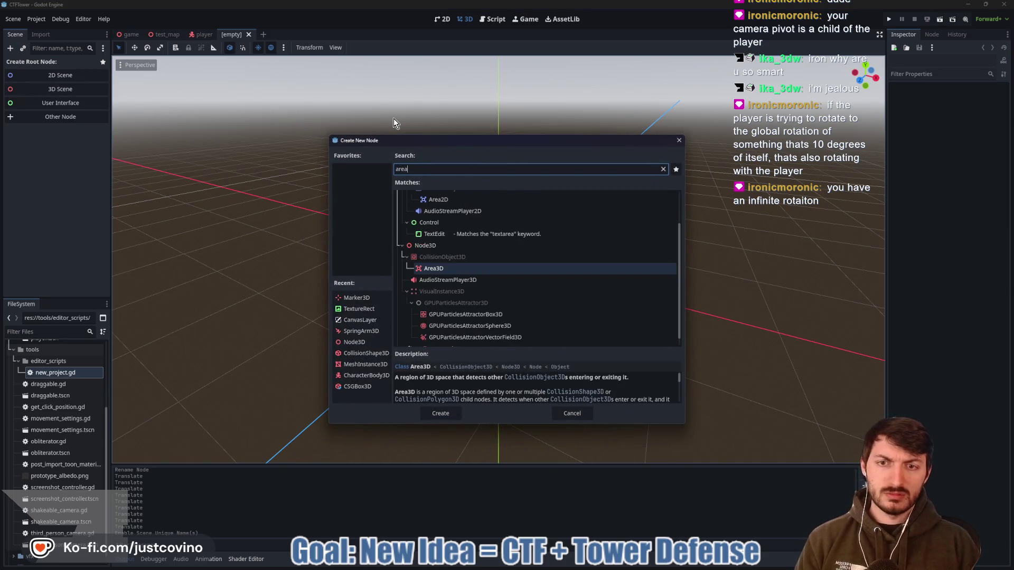
{"action": "key", "text": "Return"}
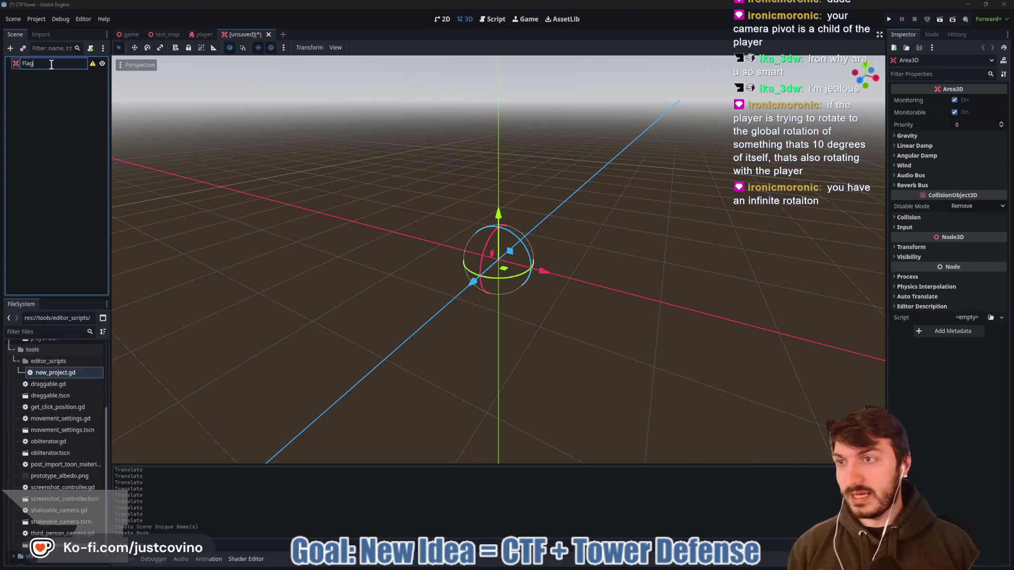
Name the root Flag and add a MeshInstance3D child under it.
{"action": "key", "text": "Return"}
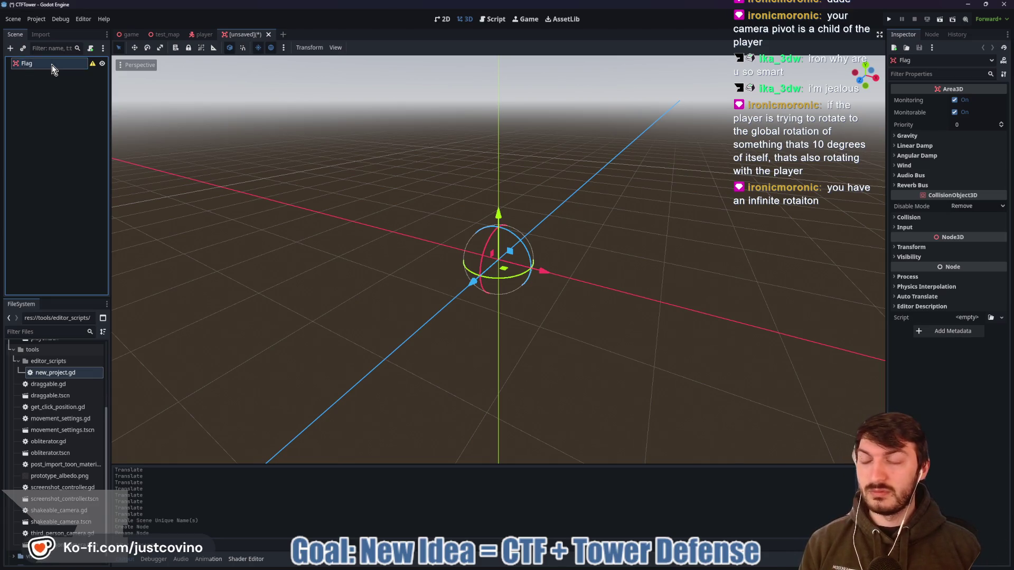
{"action": "key", "text": "ctrl+a"}
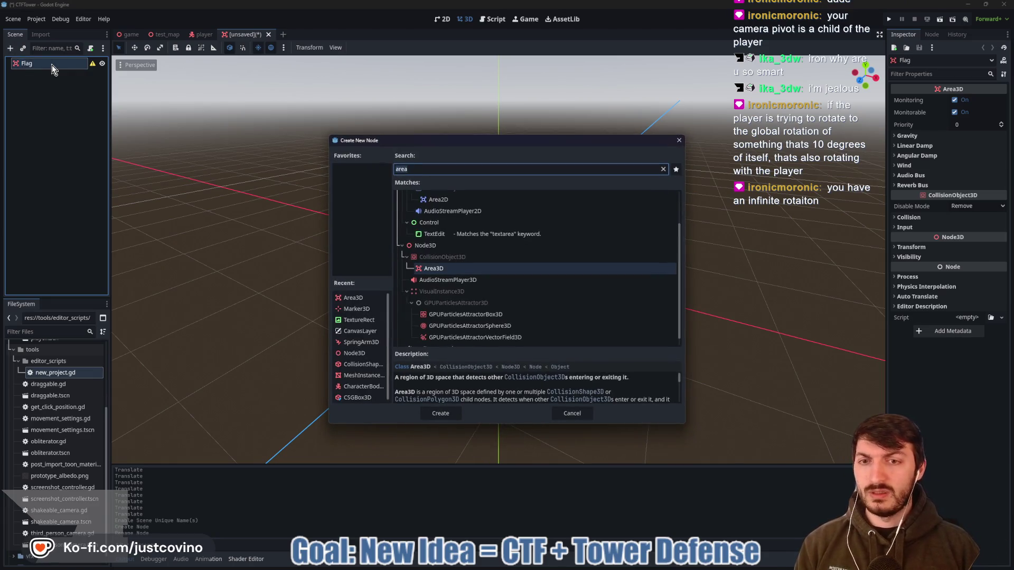
{"action": "type", "text": "mesh"}
{"action": "key", "text": "Return"}
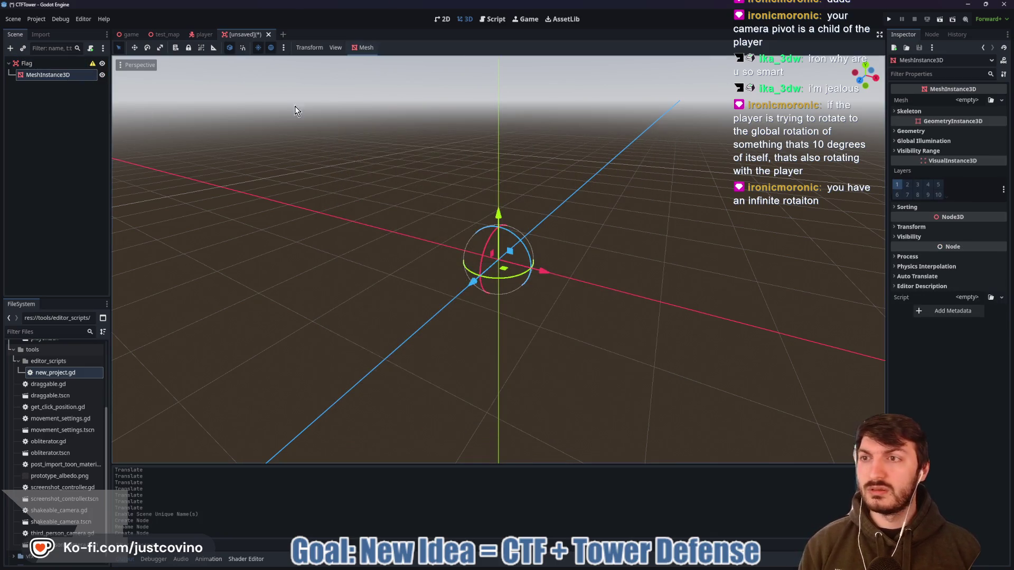
Give the mesh a CapsuleMesh pole with radius 0.063 and height 1.0 m.
{"action": "left_click", "coordinate": [955, 98]}
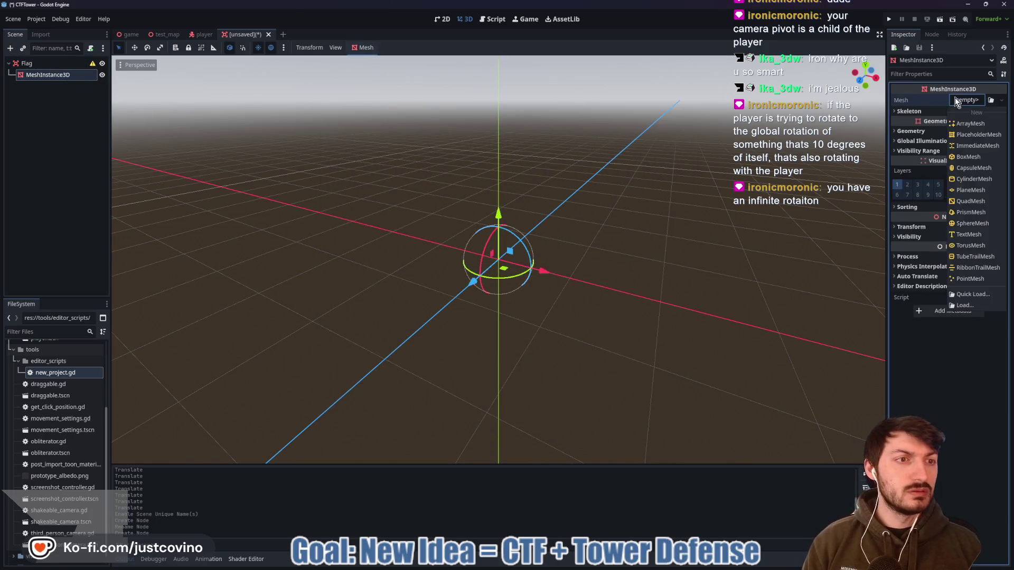
{"action": "left_click", "coordinate": [966, 168]}
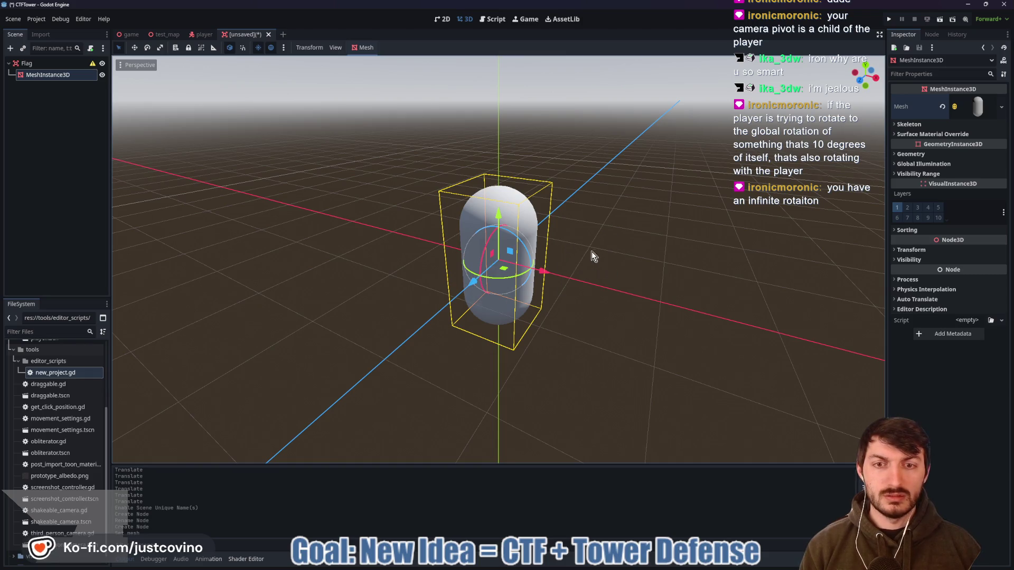
{"action": "left_click", "coordinate": [940, 117]}
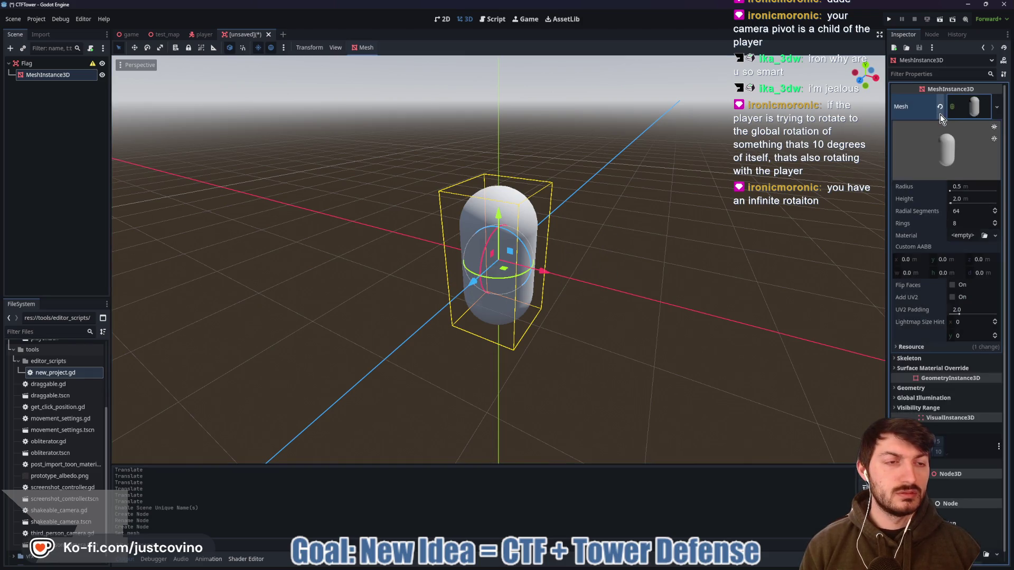
{"action": "left_click", "coordinate": [976, 186]}
{"action": "type", "text": "5"}
{"action": "key", "text": "Tab"}
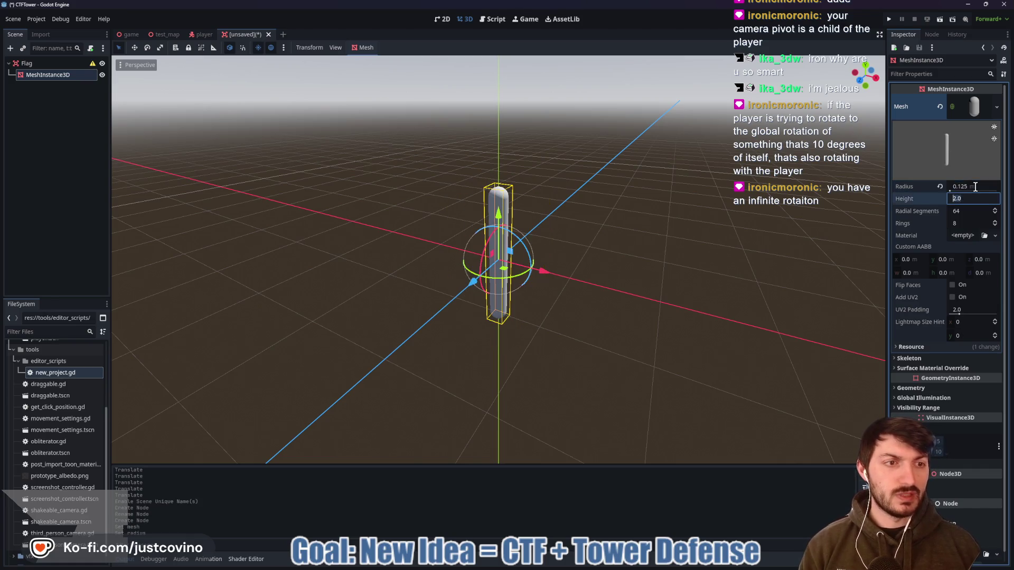
{"action": "type", "text": "0.5"}
{"action": "key", "text": "Return"}
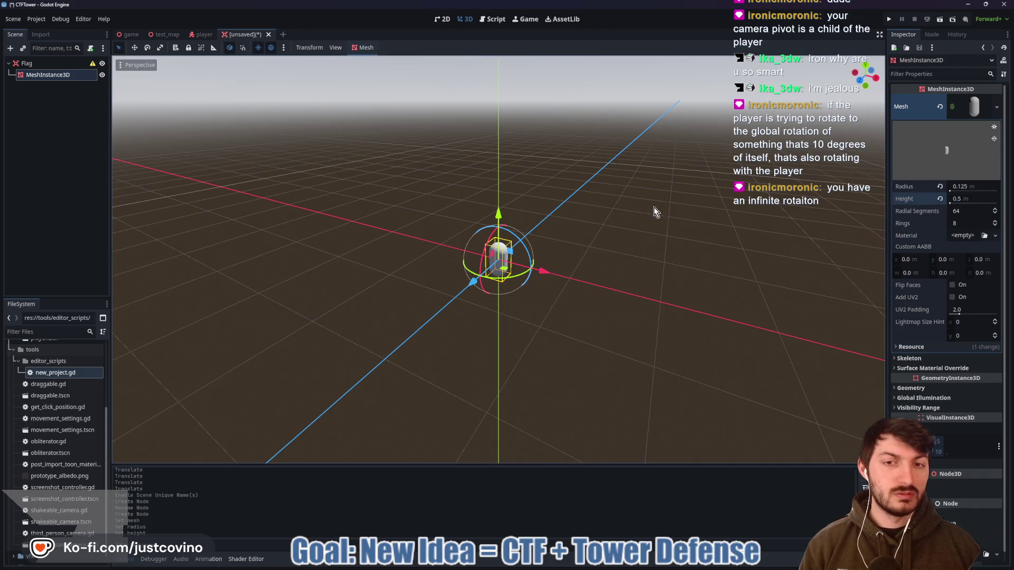
{"action": "left_click", "coordinate": [957, 199]}
{"action": "type", "text": "1"}
{"action": "key", "text": "Return"}
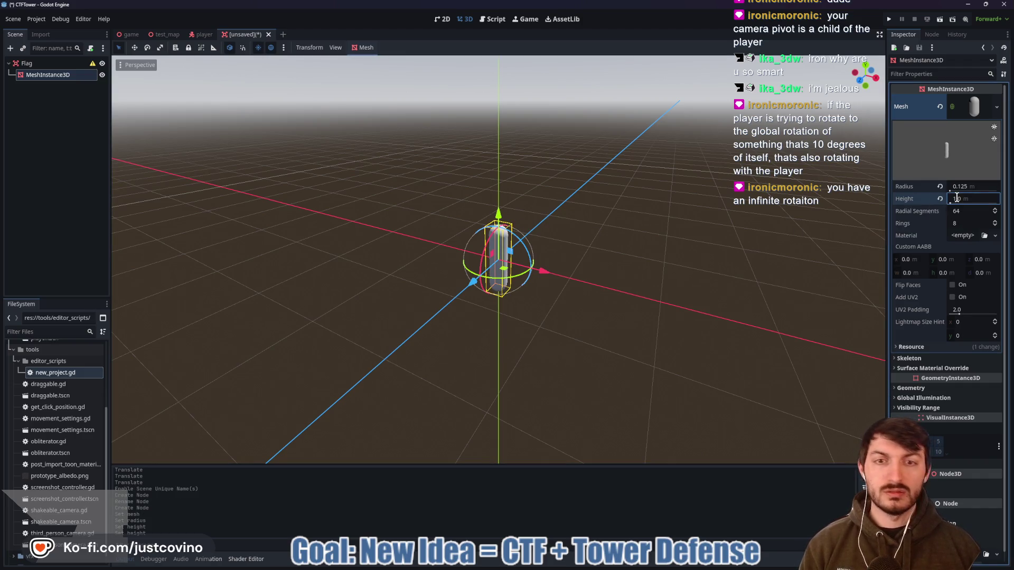
{"action": "left_click", "coordinate": [978, 185]}
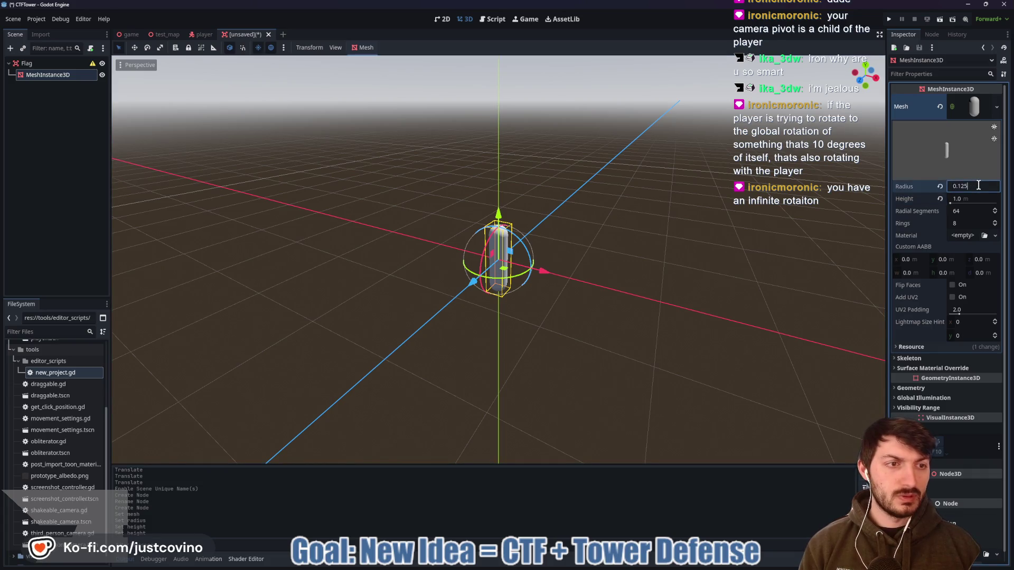
{"action": "key", "text": "Return"}
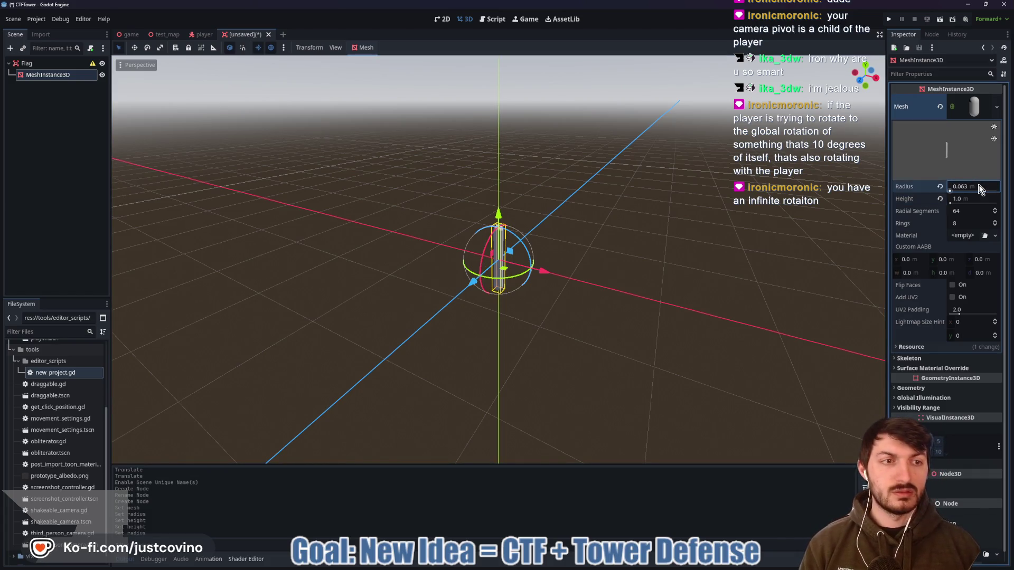
{"action": "mouse_move", "coordinate": [609, 232]}
{"action": "left_mouse_down"}
{"action": "mouse_move", "coordinate": [515, 235]}
{"action": "mouse_move", "coordinate": [493, 121]}
{"action": "mouse_move", "coordinate": [501, 108]}
{"action": "mouse_move", "coordinate": [496, 128]}
{"action": "left_mouse_up"}
{"action": "scroll", "coordinate": [591, 259], "scroll_direction": "up", "scroll_amount": 3}
{"action": "left_click", "coordinate": [866, 82]}
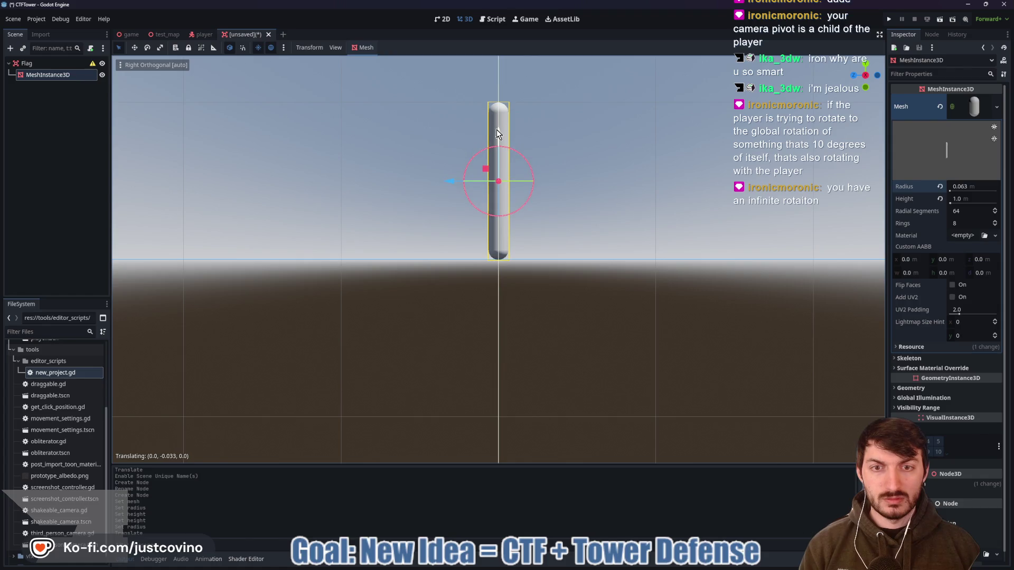
Add a child MeshInstance3D with a BoxMesh and raise it to the top of the pole.
{"action": "key", "text": "ctrl+a"}
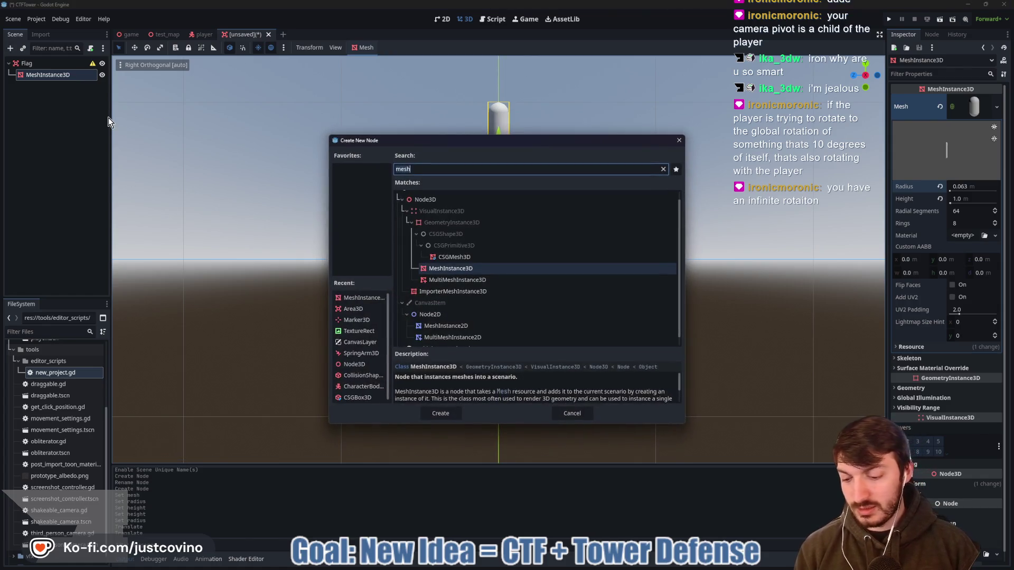
{"action": "key", "text": "Return"}
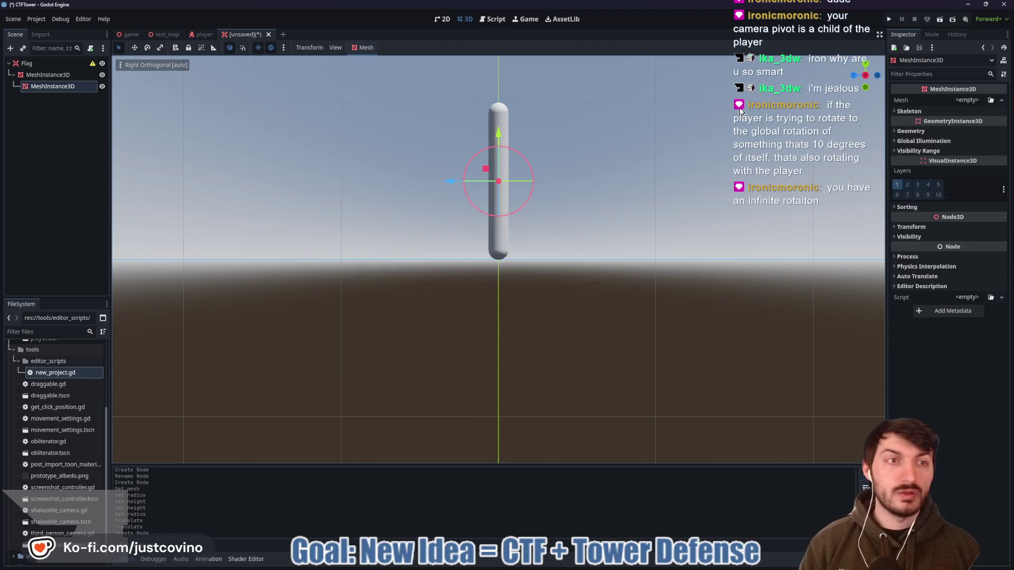
{"action": "left_click", "coordinate": [967, 100]}
{"action": "left_click", "coordinate": [971, 157]}
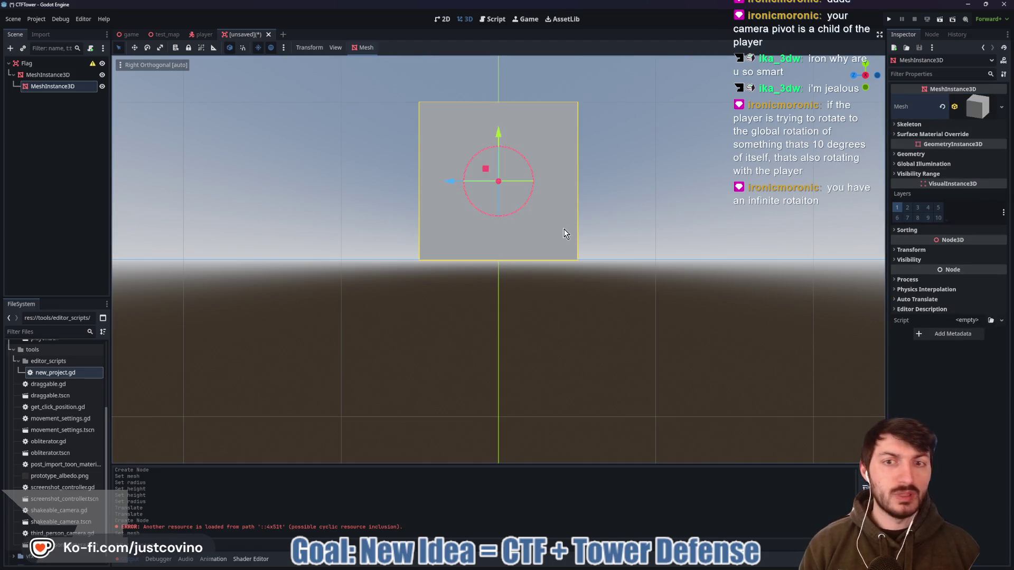
{"action": "mouse_move", "coordinate": [563, 242]}
{"action": "left_mouse_down"}
{"action": "mouse_move", "coordinate": [647, 186]}
{"action": "mouse_move", "coordinate": [637, 223]}
{"action": "mouse_move", "coordinate": [657, 211]}
{"action": "left_mouse_up"}
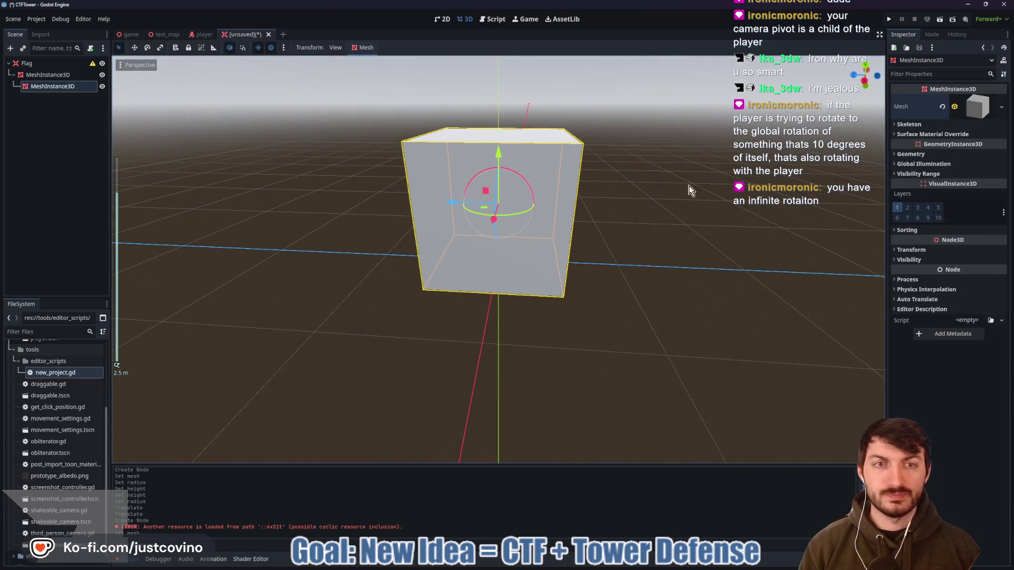
{"action": "left_click", "coordinate": [971, 109]}
{"action": "left_click_drag", "start_coordinate": [921, 196], "coordinate": [882, 197]}
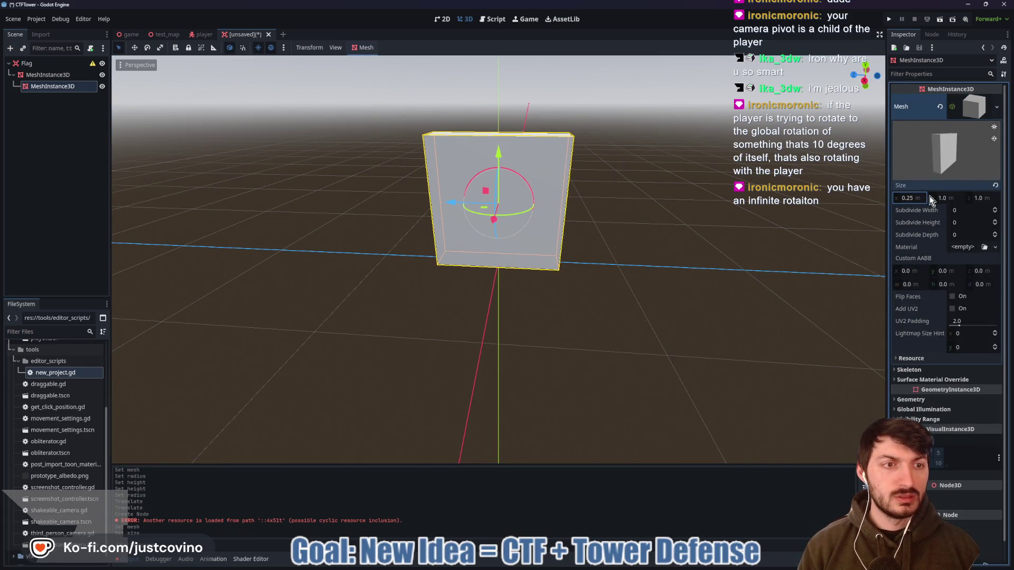
{"action": "mouse_move", "coordinate": [956, 200]}
{"action": "left_mouse_down"}
{"action": "mouse_move", "coordinate": [925, 199]}
{"action": "mouse_move", "coordinate": [962, 194]}
{"action": "left_mouse_up"}
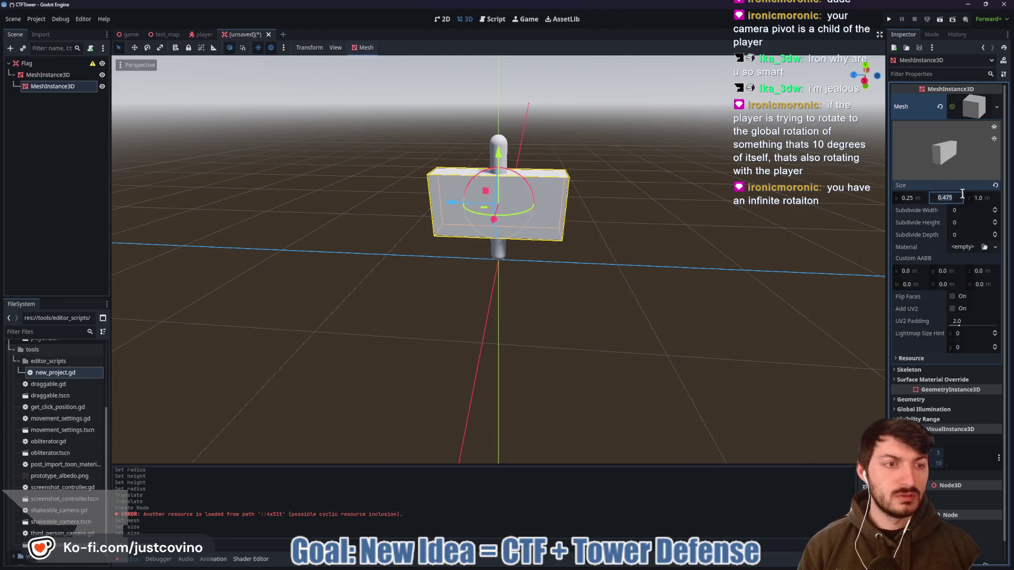
{"action": "left_click", "coordinate": [986, 197]}
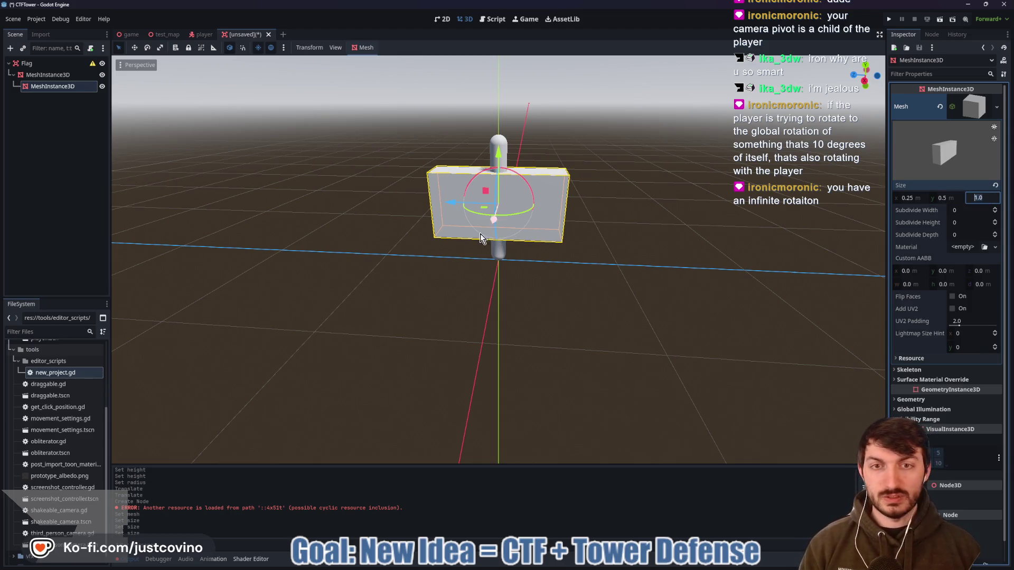
{"action": "left_click_drag", "start_coordinate": [446, 205], "coordinate": [523, 191]}
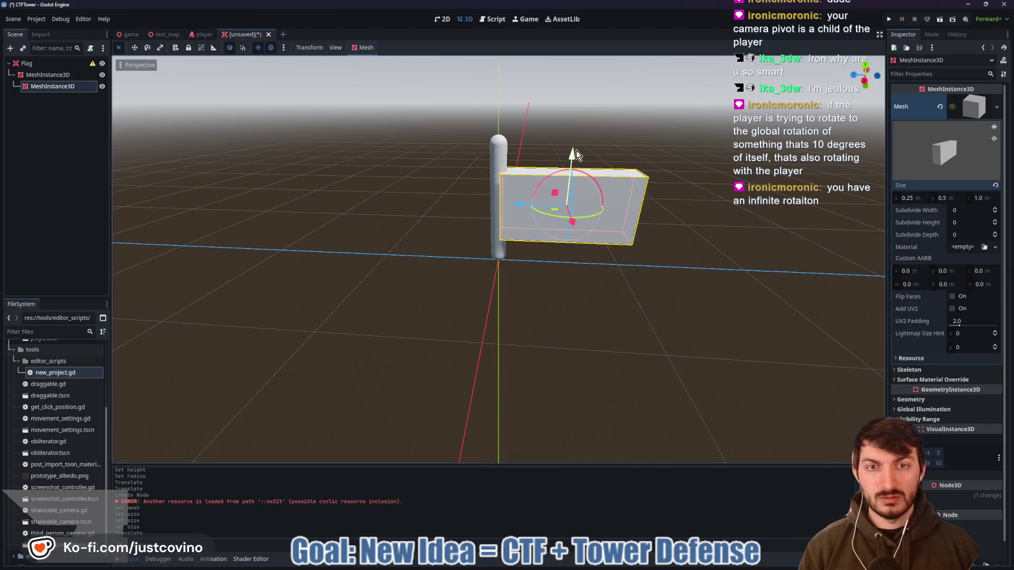
{"action": "left_click_drag", "start_coordinate": [576, 151], "coordinate": [573, 124]}
{"action": "left_click_drag", "start_coordinate": [572, 201], "coordinate": [724, 265]}
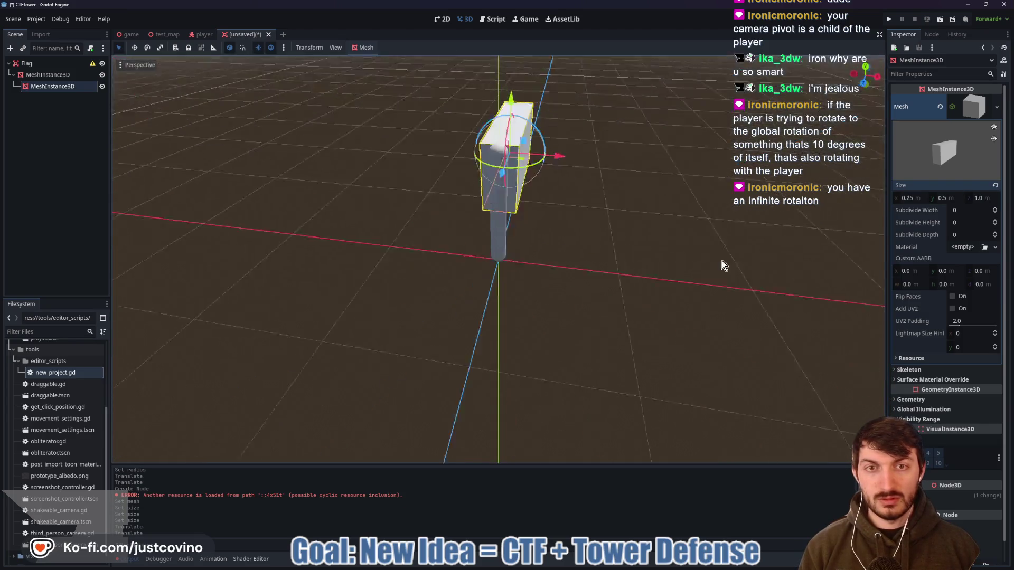
Set the box thickness to 0.125 m and length to 0.5 m, sliding it across the pole.
{"action": "left_click", "coordinate": [917, 199]}
{"action": "type", "text": "0.125"}
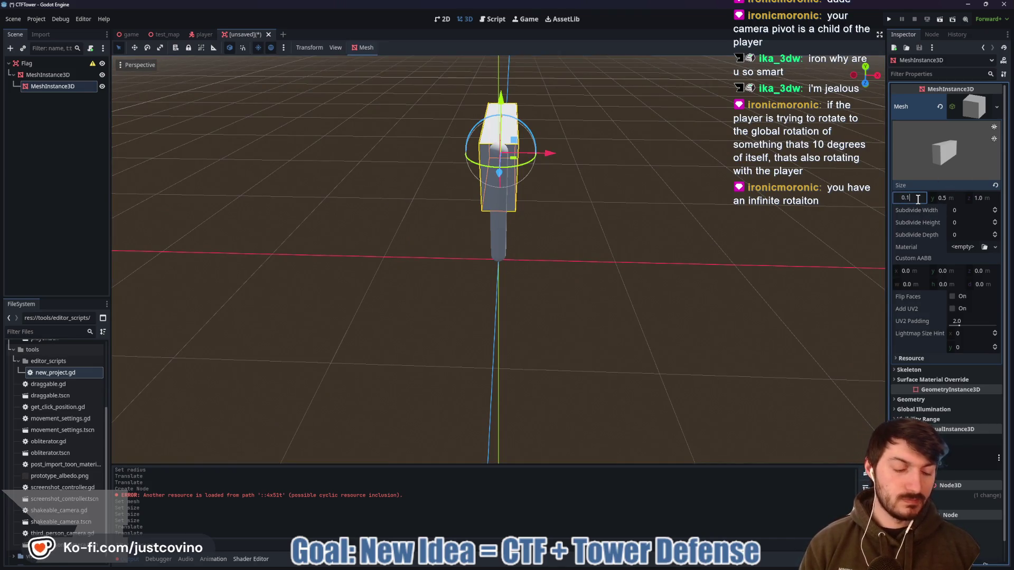
{"action": "key", "text": "Return"}
{"action": "left_click_drag", "start_coordinate": [734, 219], "coordinate": [597, 190]}
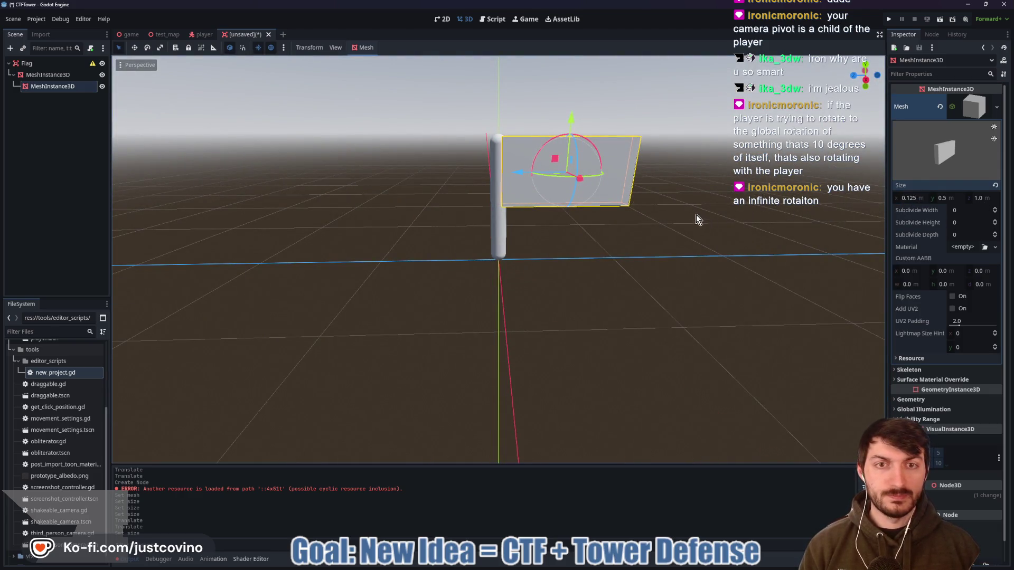
{"action": "mouse_move", "coordinate": [746, 214]}
{"action": "left_mouse_down"}
{"action": "mouse_move", "coordinate": [790, 240]}
{"action": "mouse_move", "coordinate": [691, 260]}
{"action": "left_mouse_up"}
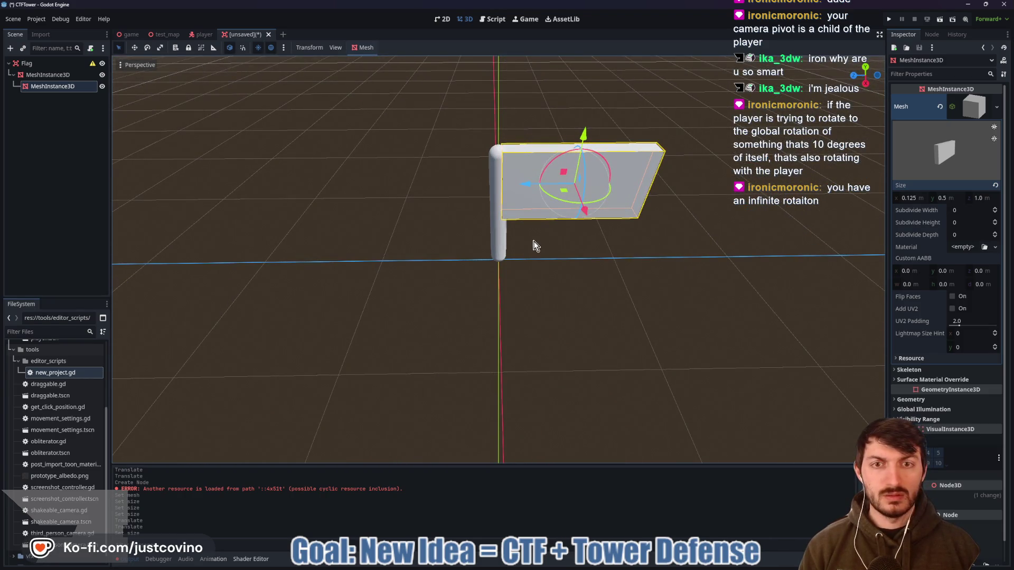
{"action": "mouse_move", "coordinate": [519, 191]}
{"action": "left_mouse_down"}
{"action": "mouse_move", "coordinate": [352, 181]}
{"action": "mouse_move", "coordinate": [377, 185]}
{"action": "left_mouse_up"}
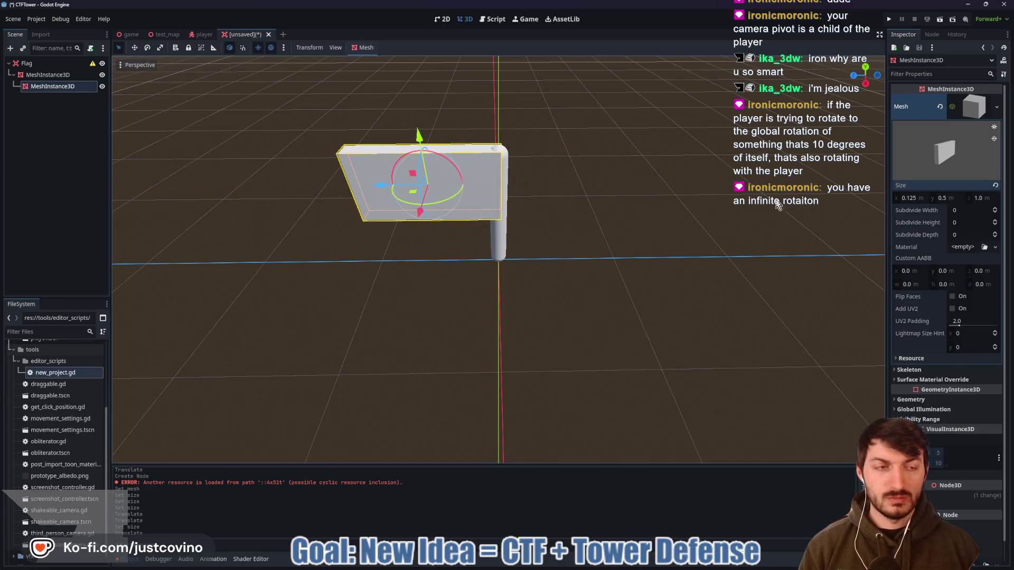
{"action": "left_click", "coordinate": [989, 199]}
{"action": "type", "text": ".5"}
{"action": "key", "text": "Return"}
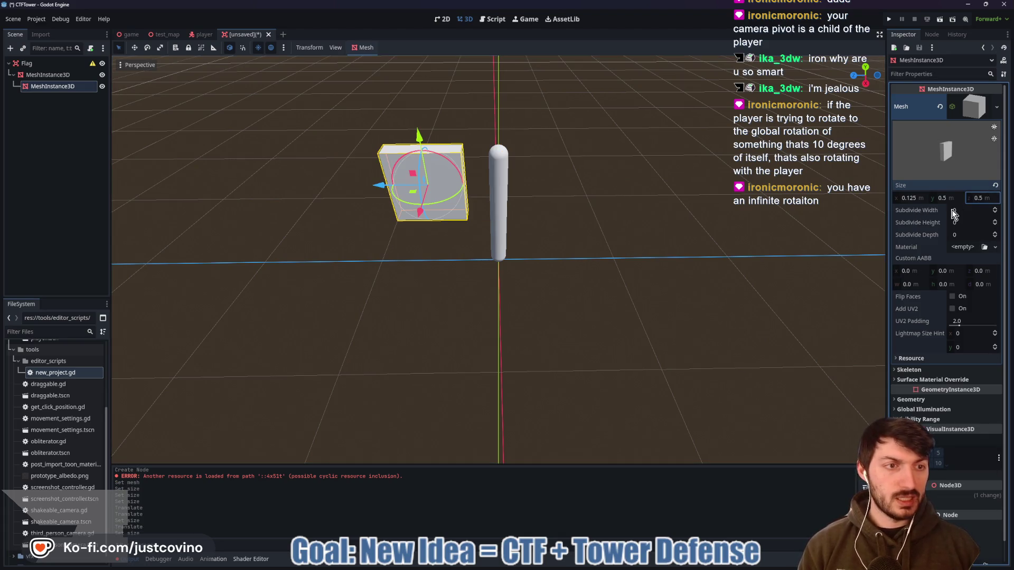
Finish the box at 0.5 m height and 0.8 m length, lower it slightly, and start saving.
{"action": "left_click", "coordinate": [945, 199]}
{"action": "key", "text": "Return"}
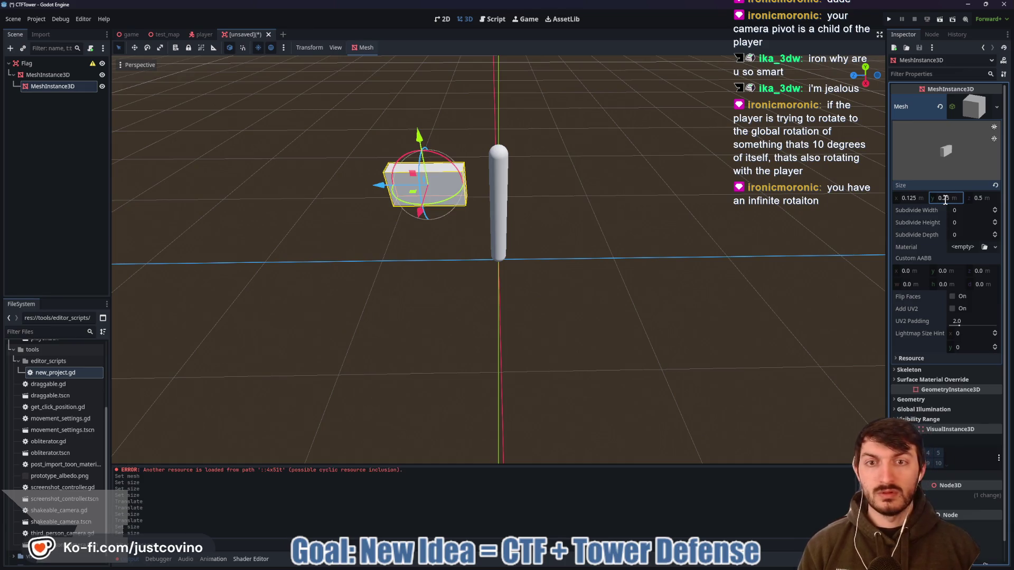
{"action": "left_click_drag", "start_coordinate": [975, 193], "coordinate": [993, 193]}
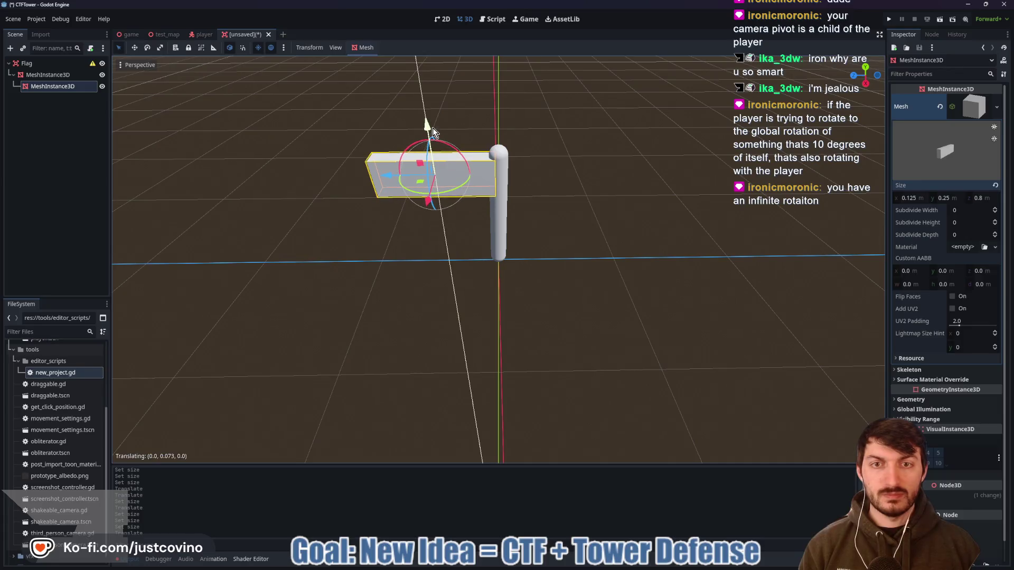
{"action": "left_click", "coordinate": [954, 198]}
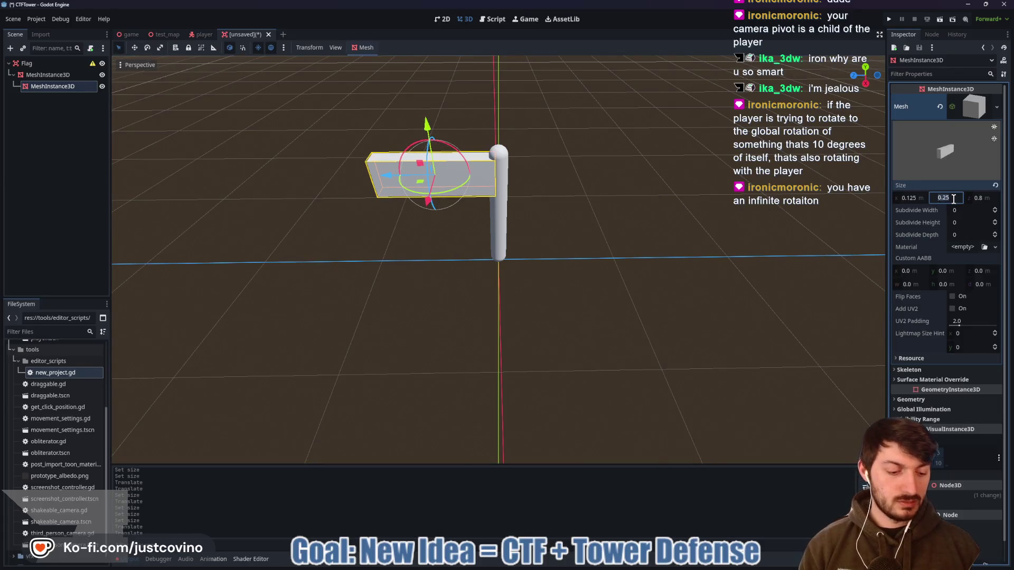
{"action": "type", "text": "0.5"}
{"action": "key", "text": "Return"}
{"action": "left_click_drag", "start_coordinate": [427, 125], "coordinate": [430, 135]}
{"action": "mouse_move", "coordinate": [636, 161]}
{"action": "left_mouse_down"}
{"action": "mouse_move", "coordinate": [609, 131]}
{"action": "mouse_move", "coordinate": [591, 172]}
{"action": "left_mouse_up"}
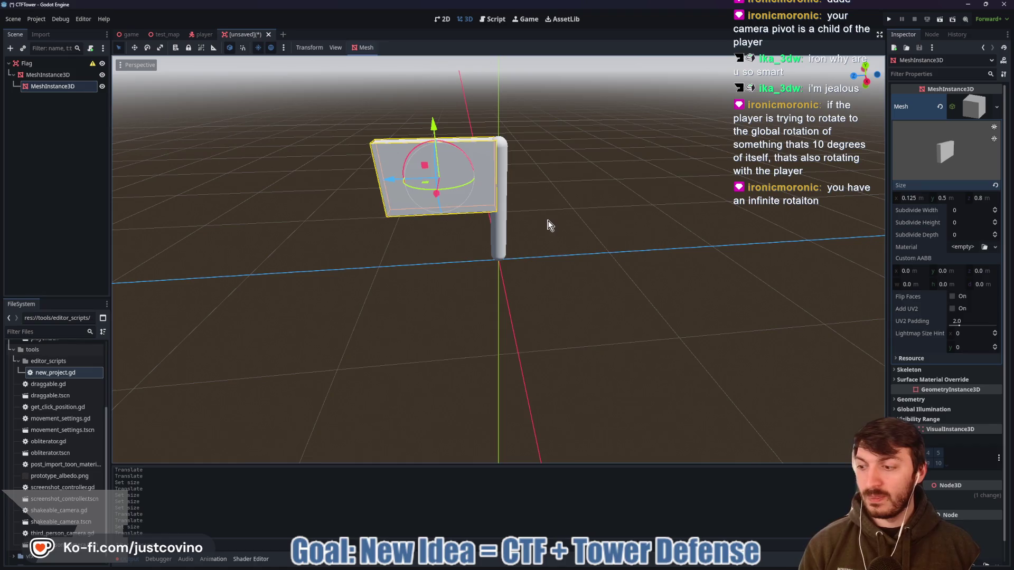
{"action": "key", "text": "ctrl+s"}
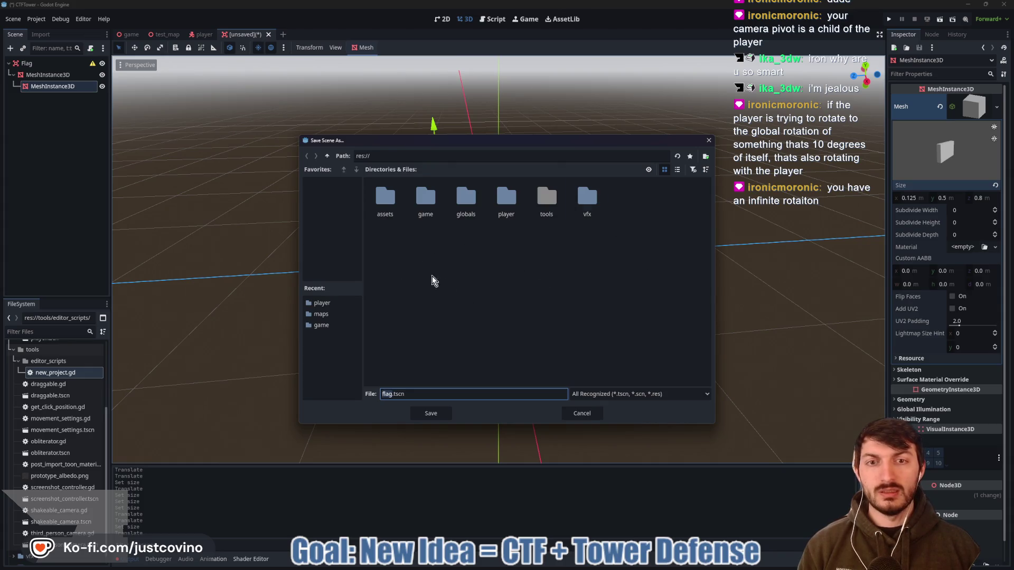
Save the scene as flag.tscn in res://game and enable collision mask layer 2 on Flag.
{"action": "double_click", "coordinate": [426, 199]}
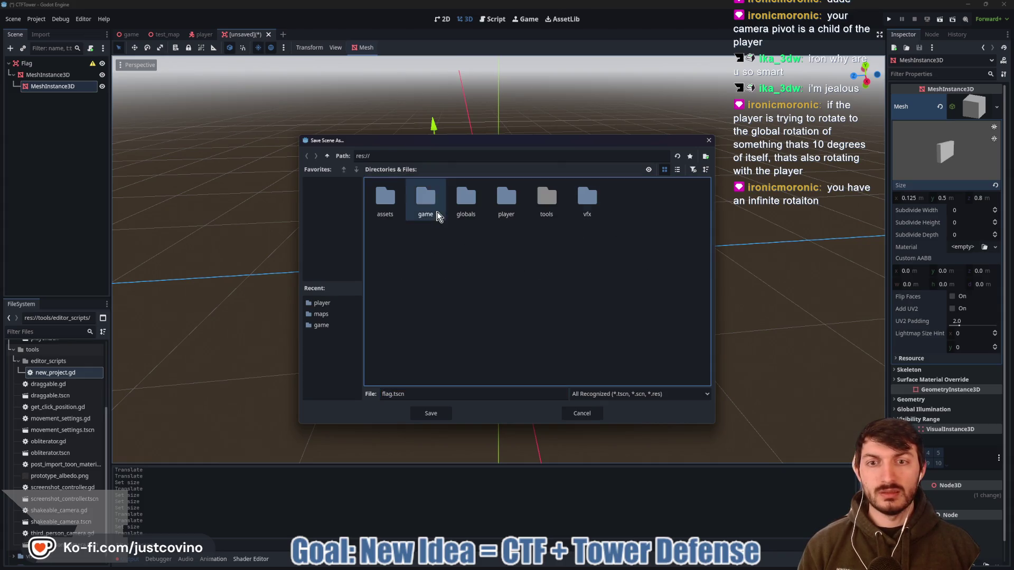
{"action": "left_click", "coordinate": [444, 413]}
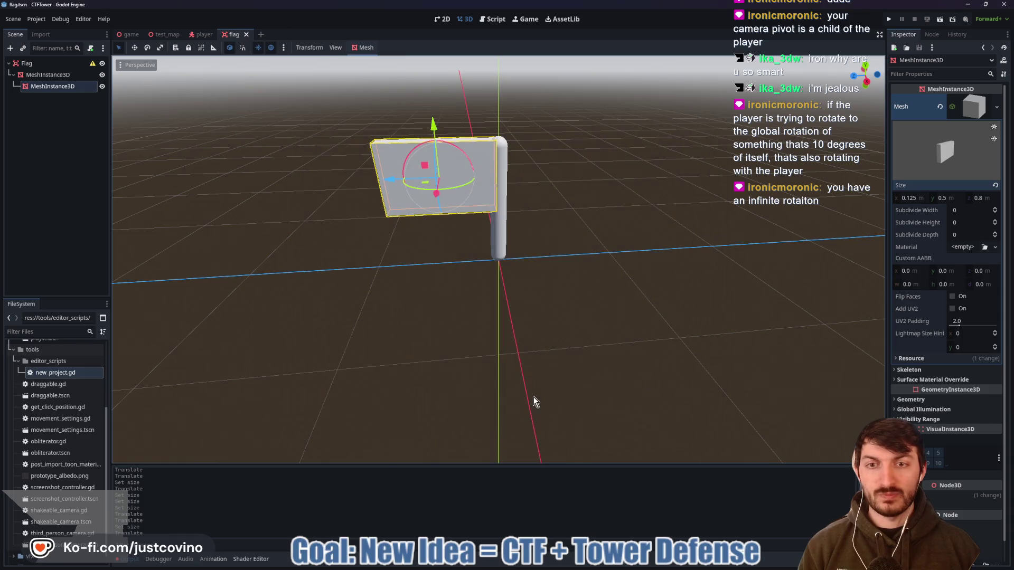
{"action": "left_click", "coordinate": [56, 64]}
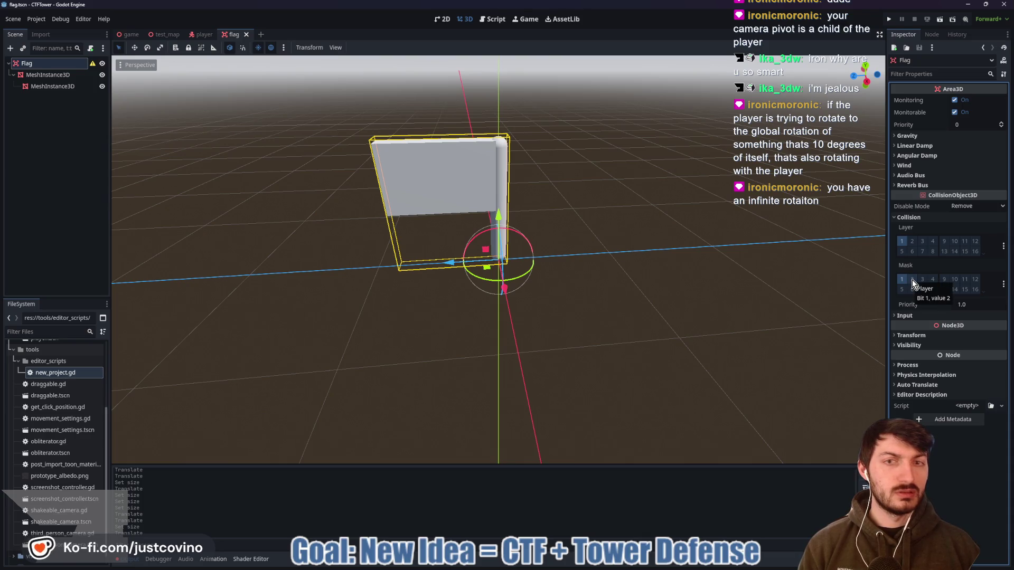
{"action": "left_click", "coordinate": [912, 280]}
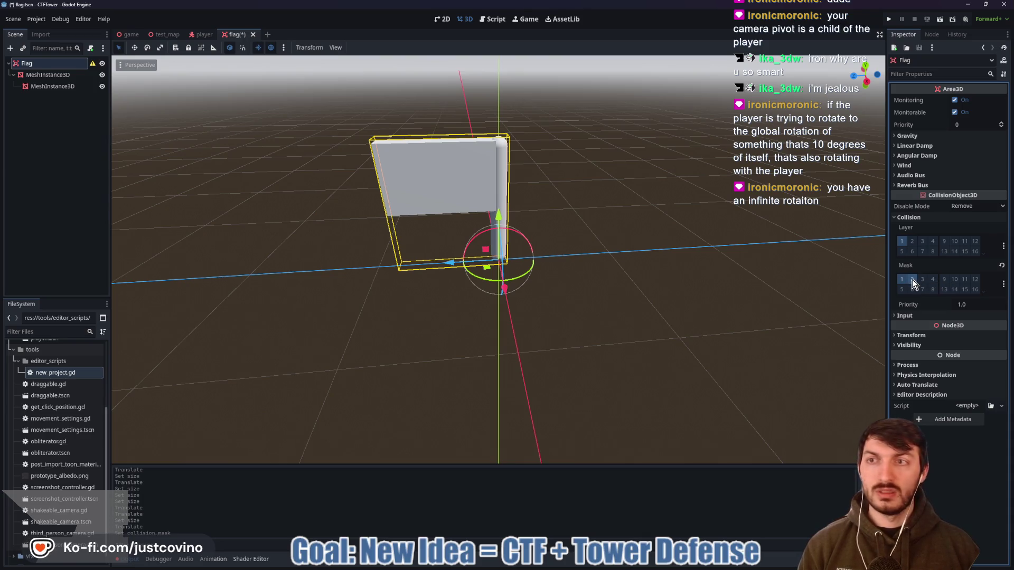
{"action": "left_click", "coordinate": [911, 217]}
{"action": "key", "text": "ctrl+s"}
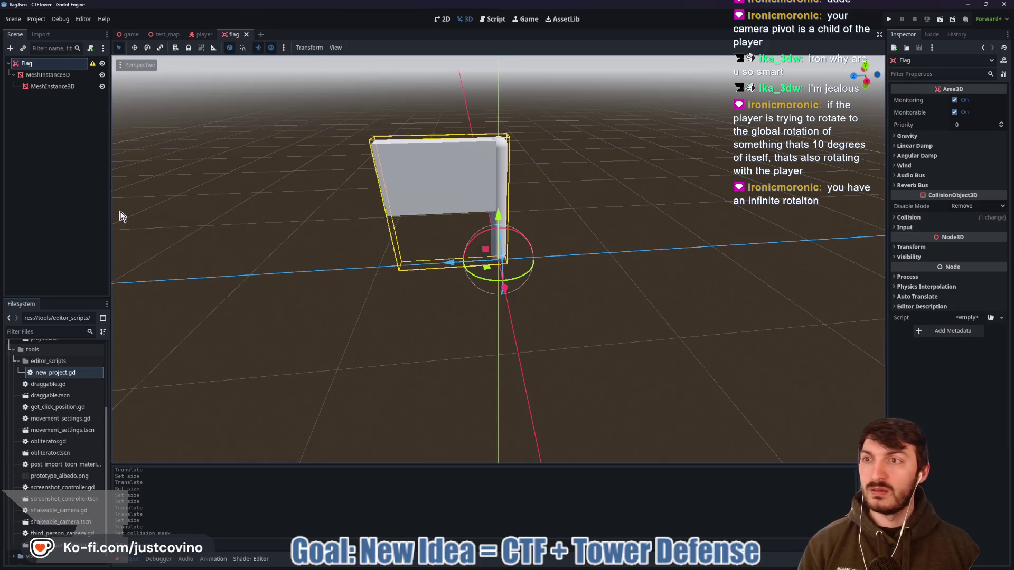
Add a CollisionShape3D child to Flag with a CylinderShape3D.
{"action": "mouse_move", "coordinate": [337, 248]}
{"action": "left_mouse_down"}
{"action": "mouse_move", "coordinate": [299, 233]}
{"action": "mouse_move", "coordinate": [290, 242]}
{"action": "mouse_move", "coordinate": [358, 251]}
{"action": "left_mouse_up"}
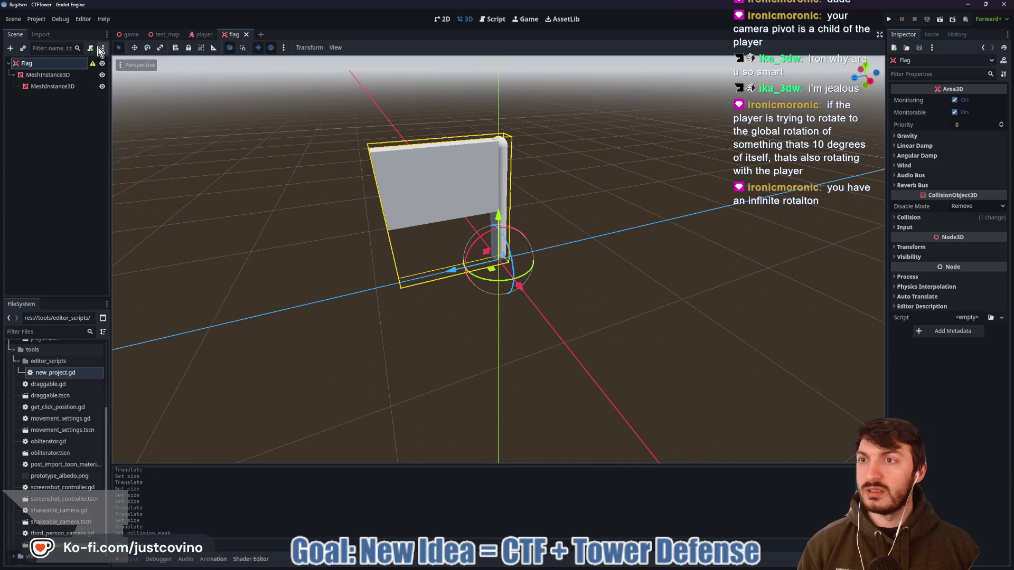
{"action": "key", "text": "ctrl+a"}
{"action": "type", "text": "mesh"}
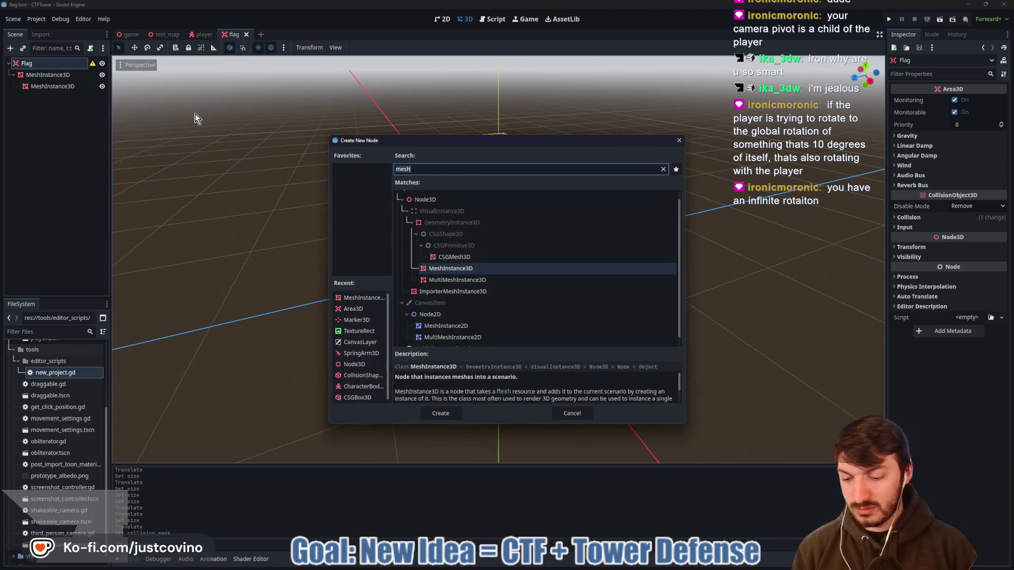
{"action": "key", "text": "ctrl+a"}
{"action": "type", "text": "collision"}
{"action": "key", "text": "Return"}
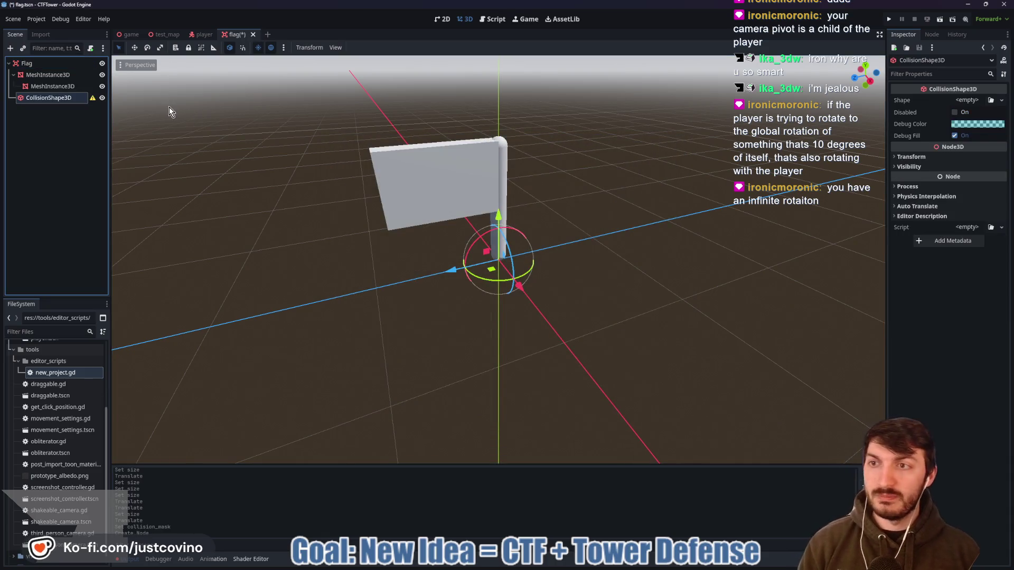
{"action": "left_click", "coordinate": [966, 100]}
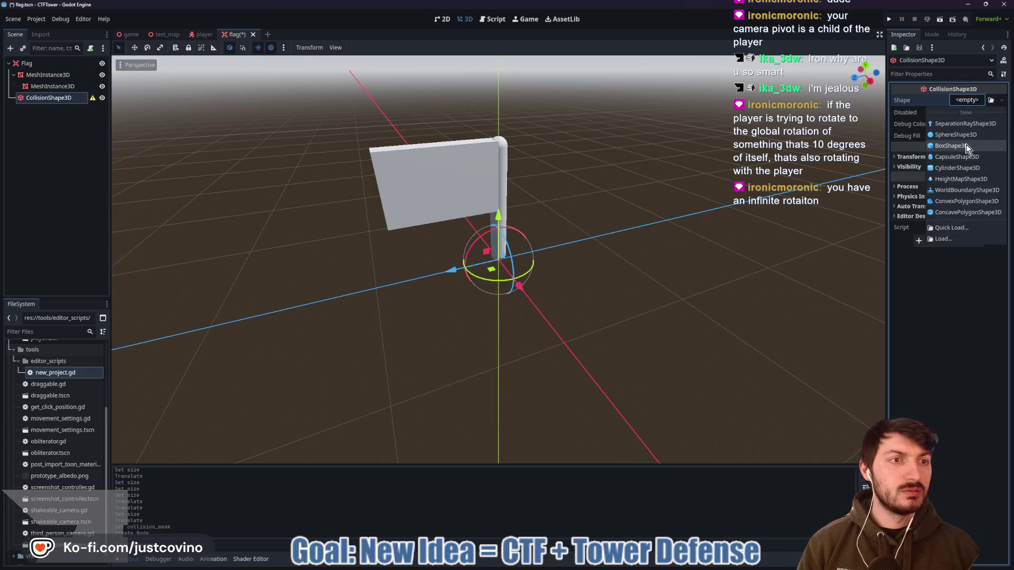
{"action": "left_click", "coordinate": [971, 157]}
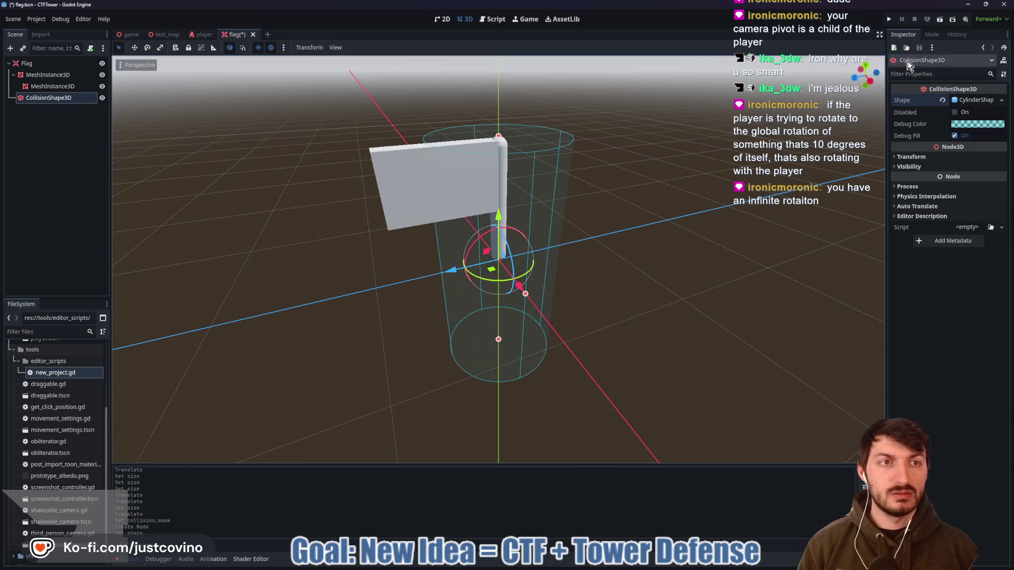
Resize the cylinder shape's radius to about 0.91 m and save the scene.
{"action": "left_click", "coordinate": [870, 83]}
{"action": "mouse_move", "coordinate": [496, 375]}
{"action": "left_mouse_down"}
{"action": "mouse_move", "coordinate": [494, 272]}
{"action": "mouse_move", "coordinate": [522, 352]}
{"action": "mouse_move", "coordinate": [503, 260]}
{"action": "mouse_move", "coordinate": [719, 229]}
{"action": "left_mouse_up"}
{"action": "right_click", "coordinate": [522, 353]}
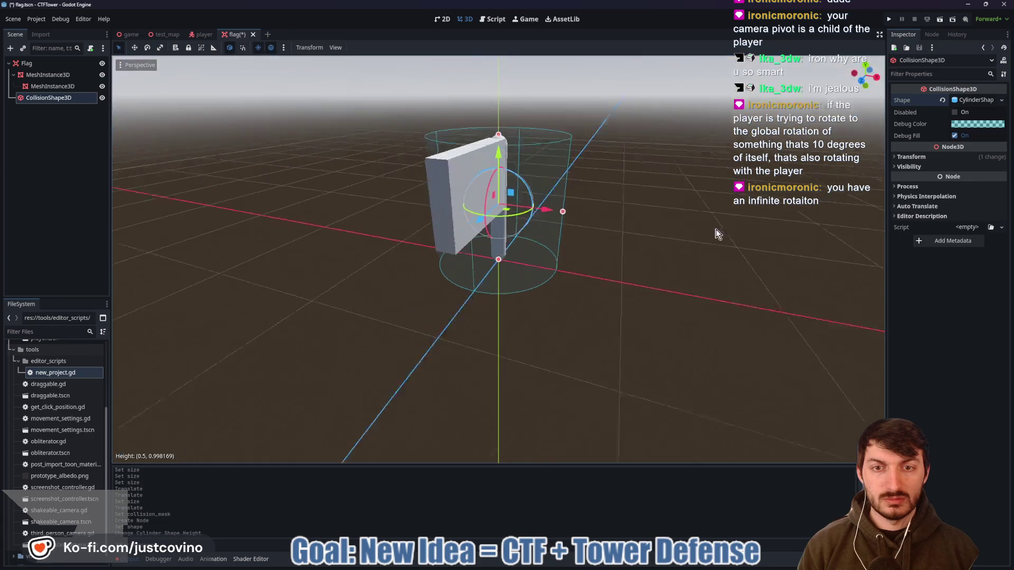
{"action": "mouse_move", "coordinate": [568, 217]}
{"action": "left_mouse_down"}
{"action": "mouse_move", "coordinate": [655, 248]}
{"action": "mouse_move", "coordinate": [620, 239]}
{"action": "left_mouse_up"}
{"action": "mouse_move", "coordinate": [619, 239]}
{"action": "left_mouse_down"}
{"action": "mouse_move", "coordinate": [607, 271]}
{"action": "mouse_move", "coordinate": [545, 252]}
{"action": "left_mouse_up"}
{"action": "key", "text": "ctrl+s"}
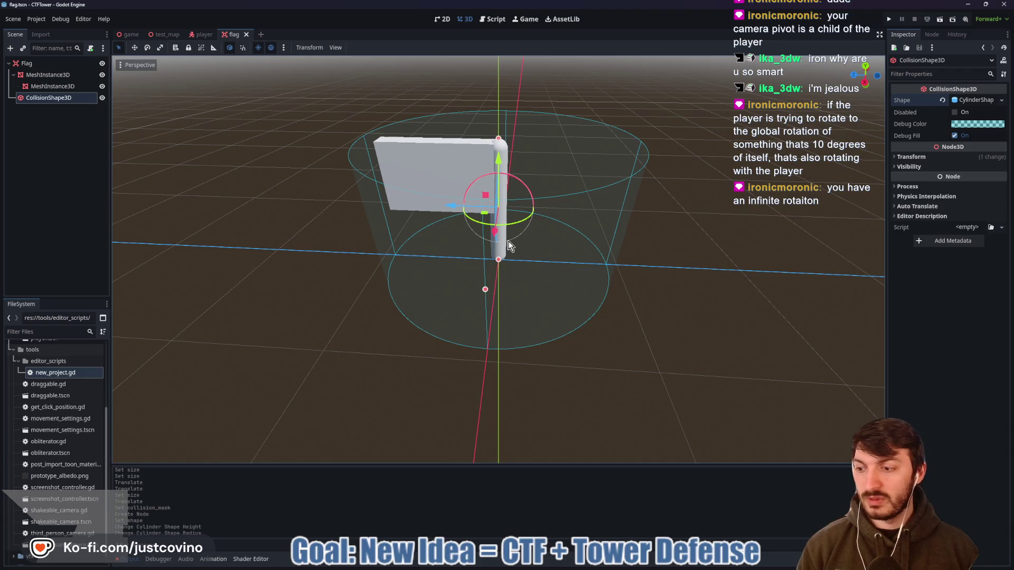
{"action": "left_click", "coordinate": [53, 63]}
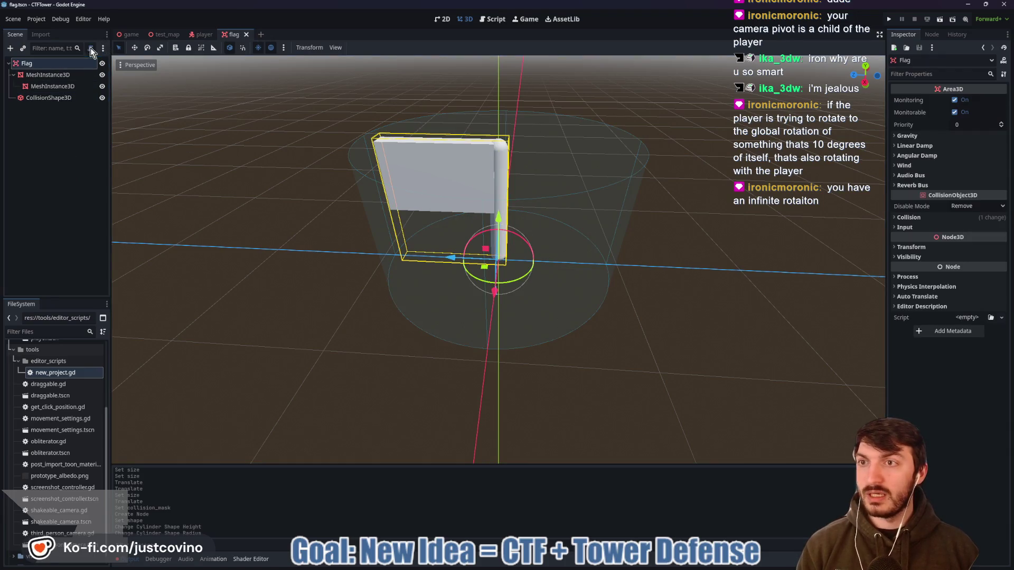
Attach a flag.gd script declaring class_name Flag and delete its template functions.
{"action": "left_click", "coordinate": [91, 49]}
{"action": "left_click", "coordinate": [487, 353]}
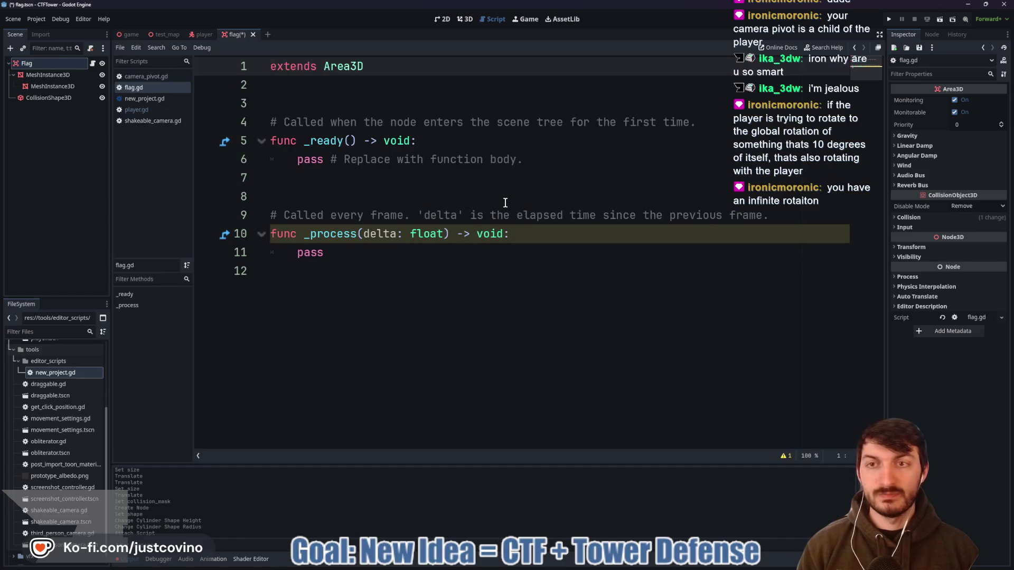
{"action": "type", "text": "class_name Flag"}
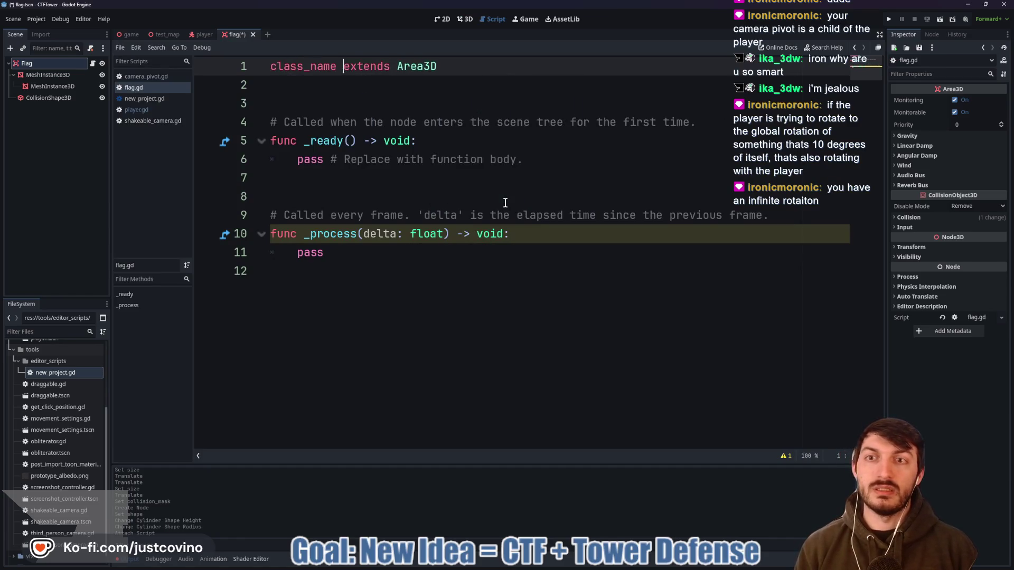
{"action": "key", "text": "ctrl+s"}
{"action": "left_click", "coordinate": [359, 271]}
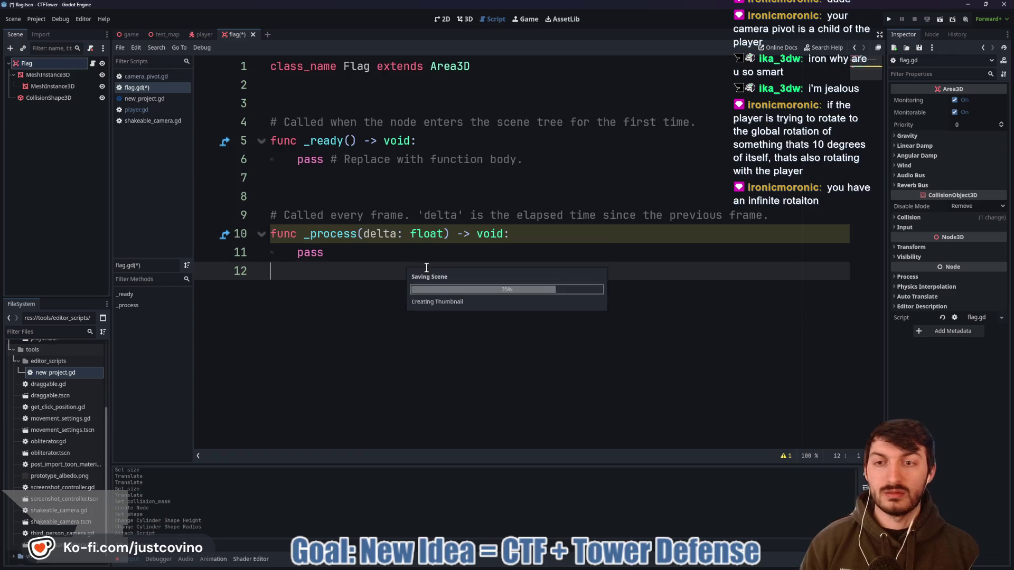
{"action": "left_click_drag", "start_coordinate": [357, 280], "coordinate": [249, 127]}
{"action": "key", "text": "BackSpace"}
{"action": "key", "text": "BackSpace"}
{"action": "key", "text": "BackSpace"}
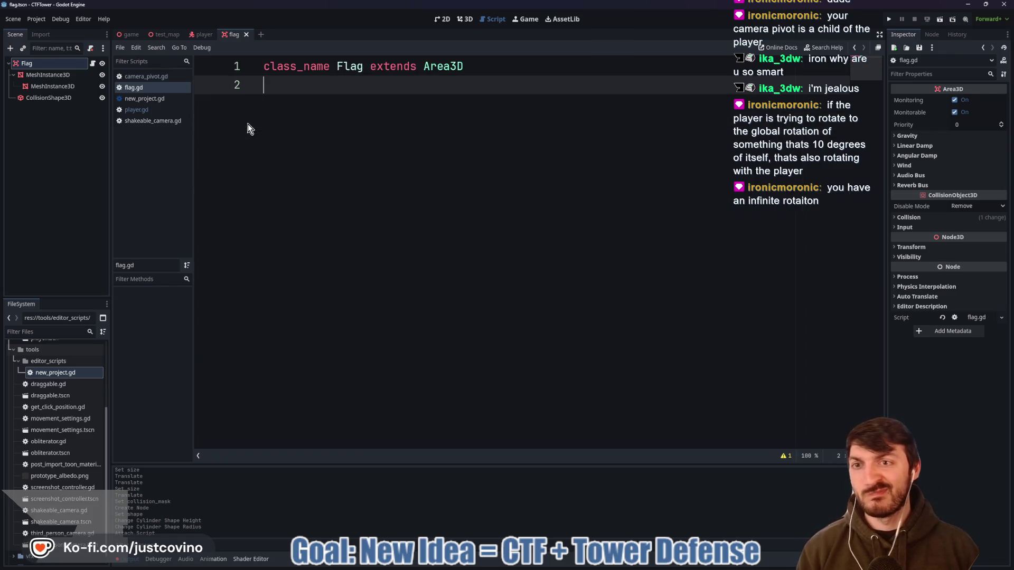
Connect Flag's body_entered signal to a new _on_body_entered function in flag.gd.
{"action": "left_click", "coordinate": [932, 36]}
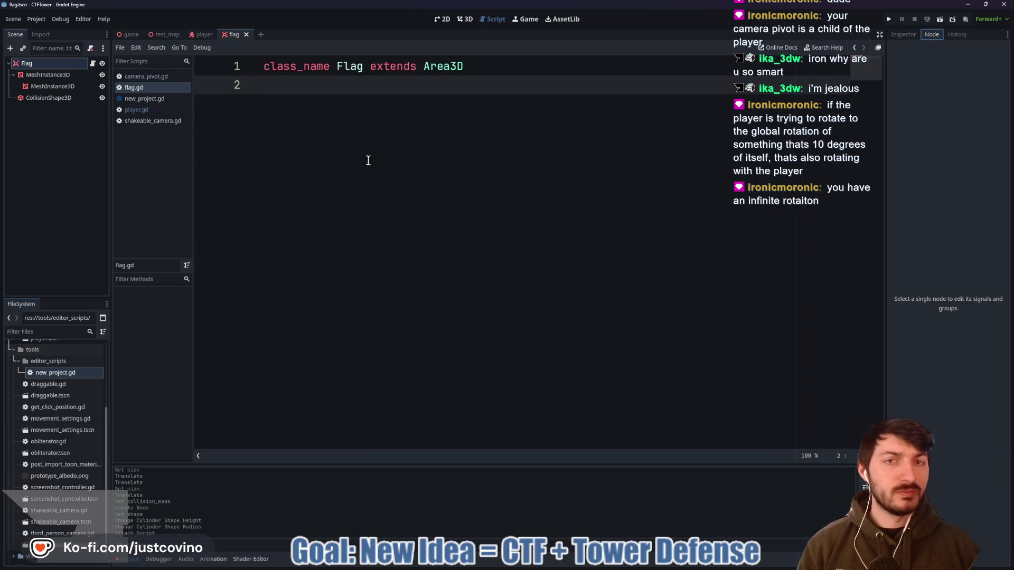
{"action": "left_click", "coordinate": [72, 80]}
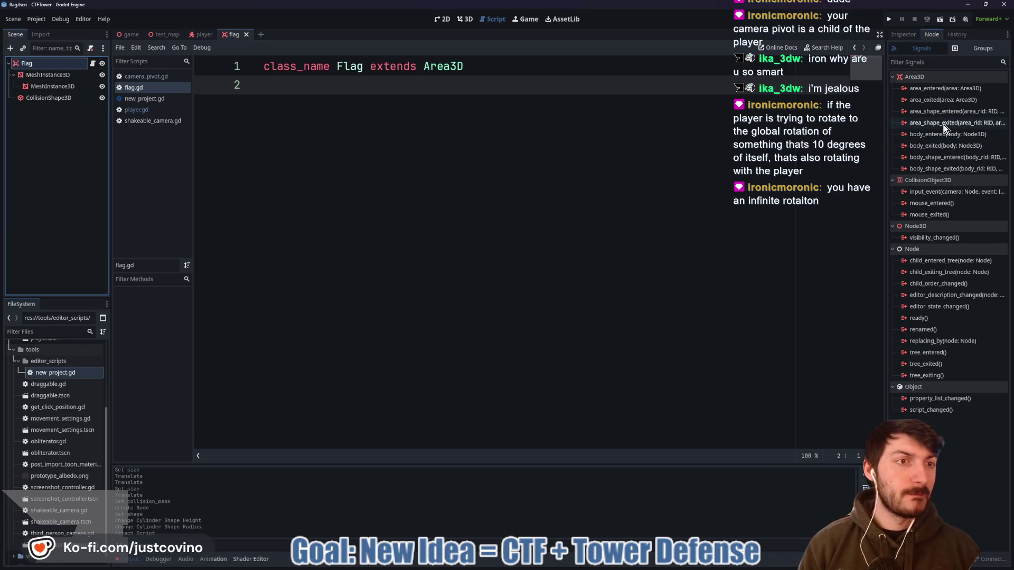
{"action": "double_click", "coordinate": [930, 146]}
{"action": "left_click", "coordinate": [582, 181]}
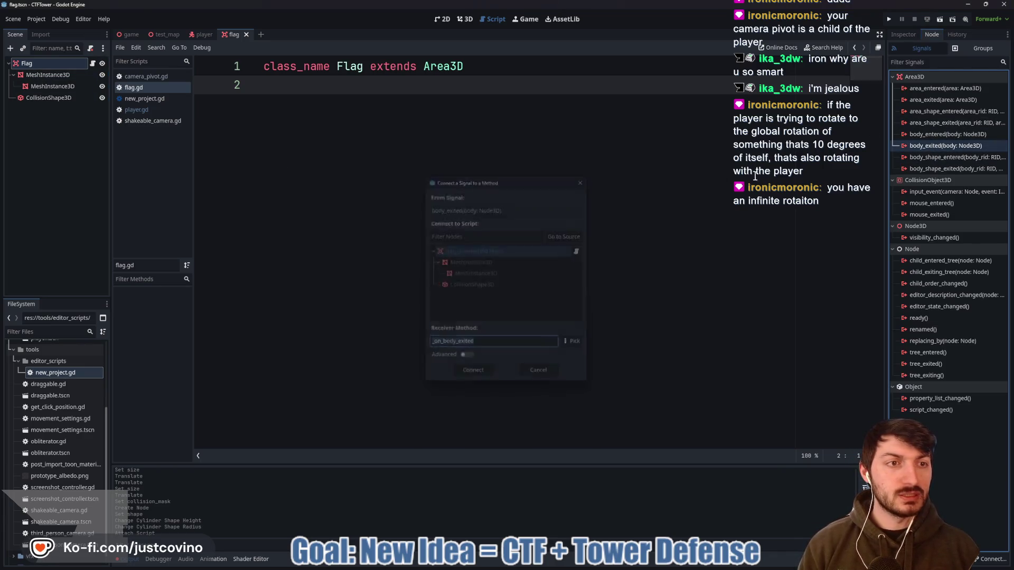
{"action": "double_click", "coordinate": [946, 135]}
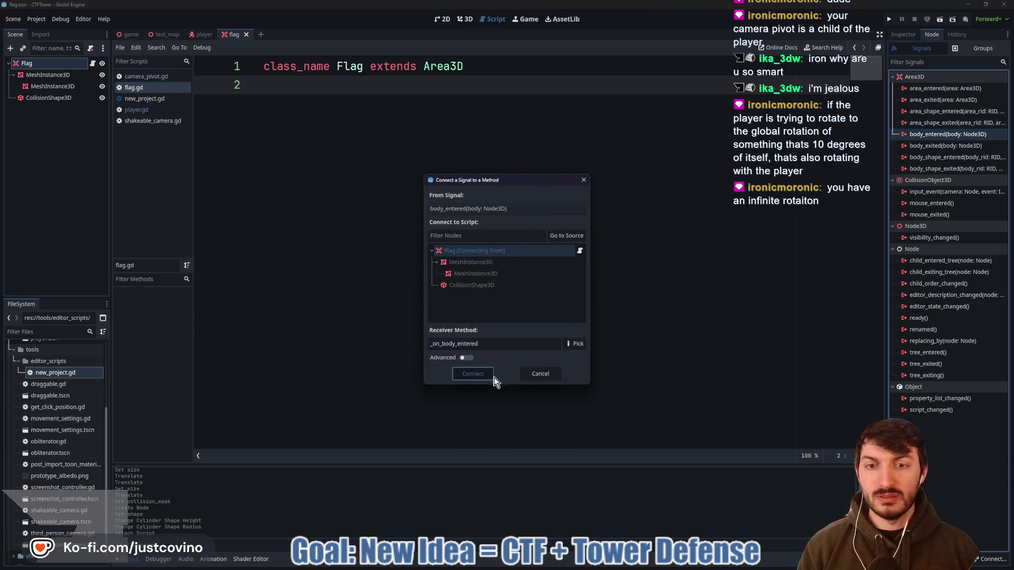
{"action": "left_click", "coordinate": [472, 373]}
{"action": "left_click_drag", "start_coordinate": [510, 146], "coordinate": [291, 141]}
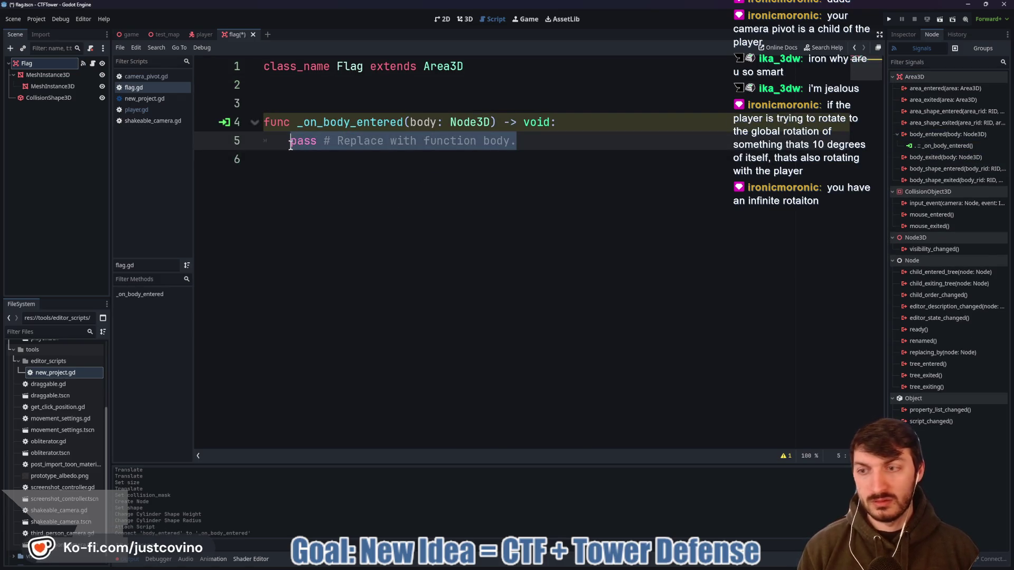
Add the non-Player early return and declare var player_in_range: bool = false at the top.
{"action": "type", "text": "if body is n"}
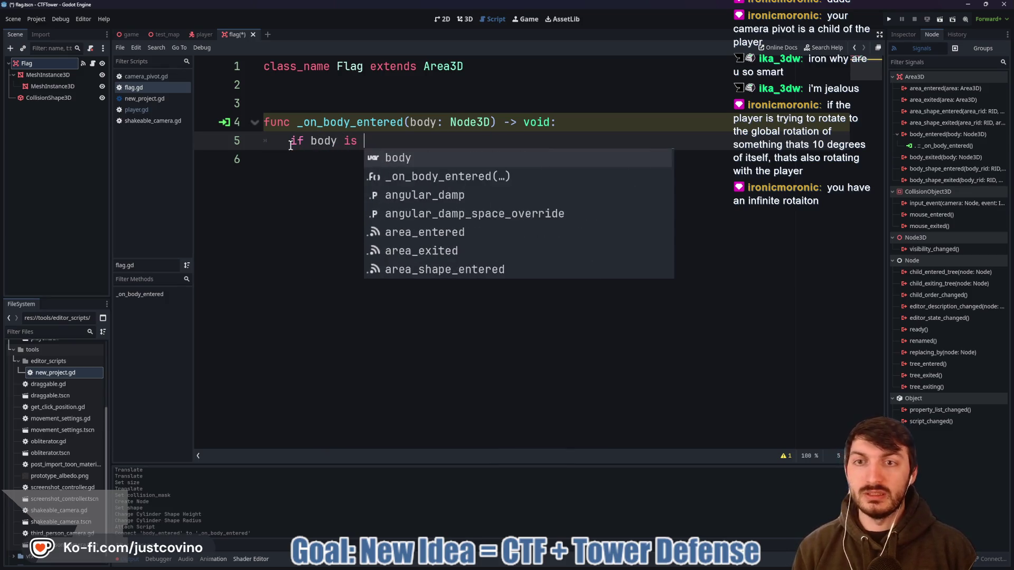
{"action": "type", "text": "ot Player: r"}
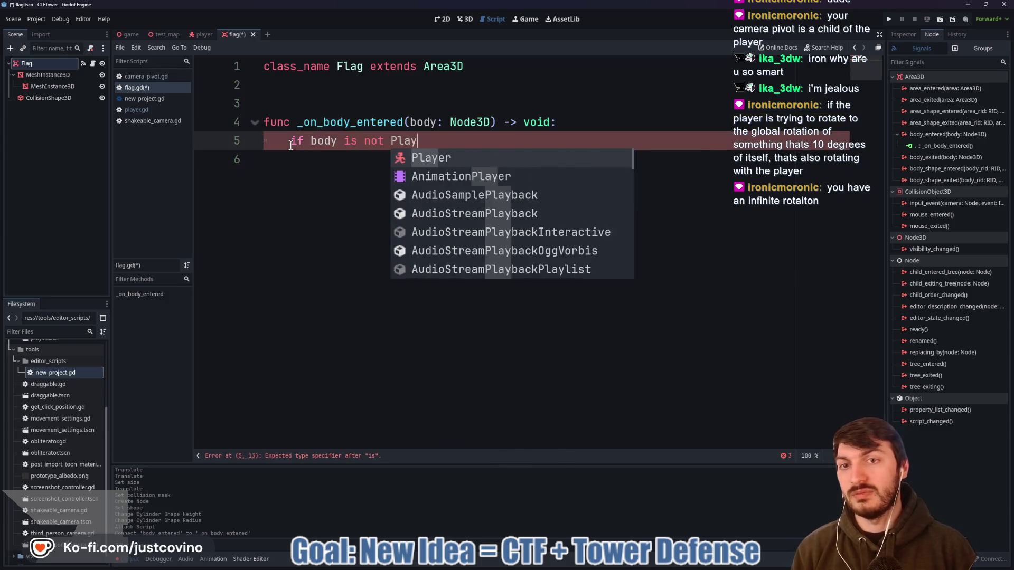
{"action": "type", "text": "eturn"}
{"action": "key", "text": "Return"}
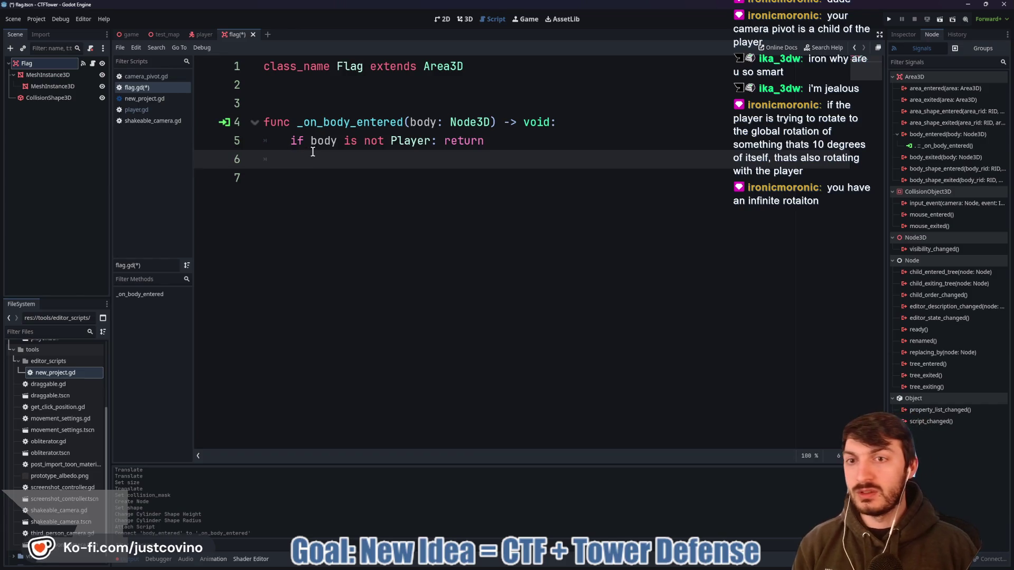
{"action": "left_click", "coordinate": [302, 100]}
{"action": "key", "text": "Return"}
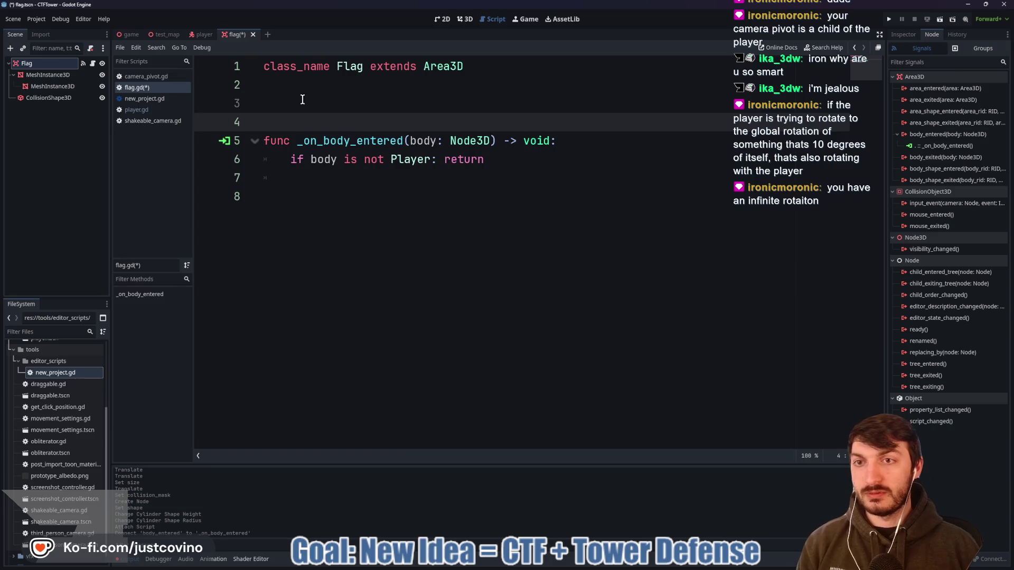
{"action": "key", "text": "Up"}
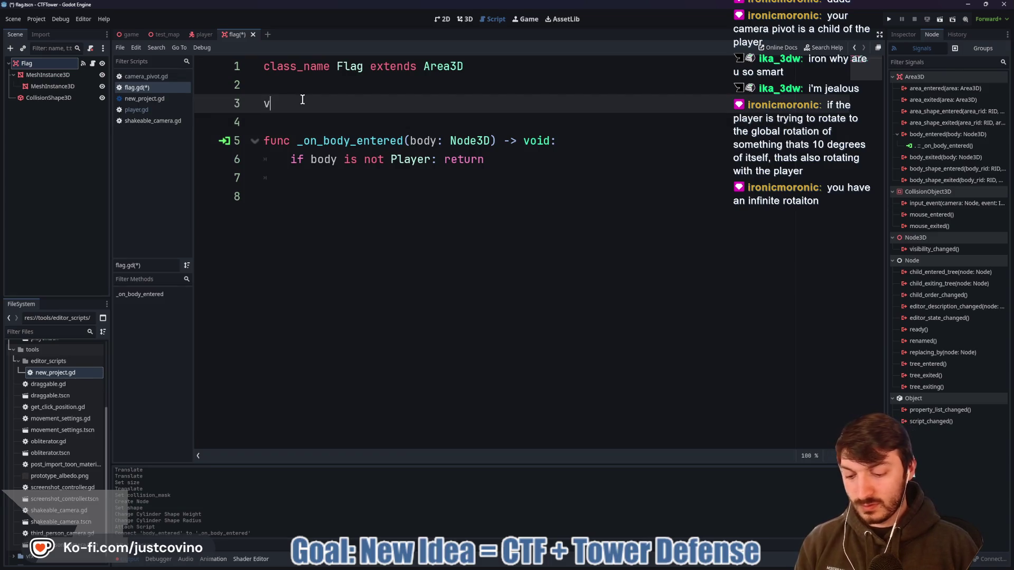
{"action": "type", "text": "ar player_in_ra"}
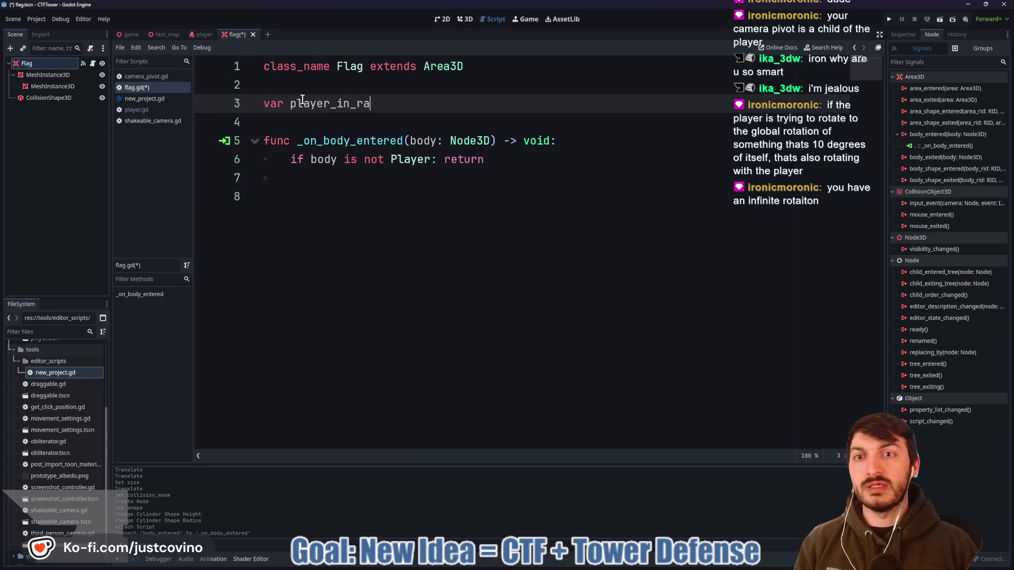
{"action": "type", "text": "nge: bool = fals"}
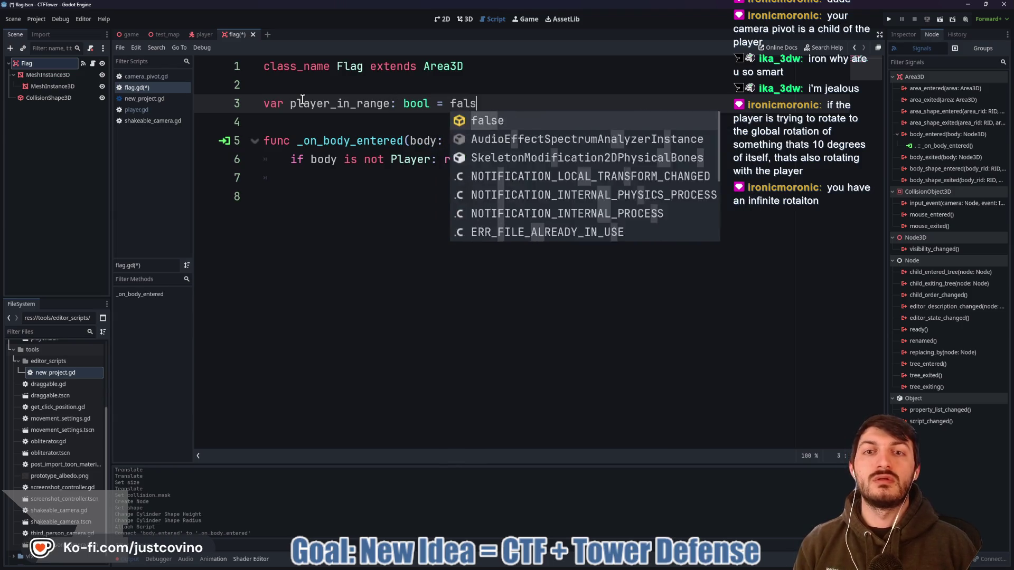
{"action": "key", "text": "Return"}
Set player_in_range = true inside _on_body_entered after the Player check.
{"action": "left_click", "coordinate": [328, 179]}
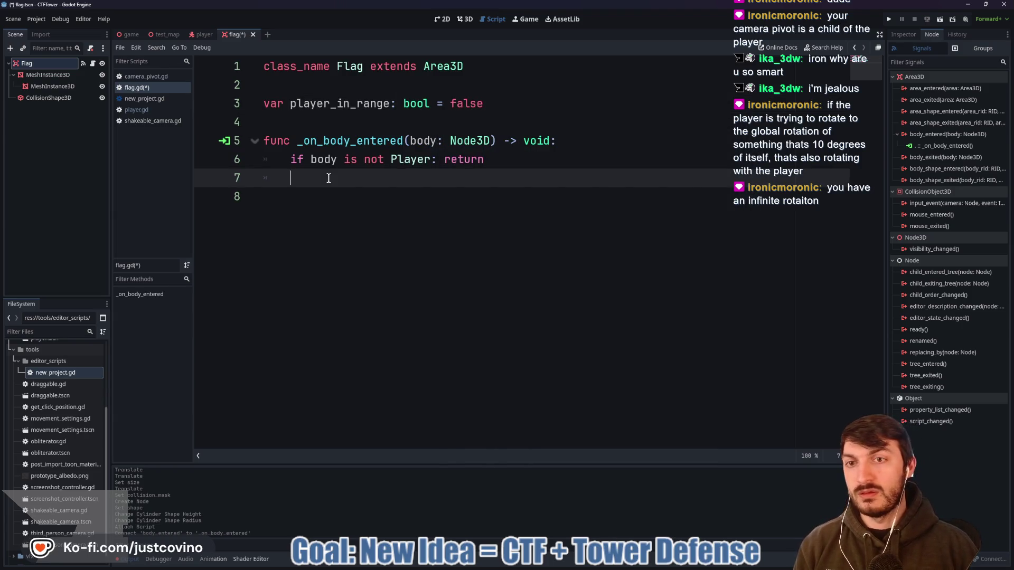
{"action": "type", "text": "play"}
{"action": "key", "text": "Return"}
{"action": "type", "text": "= true"}
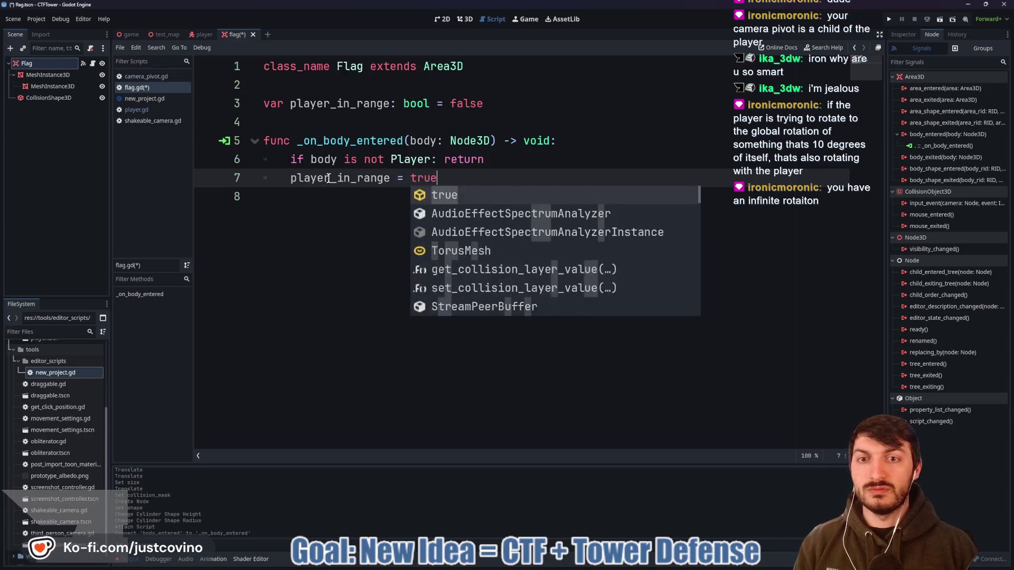
{"action": "key", "text": "Escape"}
{"action": "left_click", "coordinate": [495, 227]}
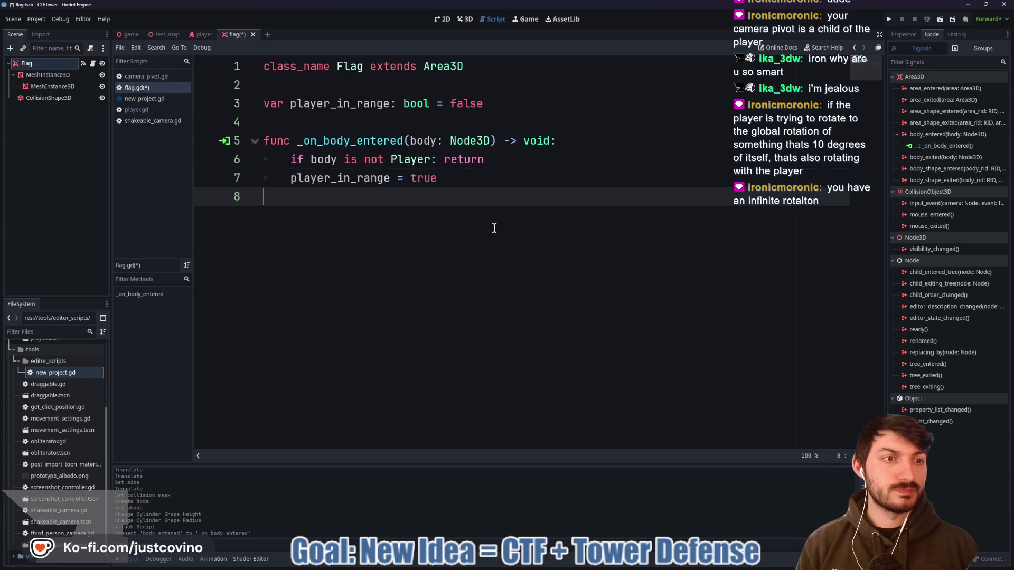
Connect body_exited to a new _on_body_exited handler with the Player check and player_in_range = false.
{"action": "double_click", "coordinate": [945, 157]}
{"action": "left_click", "coordinate": [473, 372]}
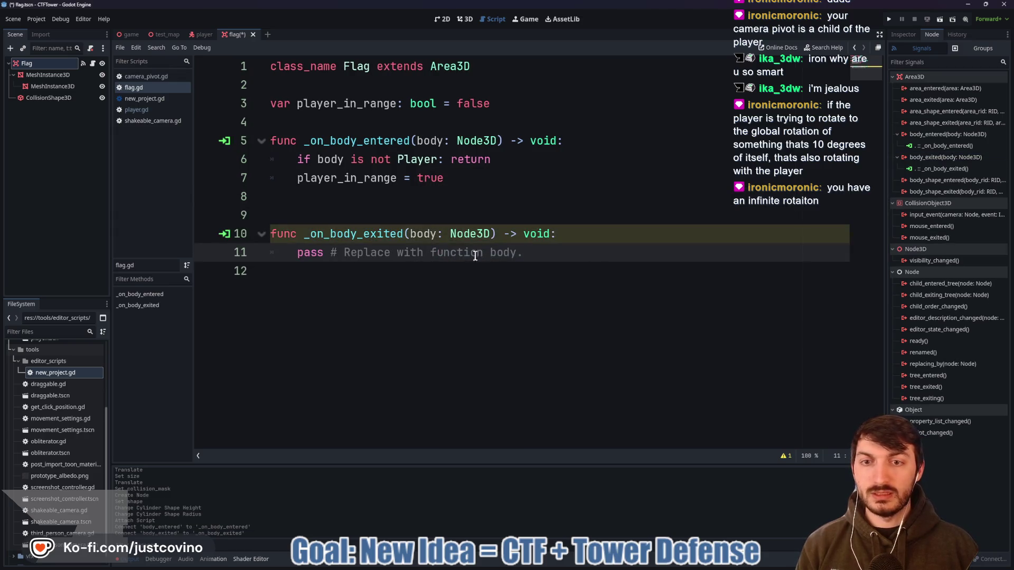
{"action": "left_click_drag", "start_coordinate": [523, 253], "coordinate": [291, 255]}
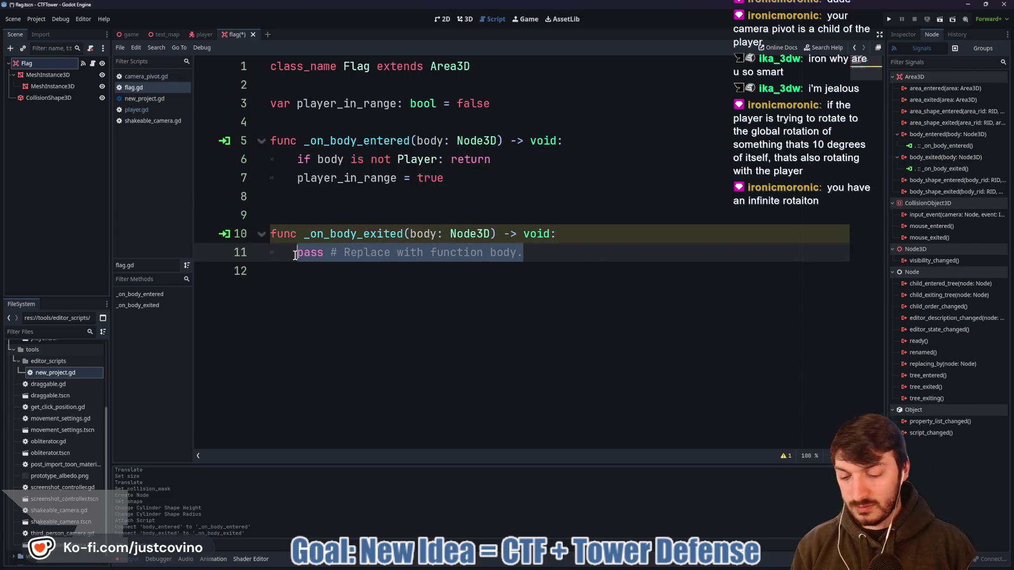
{"action": "type", "text": "if body is not Player: return"}
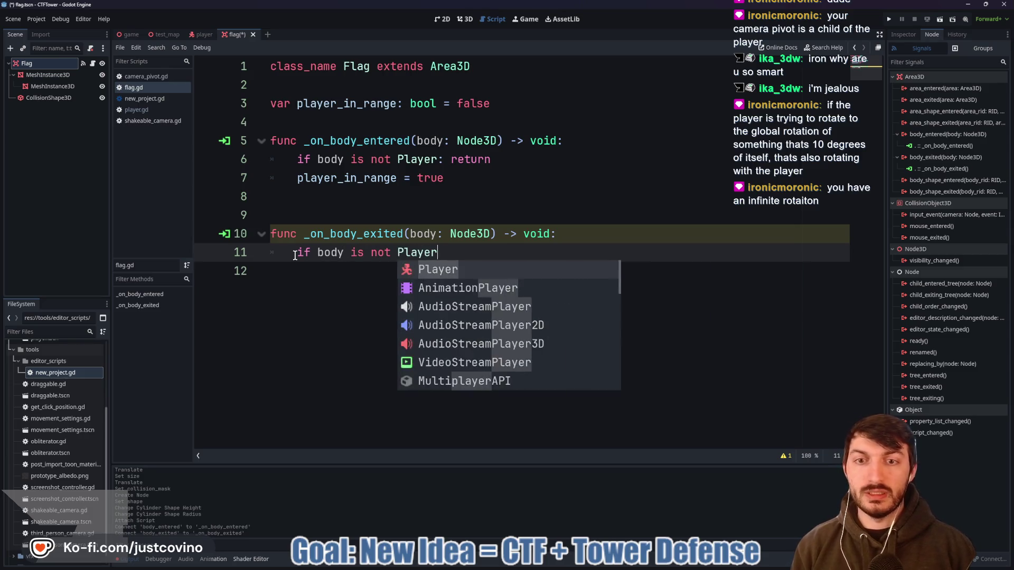
{"action": "key", "text": "Return"}
{"action": "type", "text": "player_in_range ="}
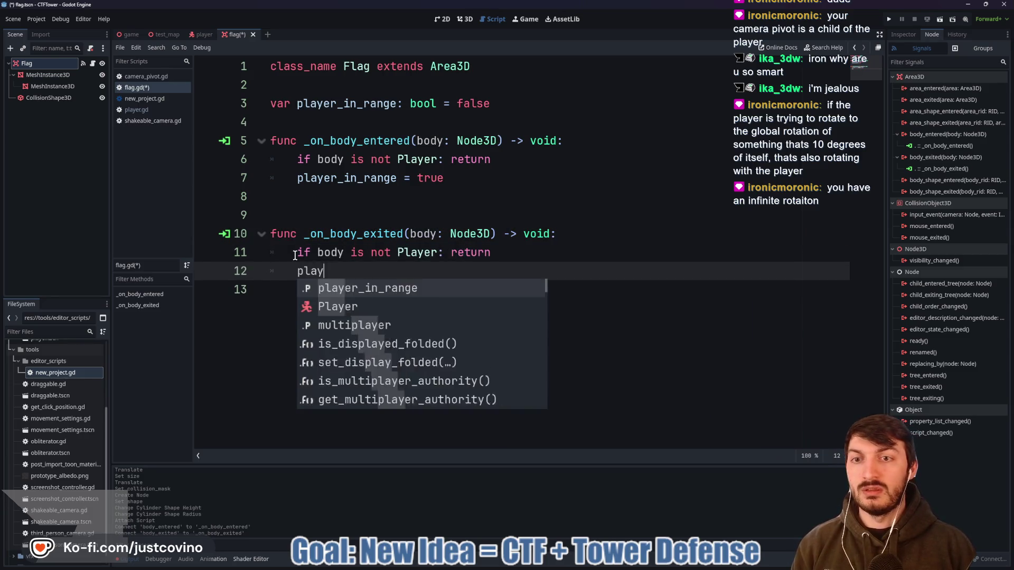
{"action": "type", "text": " false"}
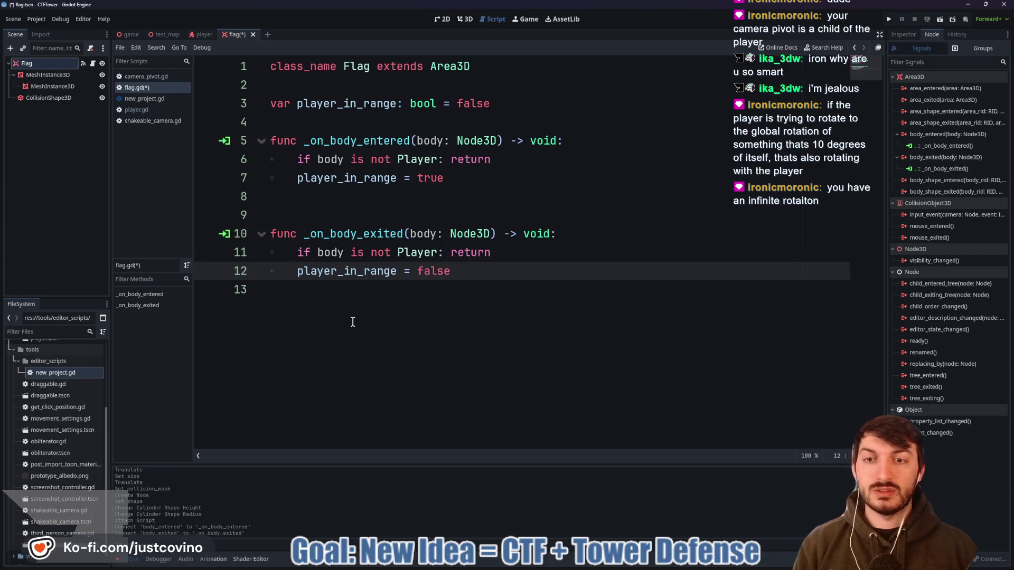
{"action": "key", "text": "Return"}
{"action": "key", "text": "BackSpace"}
{"action": "key", "text": "Return"}
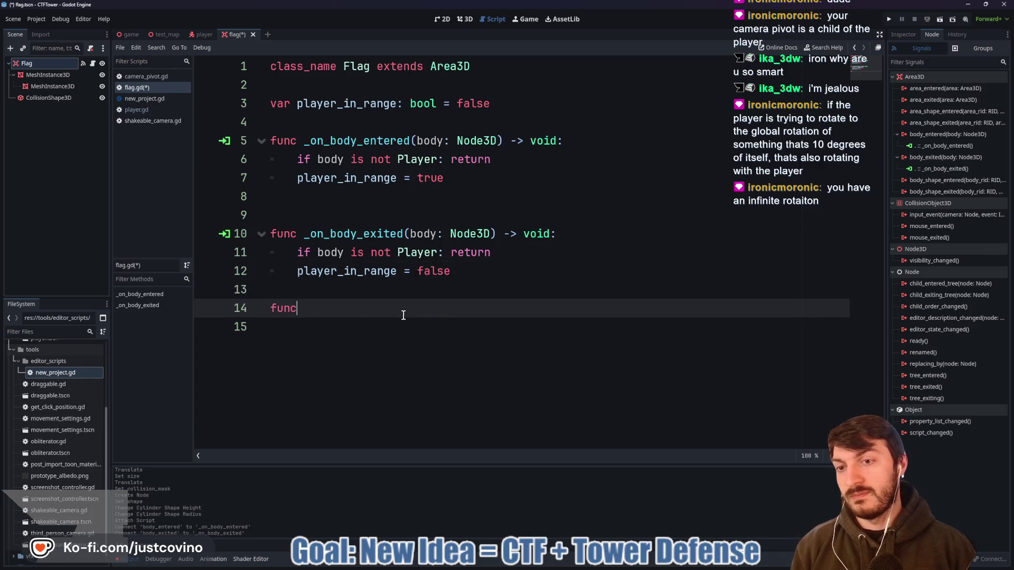
Draft an _unhandled_input function with an event.is_action_pressed("interact") call.
{"action": "type", "text": "_un"}
{"action": "key", "text": "Return"}
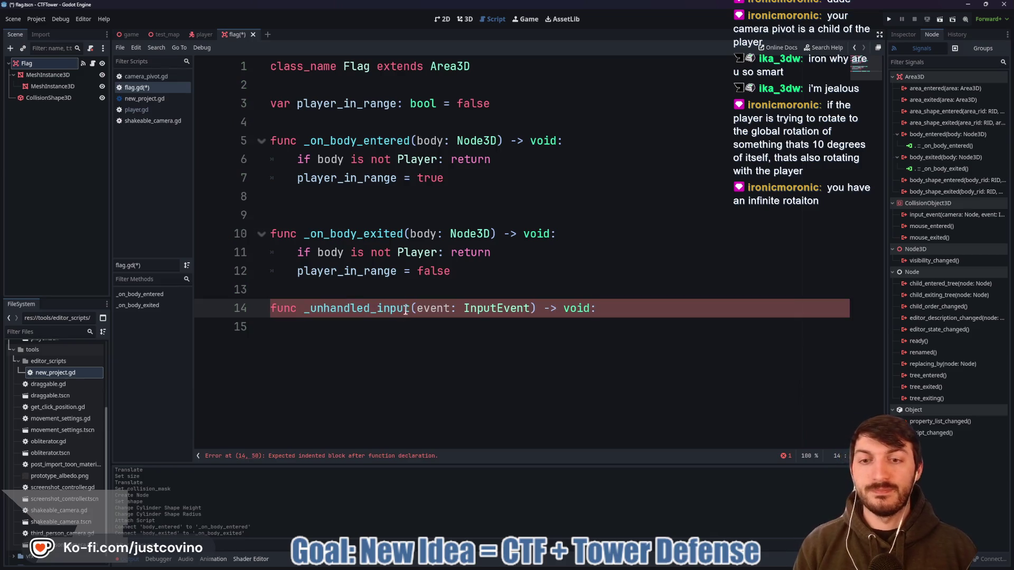
{"action": "left_click", "coordinate": [385, 288]}
{"action": "key", "text": "Return"}
{"action": "left_click", "coordinate": [410, 346]}
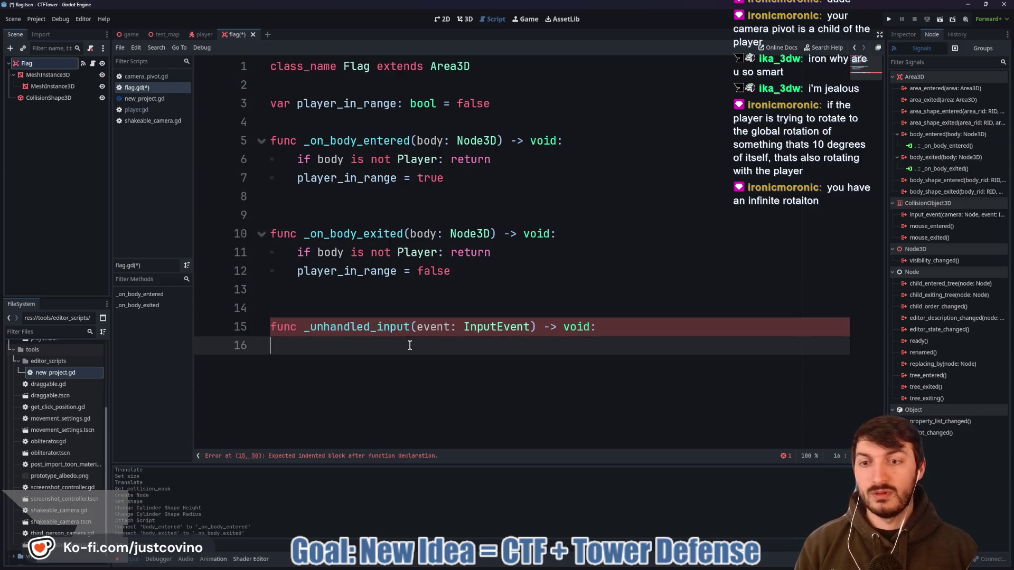
{"action": "type", "text": "event.is_ac"}
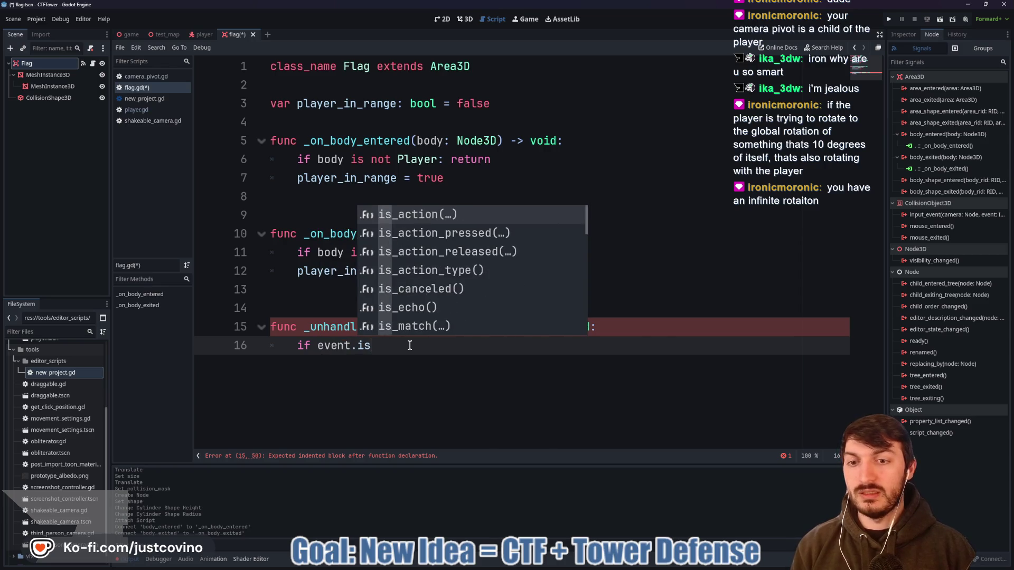
{"action": "type", "text": "tio"}
{"action": "key", "text": "Down"}
{"action": "key", "text": "Return"}
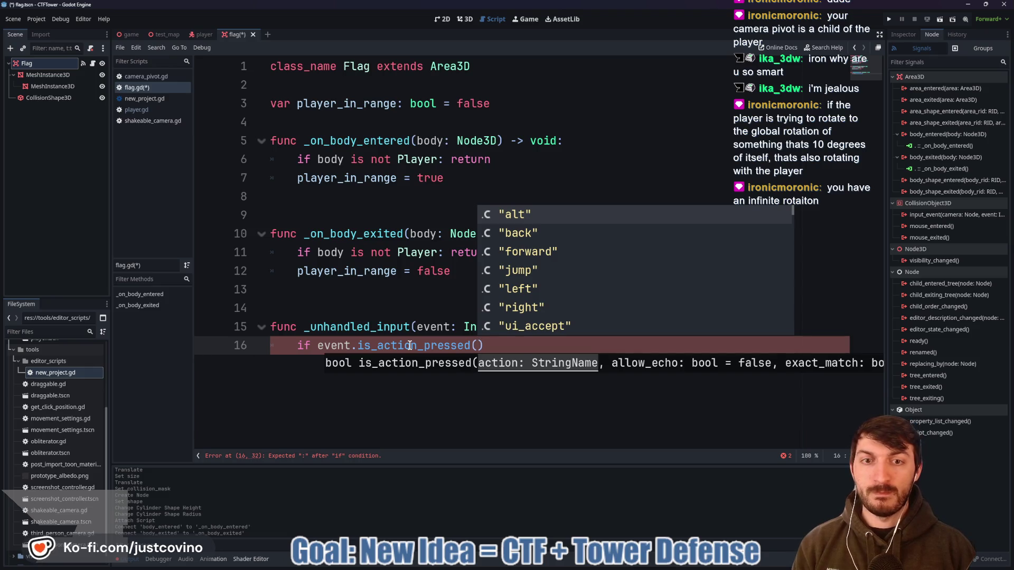
{"action": "type", "text": "\"interact"}
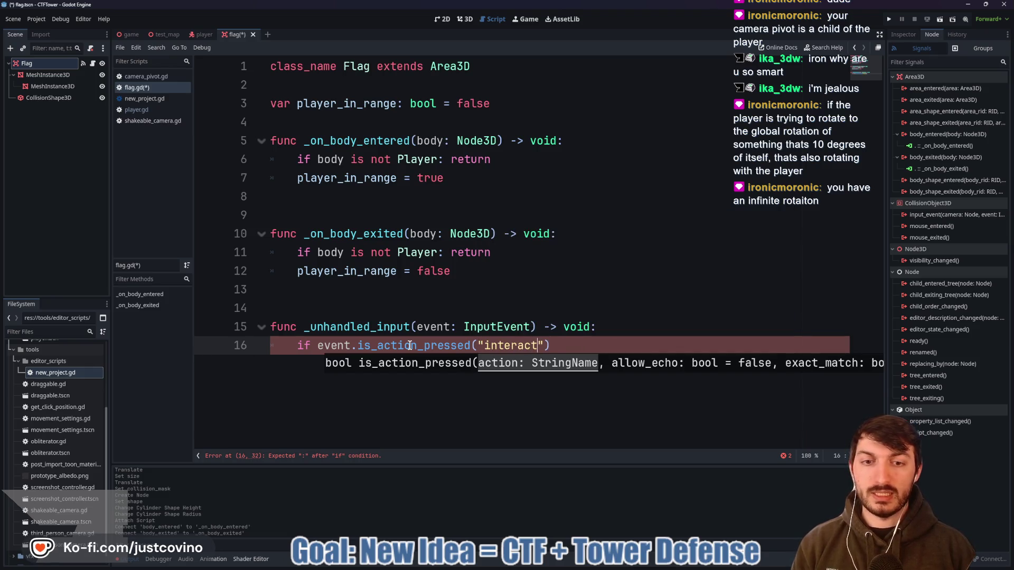
Delete the unfinished _unhandled_input draft from flag.gd.
{"action": "left_click", "coordinate": [578, 344]}
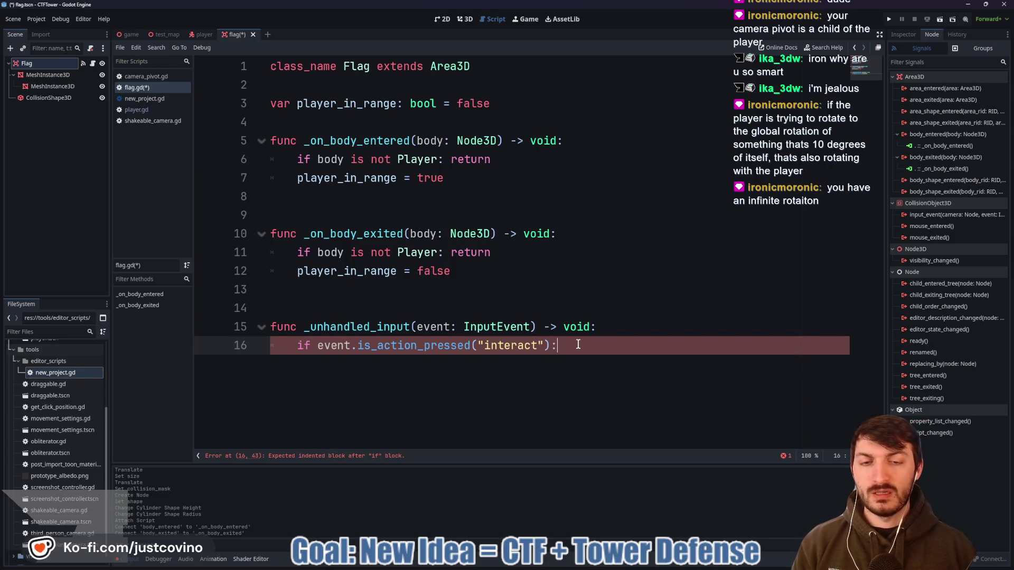
{"action": "left_click_drag", "start_coordinate": [581, 344], "coordinate": [210, 332]}
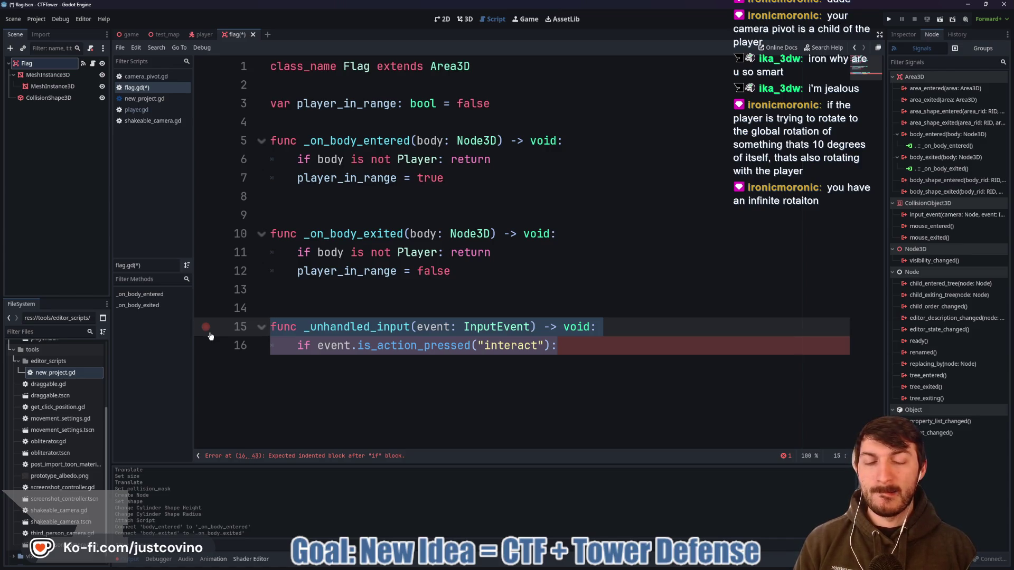
{"action": "key", "text": "BackSpace"}
{"action": "key", "text": "BackSpace"}
{"action": "left_click", "coordinate": [466, 275]}
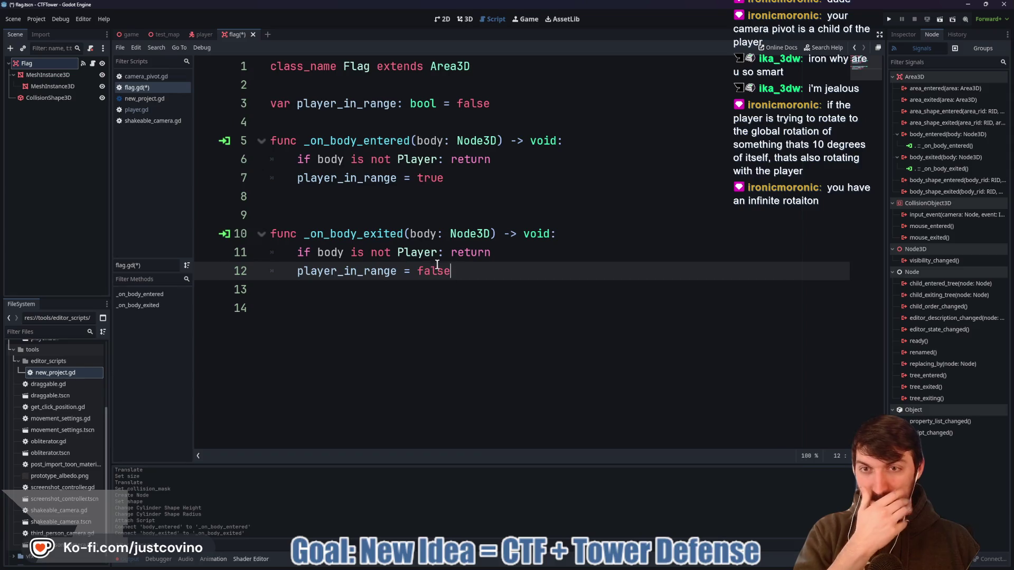
Remove the player_in_range declaration and set body.in_flag_range = true on entry instead.
{"action": "left_click_drag", "start_coordinate": [498, 103], "coordinate": [264, 97]}
{"action": "key", "text": "BackSpace"}
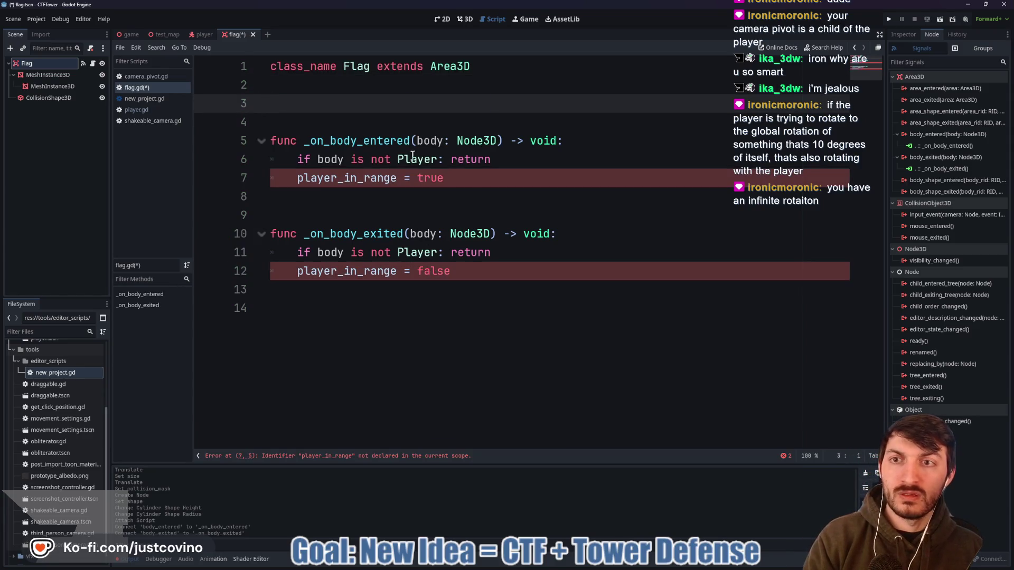
{"action": "left_click_drag", "start_coordinate": [470, 175], "coordinate": [296, 169]}
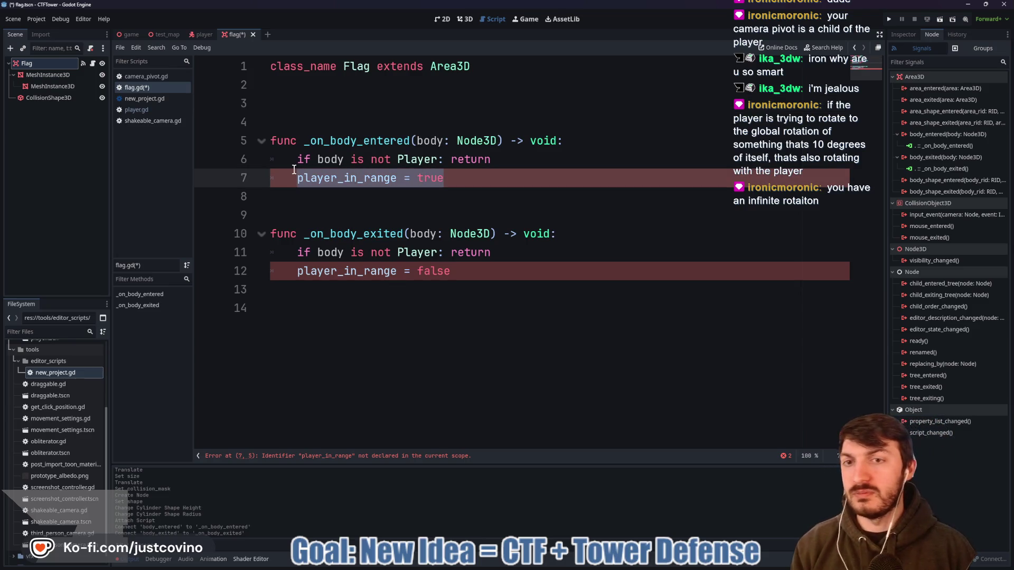
{"action": "type", "text": "body."}
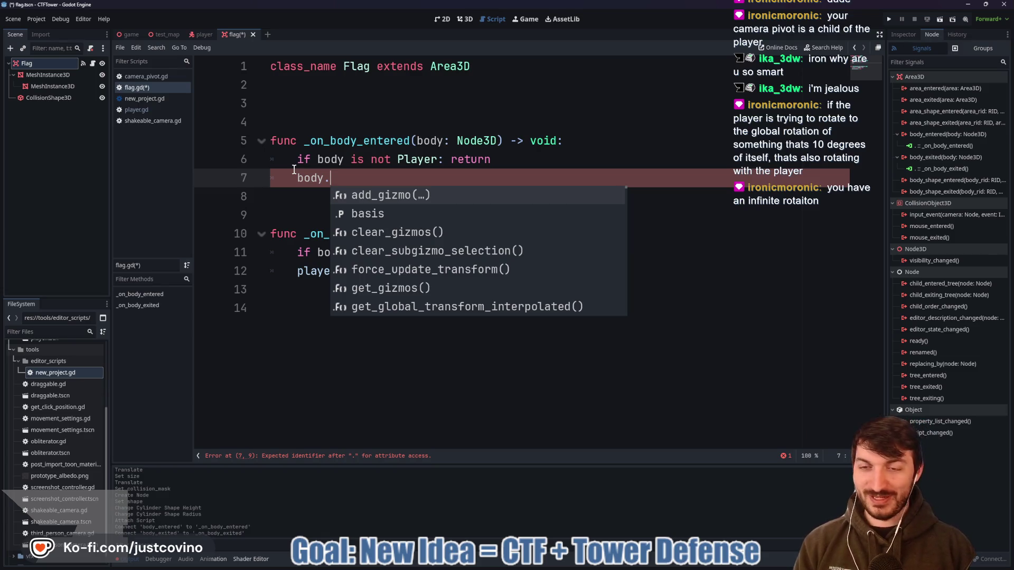
{"action": "type", "text": "in_flag__"}
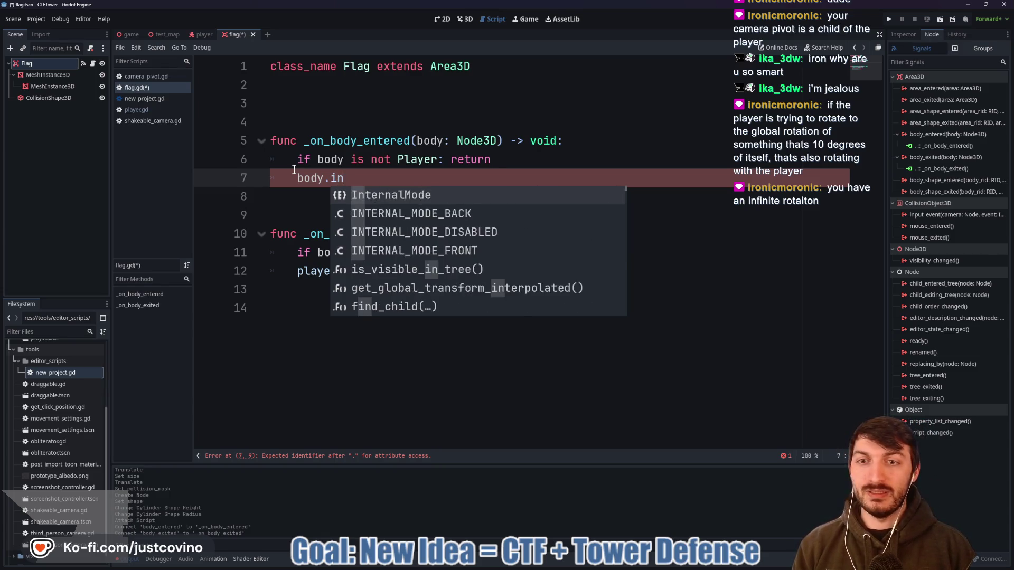
{"action": "key", "text": "BackSpace"}
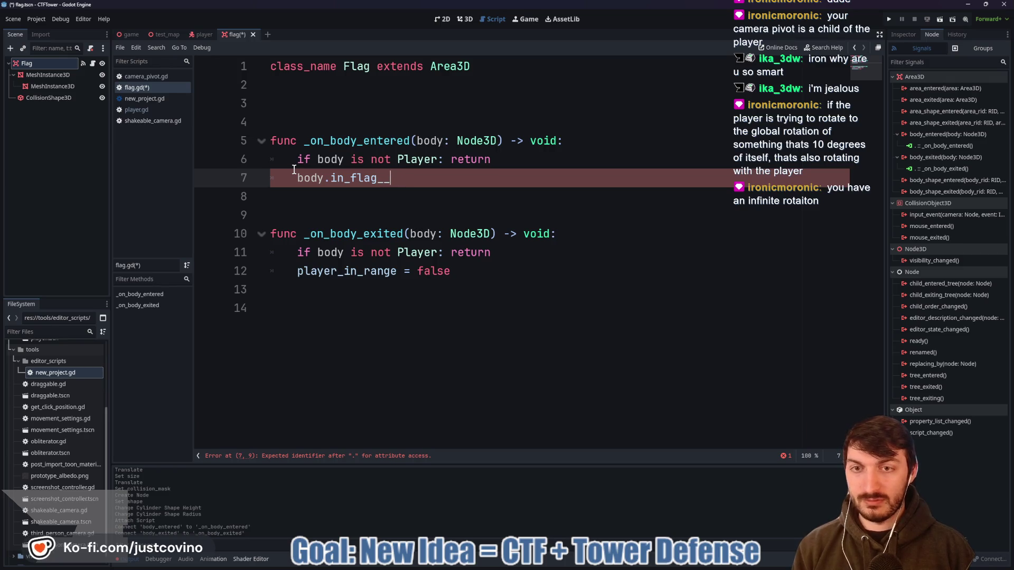
{"action": "type", "text": "range = true"}
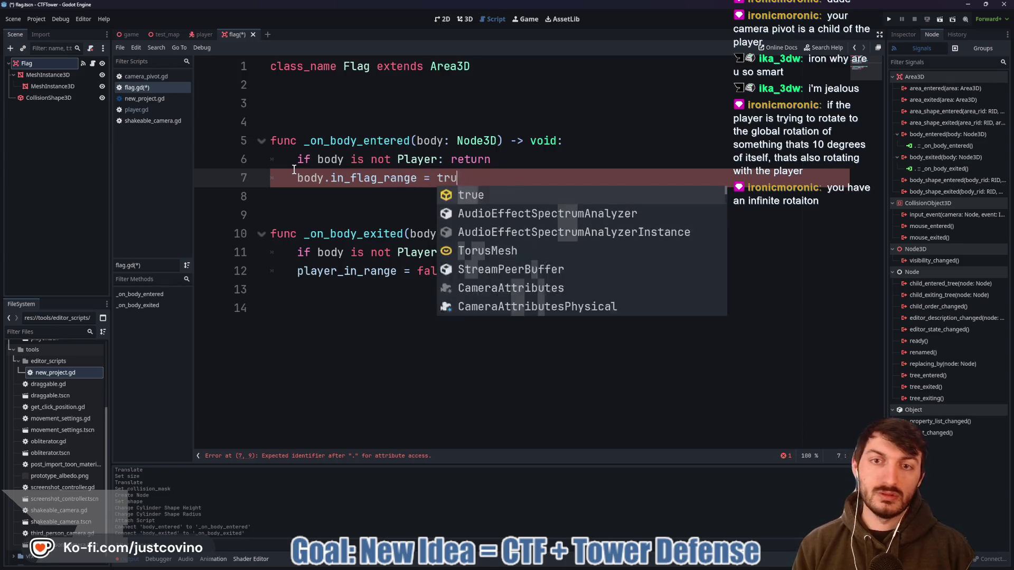
Set body.in_flag_range = false in the exit handler and save flag.gd.
{"action": "left_click_drag", "start_coordinate": [457, 274], "coordinate": [284, 273]}
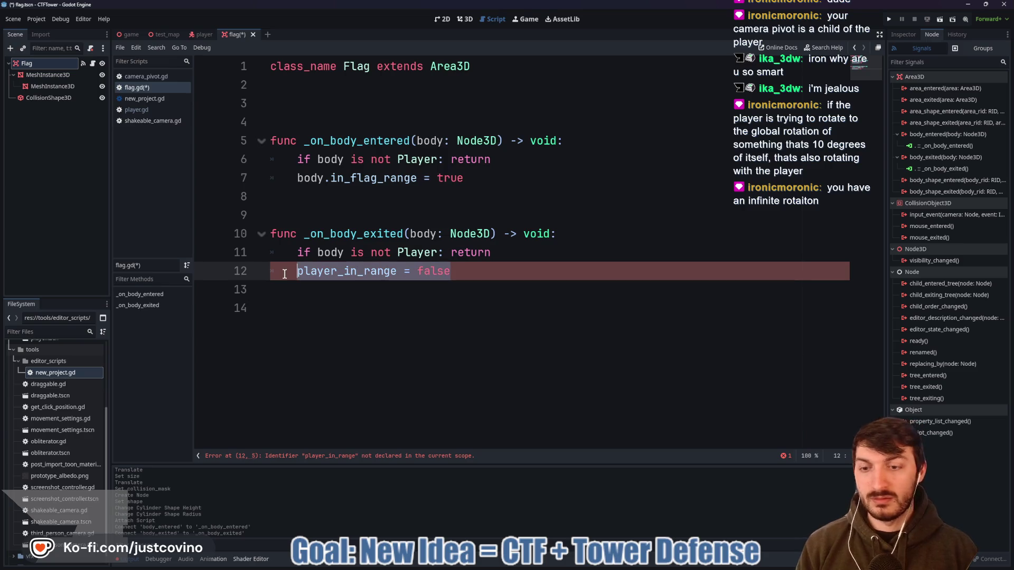
{"action": "type", "text": "body.in"}
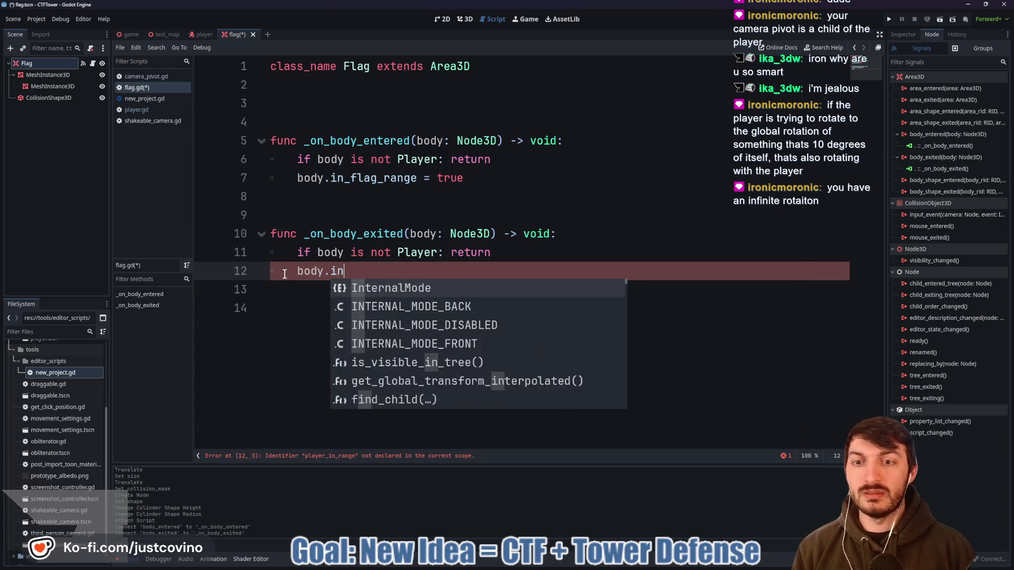
{"action": "type", "text": "_flag_range "}
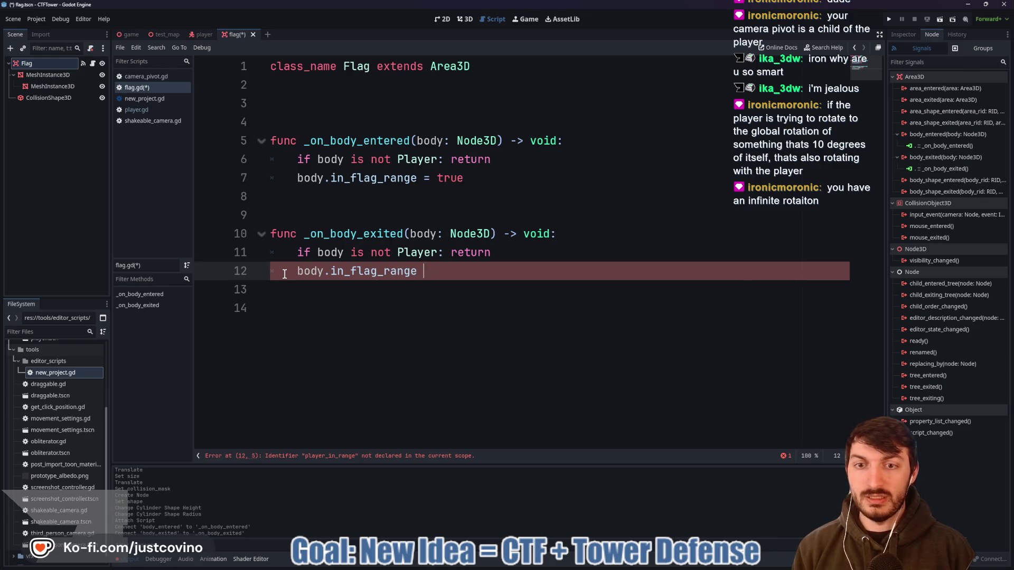
{"action": "type", "text": "= false"}
{"action": "key", "text": "Down"}
{"action": "key", "text": "ctrl+s"}
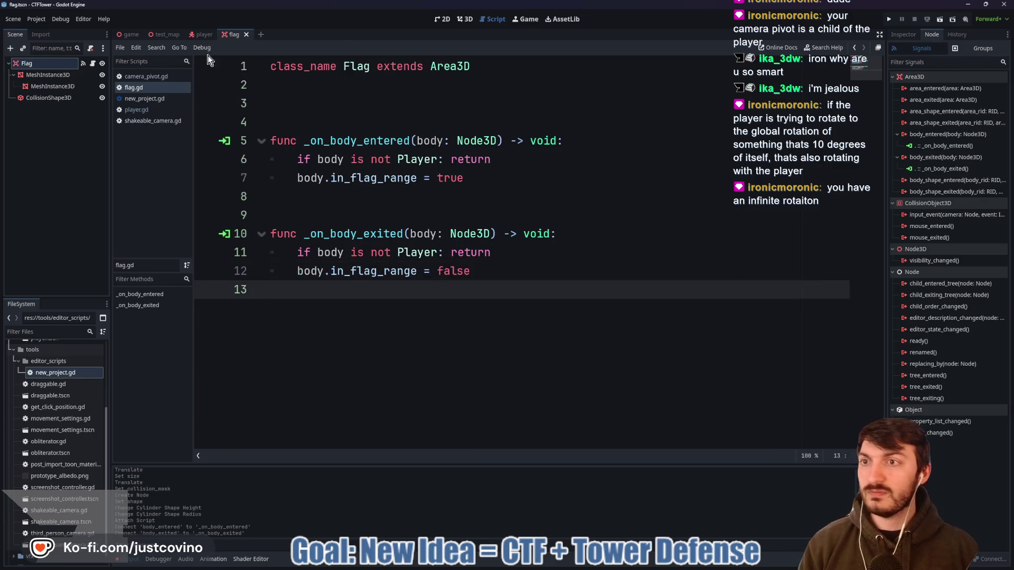
In player.gd, declare in_flag_range: bool = false below flag_holder and save.
{"action": "left_click", "coordinate": [203, 34]}
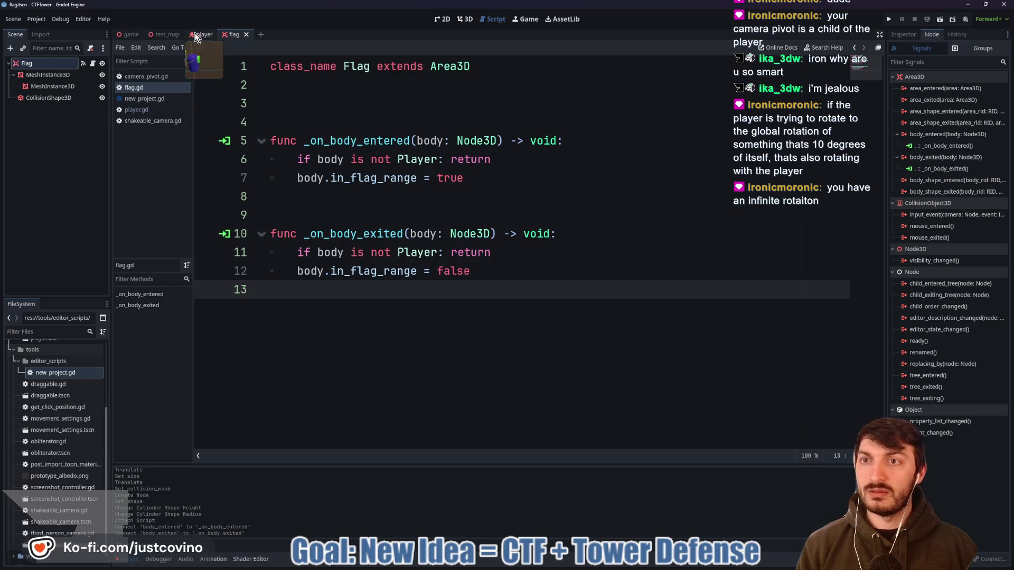
{"action": "scroll", "coordinate": [383, 143], "scroll_direction": "up", "scroll_amount": 1}
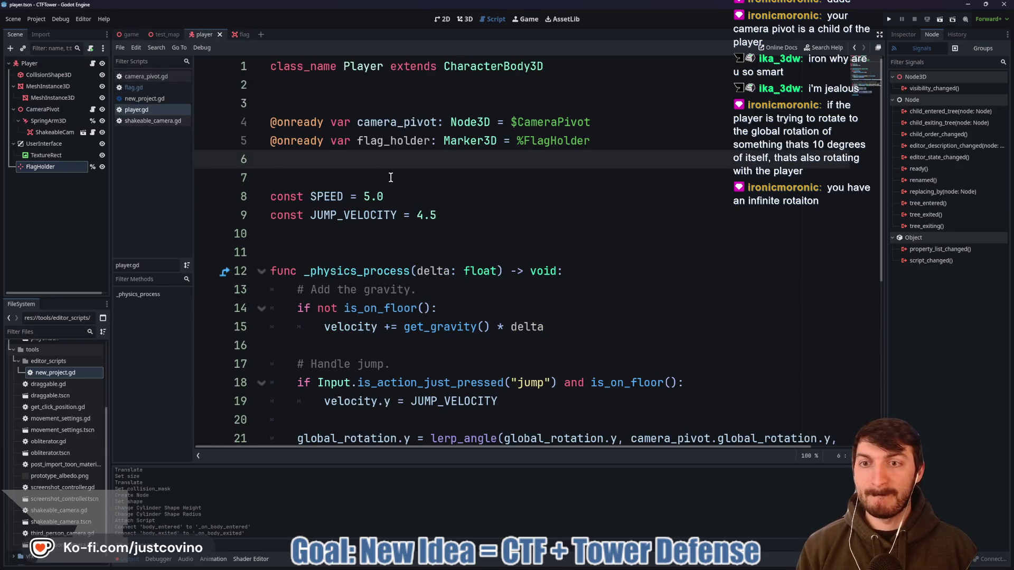
{"action": "key", "text": "Return"}
{"action": "type", "text": "var in"}
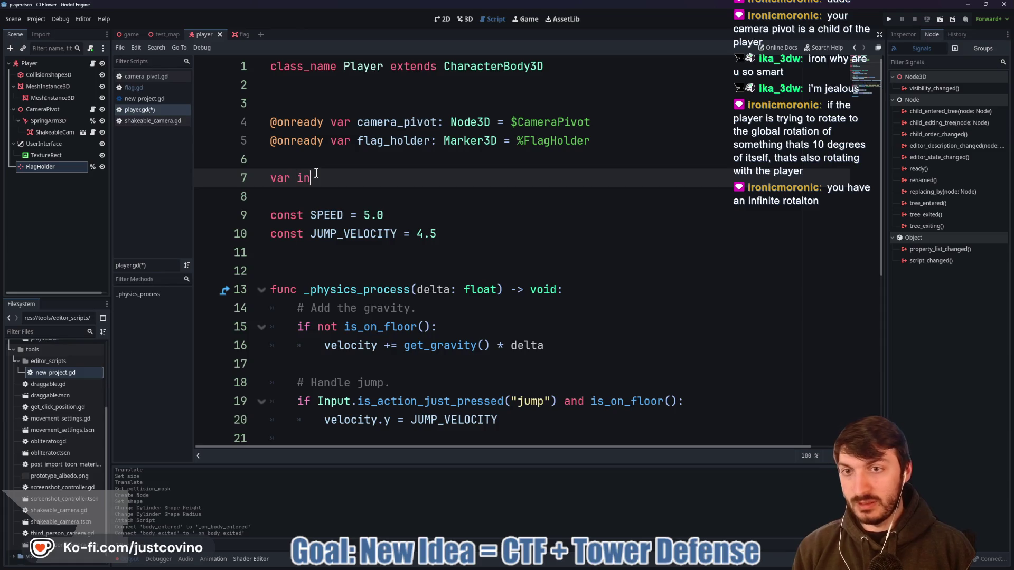
{"action": "type", "text": "_flag_range: b"}
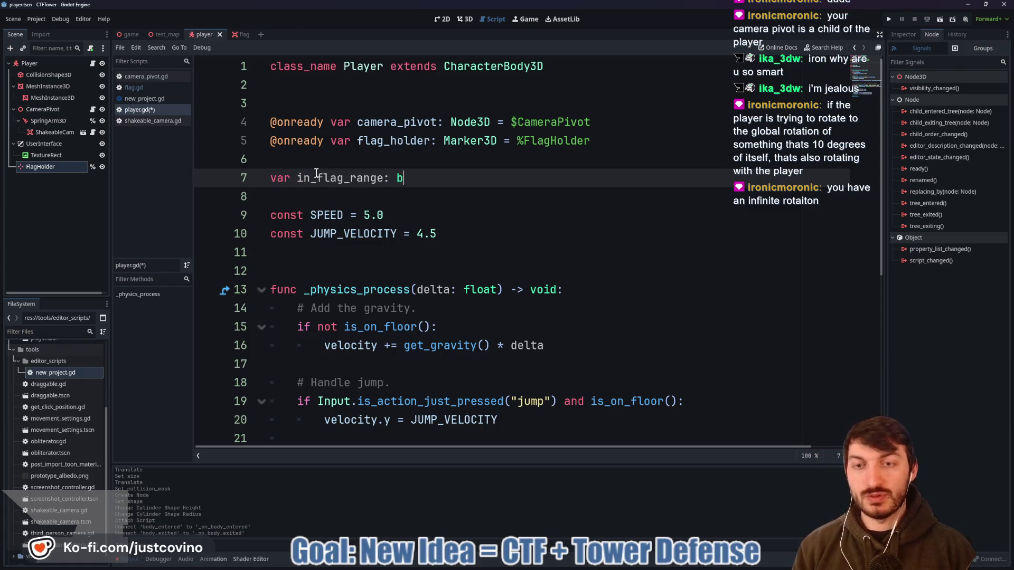
{"action": "type", "text": "ool =-f "}
{"action": "type", "text": " fa"}
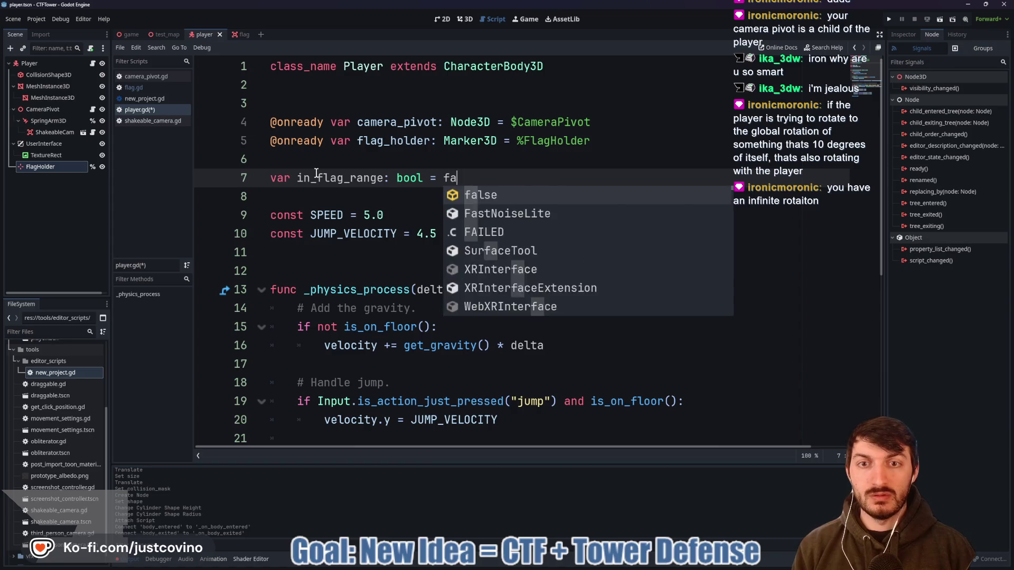
{"action": "key", "text": "Return"}
{"action": "left_click", "coordinate": [366, 193]}
{"action": "key", "text": "ctrl+s"}
Add empty lines after move_and_slide() for a new function.
{"action": "scroll", "coordinate": [366, 194], "scroll_direction": "down", "scroll_amount": 5}
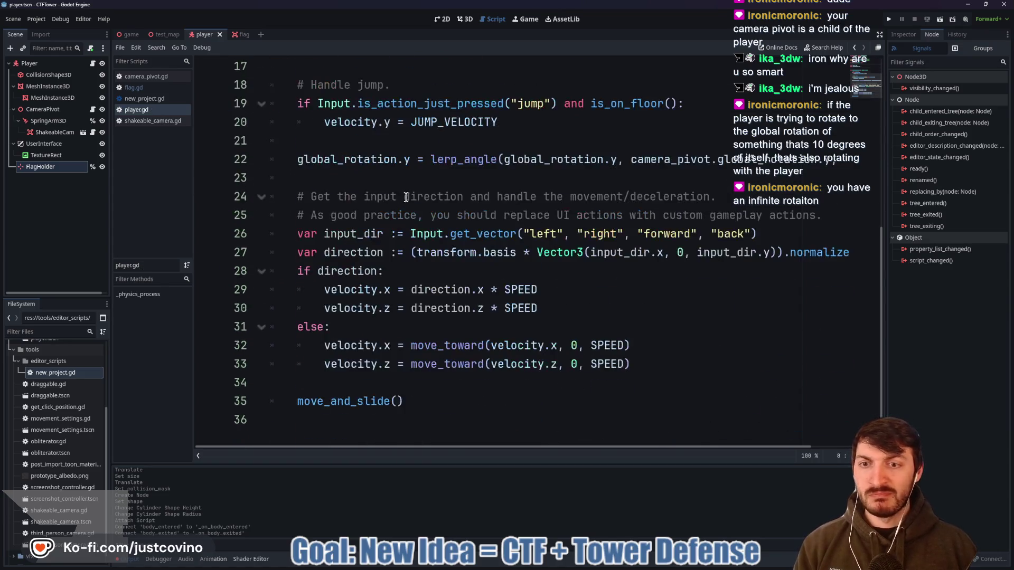
{"action": "scroll", "coordinate": [373, 297], "scroll_direction": "down", "scroll_amount": 4}
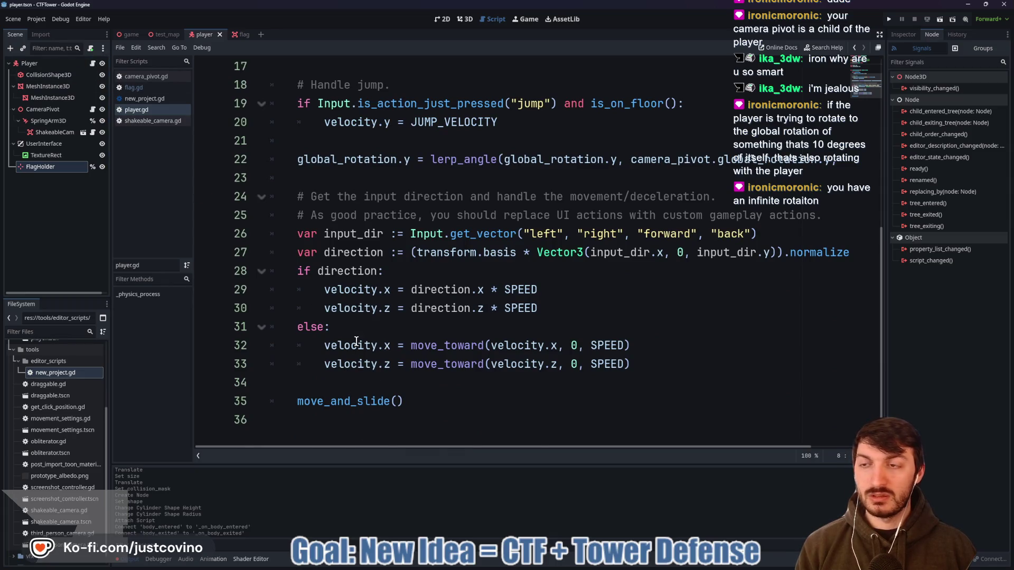
{"action": "left_click", "coordinate": [445, 422]}
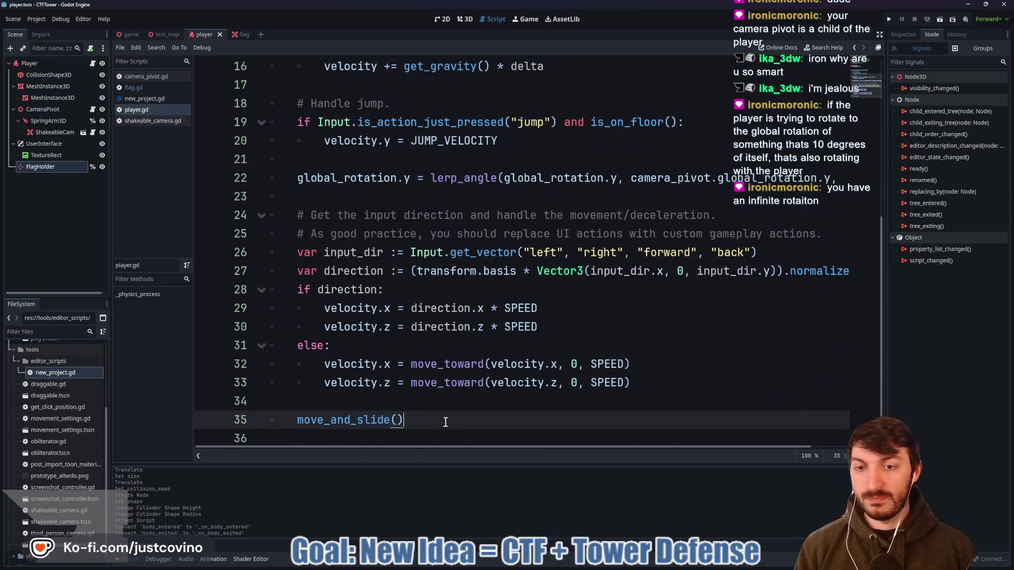
{"action": "key", "text": "Return"}
{"action": "key", "text": "Return"}
{"action": "key", "text": "Return"}
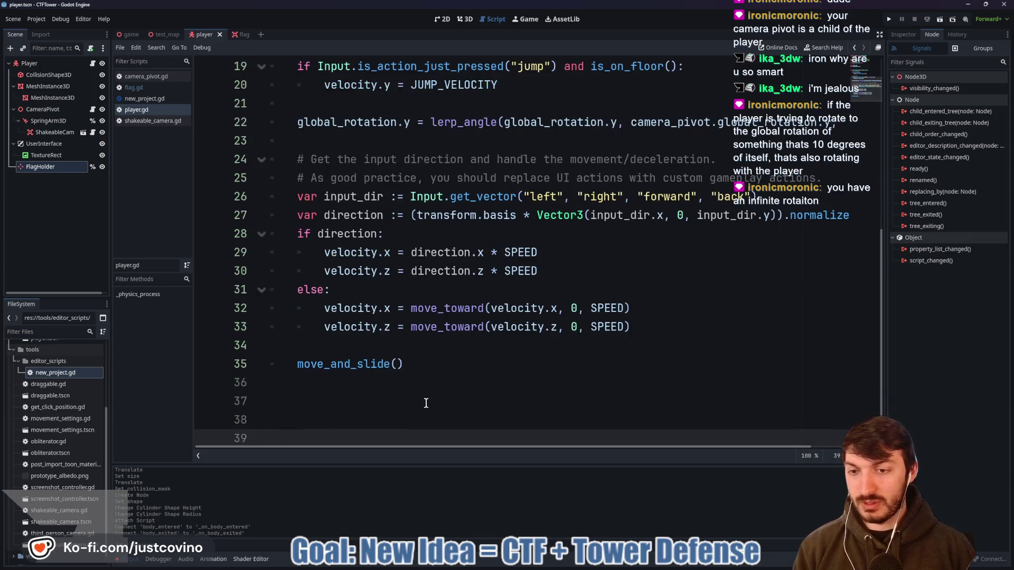
Add func _unhandled_input with an if event.is_action_pressed("interact"): check.
{"action": "type", "text": "func _un"}
{"action": "key", "text": "Return"}
{"action": "key", "text": "Return"}
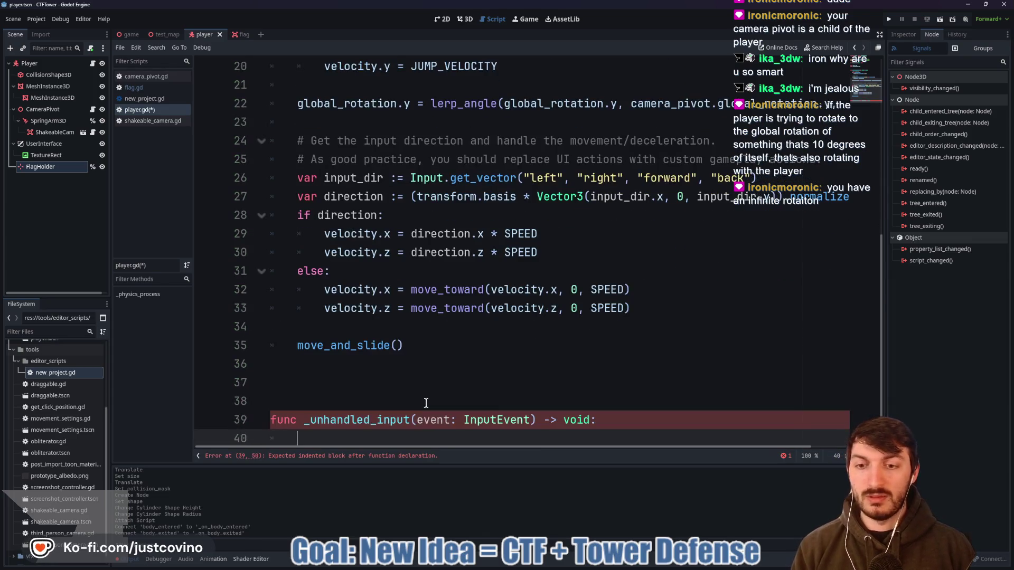
{"action": "type", "text": "i"}
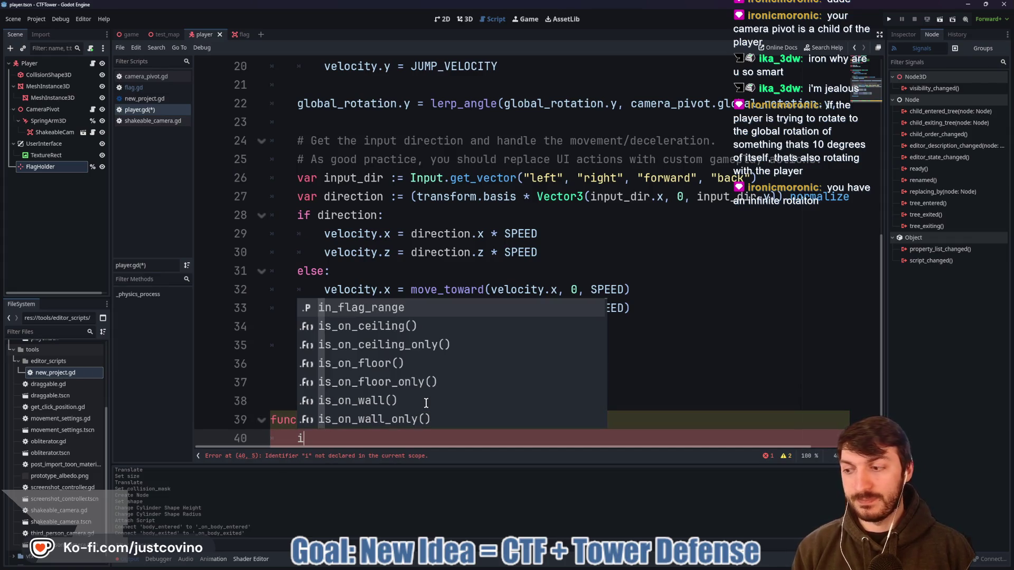
{"action": "type", "text": "f event.is"}
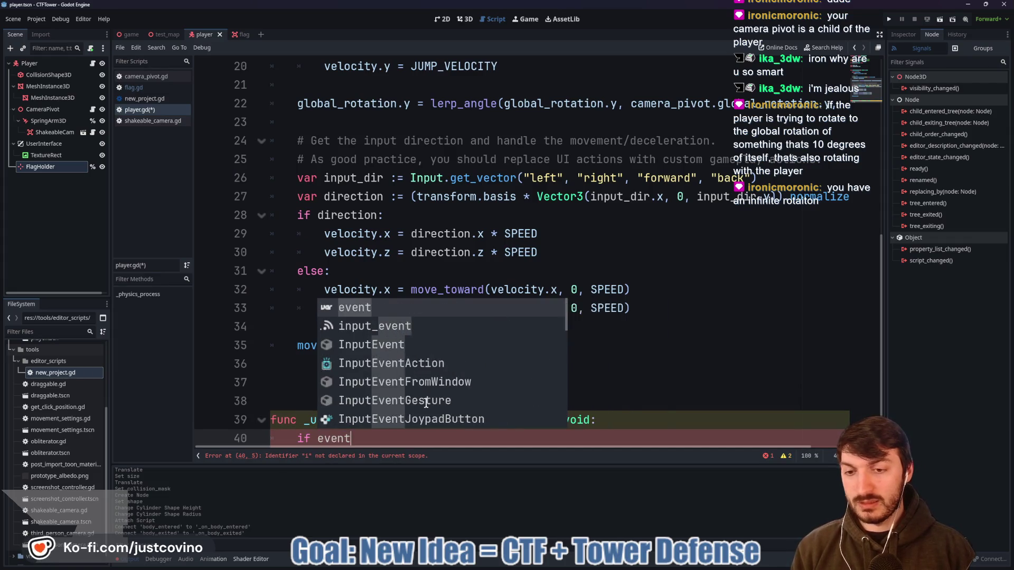
{"action": "type", "text": "_action"}
{"action": "key", "text": "Down"}
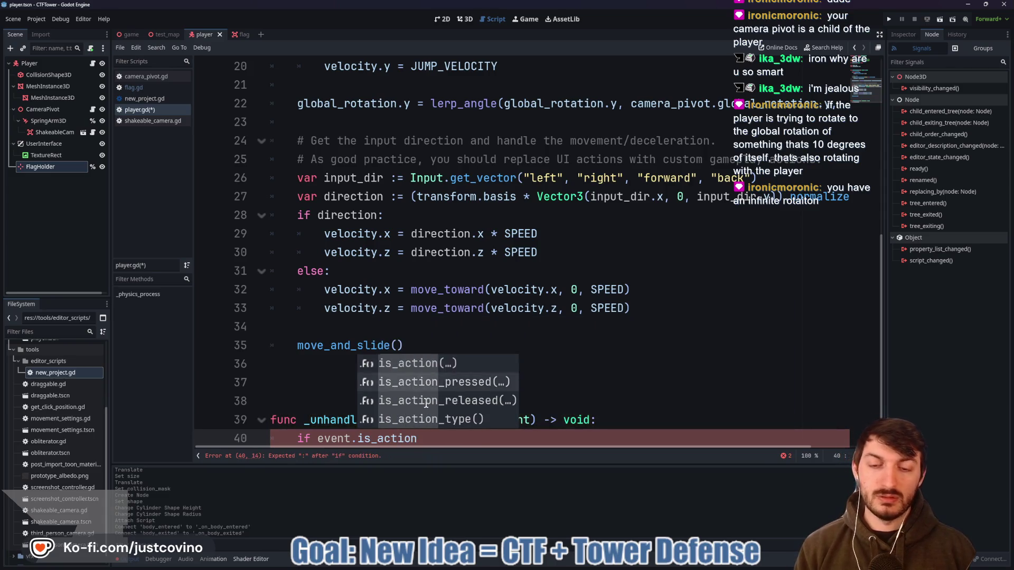
{"action": "key", "text": "Return"}
{"action": "type", "text": "\"intera"}
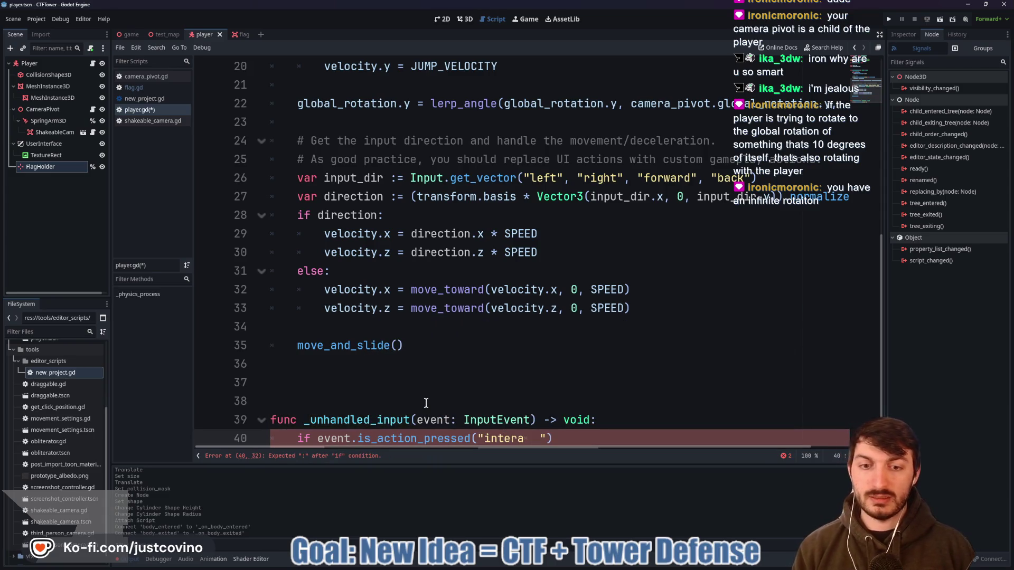
{"action": "type", "text": "a"}
{"action": "type", "text": "t"}
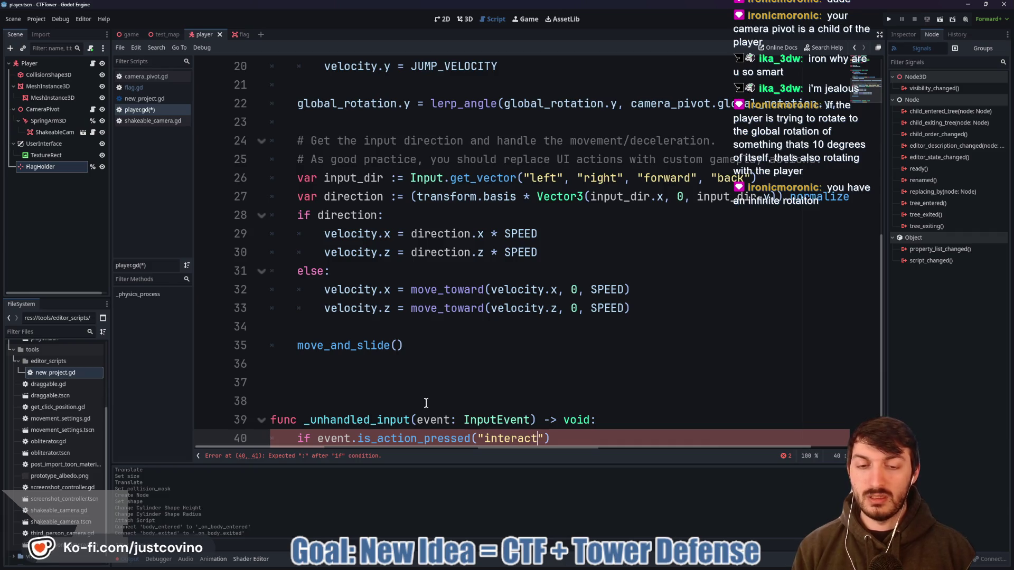
{"action": "left_click", "coordinate": [559, 443]}
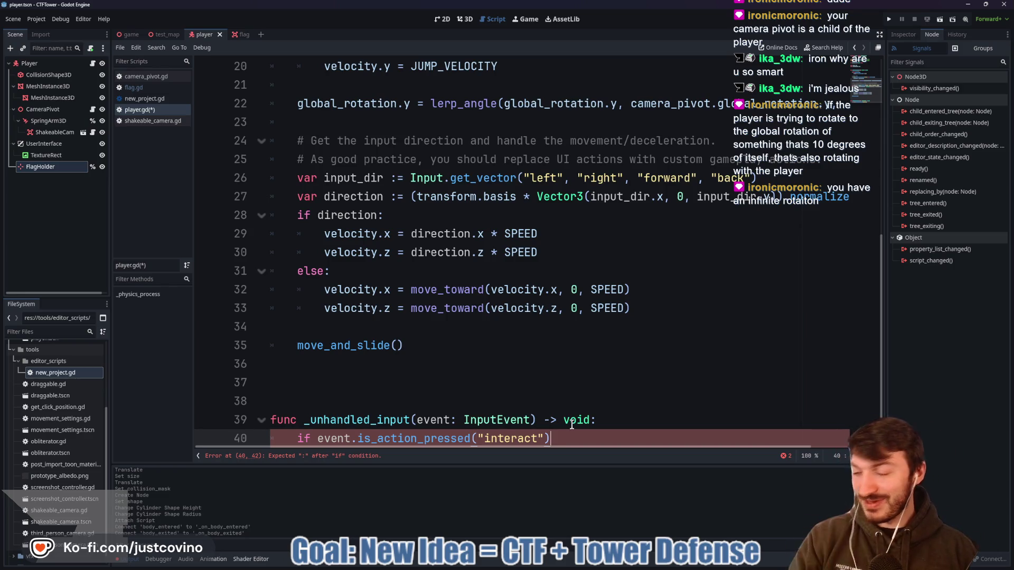
{"action": "type", "text": ":"}
Inside the interact check, add if !in_flag_range: return, then a pick_up_flag() call.
{"action": "key", "text": "Return"}
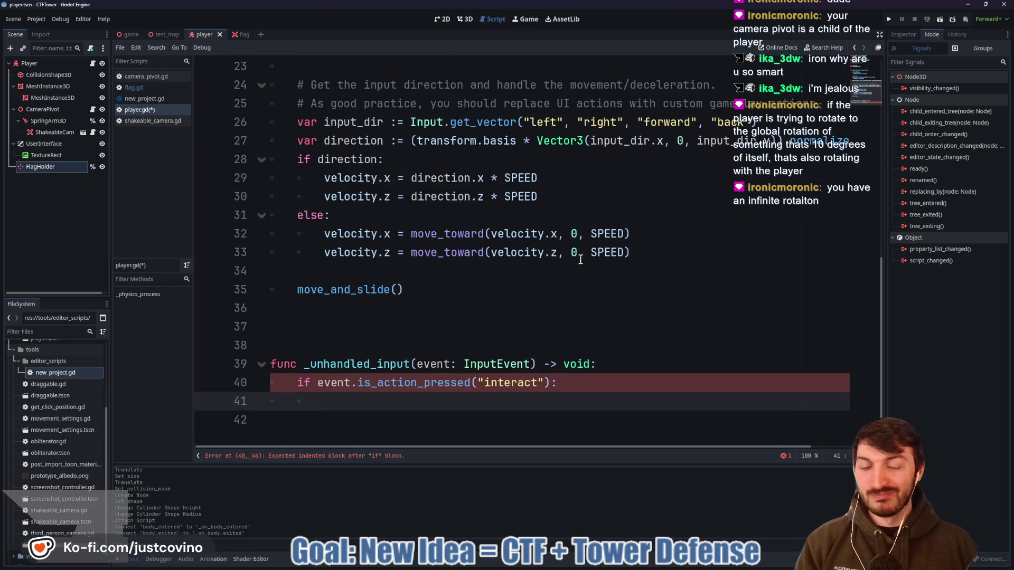
{"action": "type", "text": "f !in"}
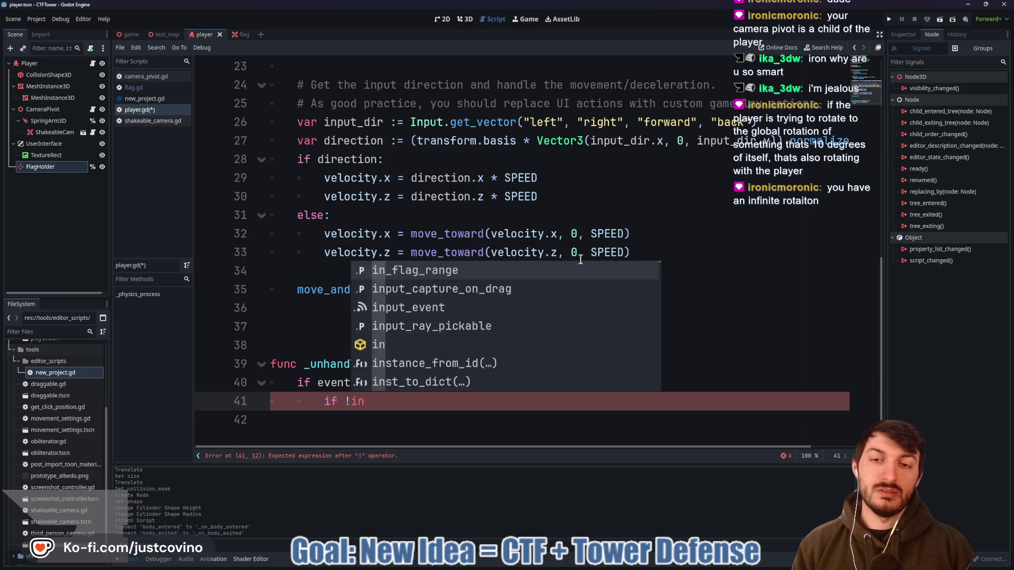
{"action": "key", "text": "Return"}
{"action": "type", "text": ": return"}
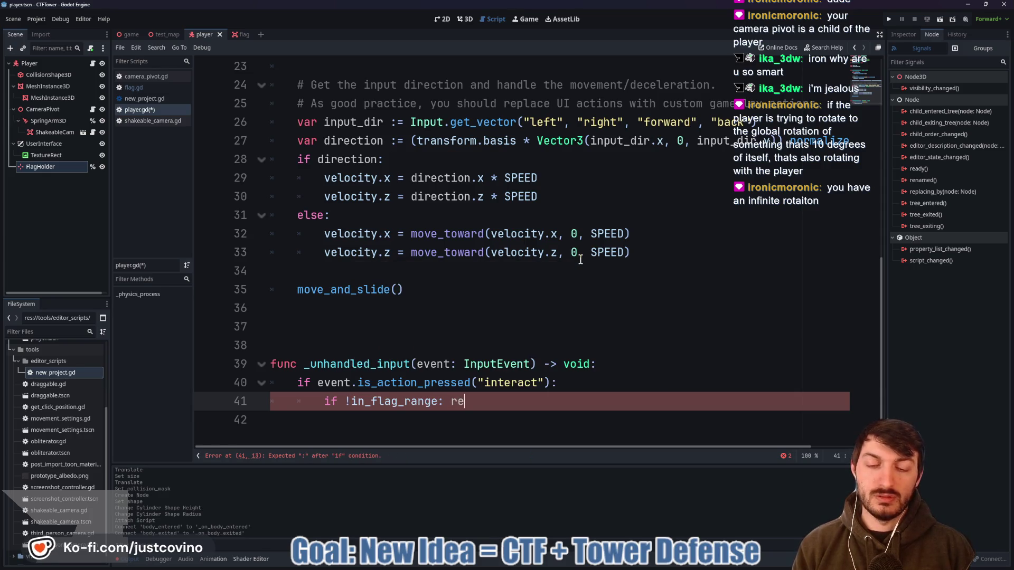
{"action": "key", "text": "Return"}
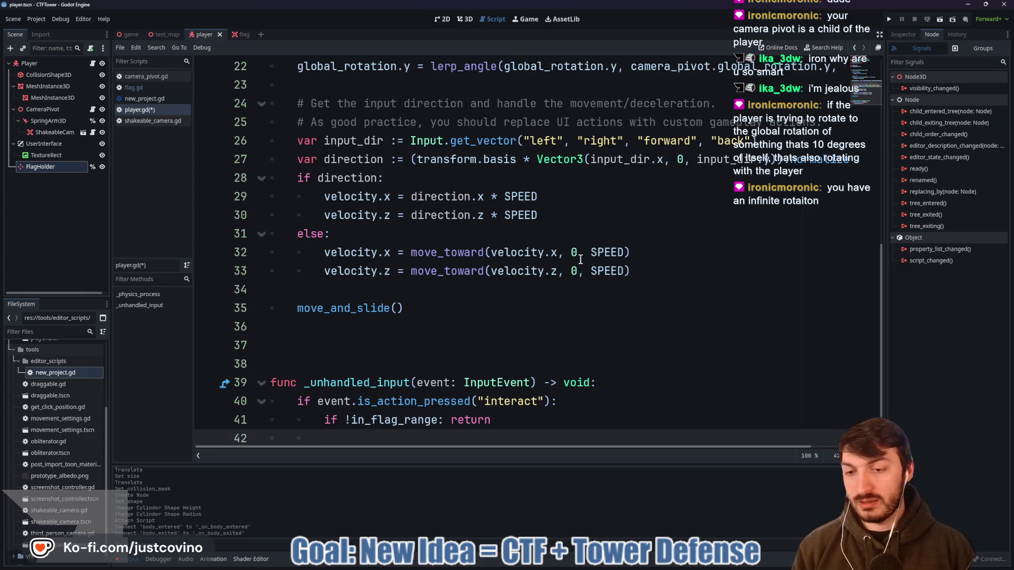
{"action": "type", "text": "pick_up_"}
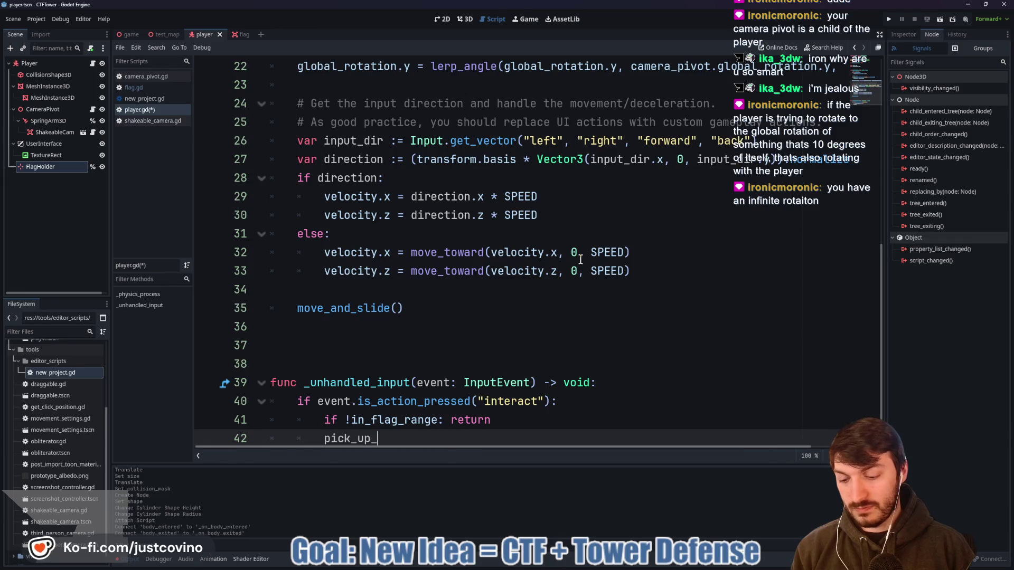
{"action": "type", "text": "flag("}
{"action": "scroll", "coordinate": [578, 256], "scroll_direction": "down", "scroll_amount": 1}
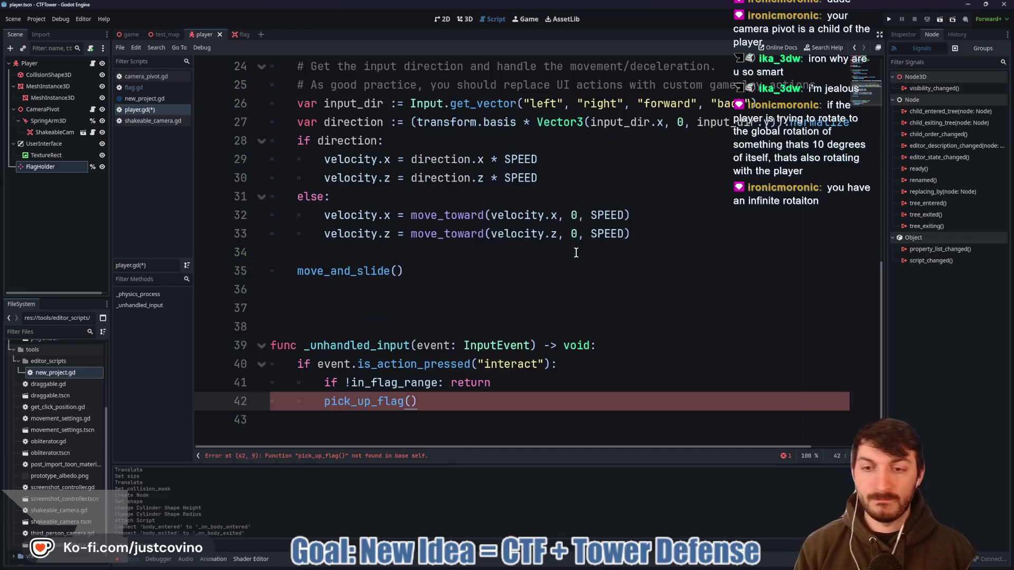
{"action": "left_click", "coordinate": [329, 318]}
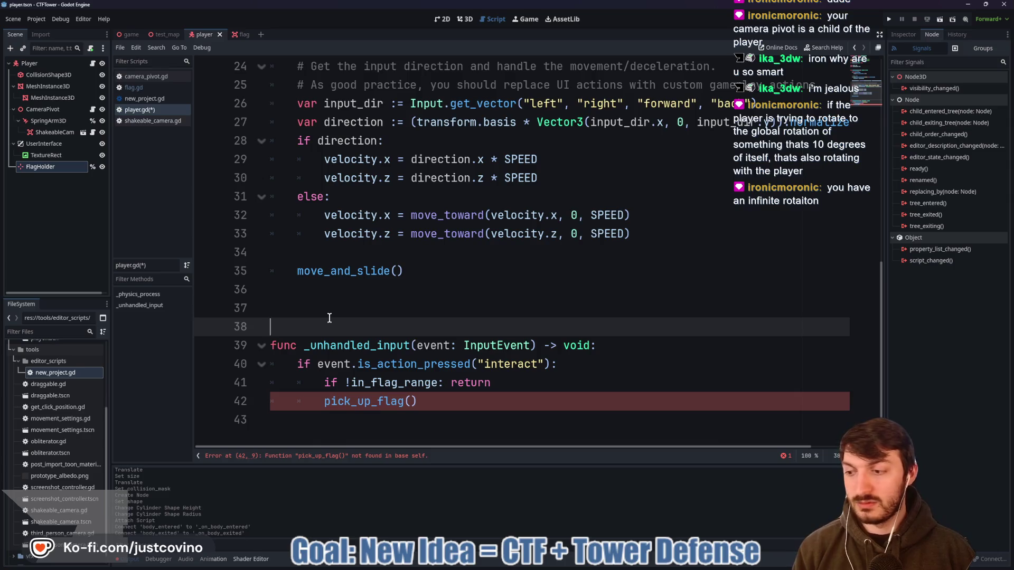
Declare var flag: Flag right below the in_flag_range variable in player.gd.
{"action": "key", "text": "Return"}
{"action": "key", "text": "Return"}
{"action": "key", "text": "Up"}
{"action": "key", "text": "Up"}
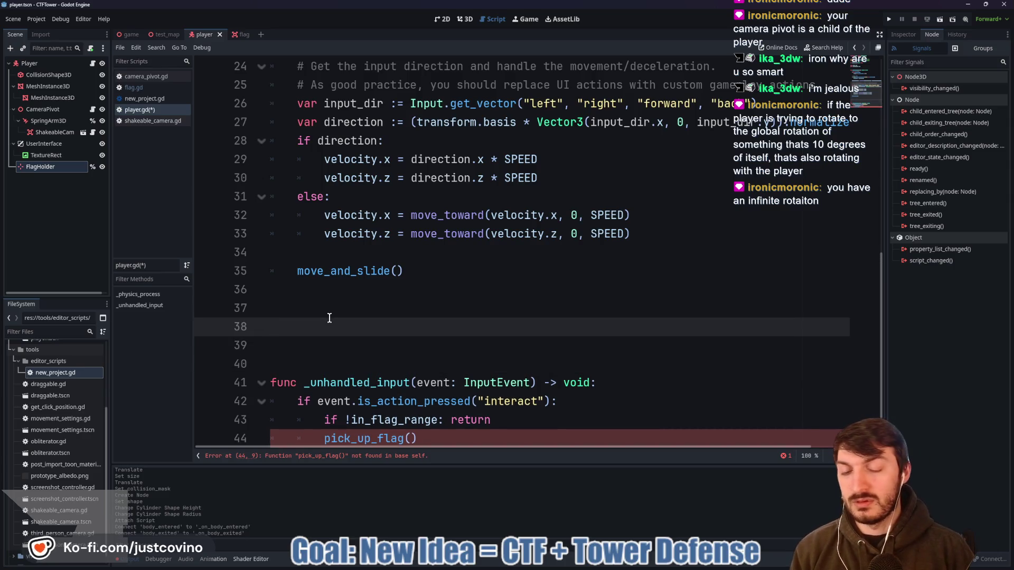
{"action": "scroll", "coordinate": [386, 329], "scroll_direction": "down", "scroll_amount": 1}
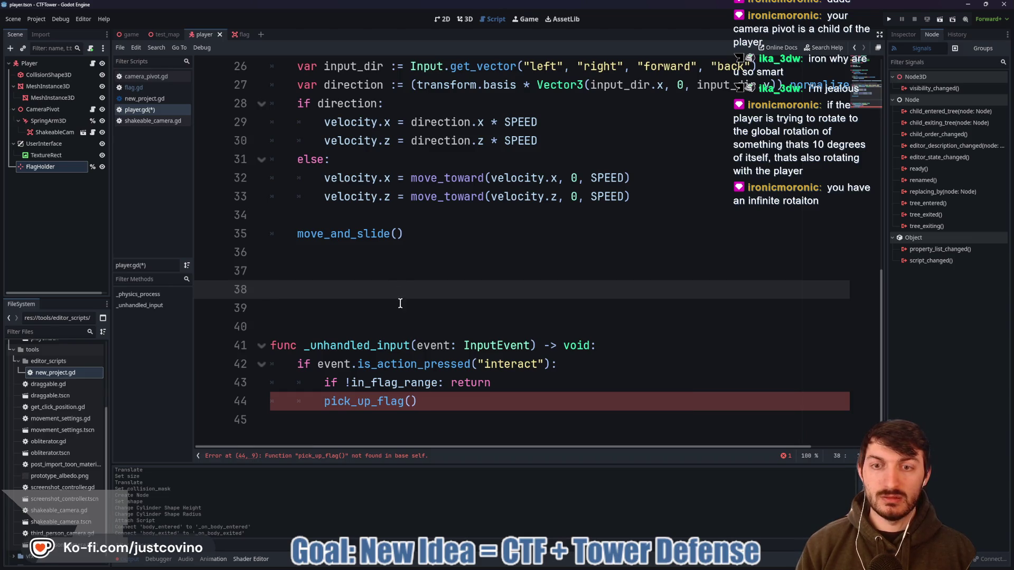
{"action": "scroll", "coordinate": [401, 309], "scroll_direction": "up", "scroll_amount": 8}
{"action": "left_click", "coordinate": [502, 183]}
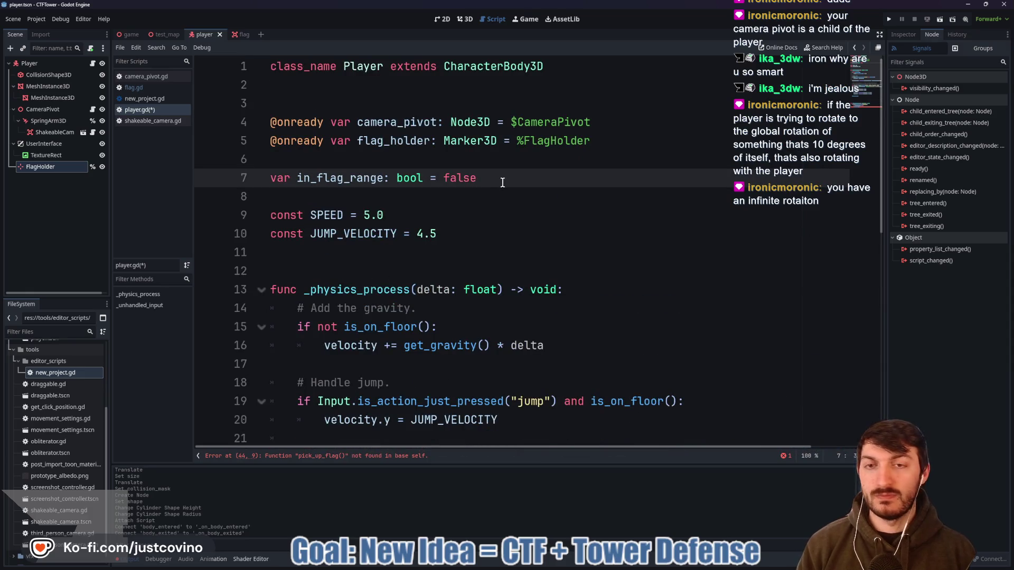
{"action": "key", "text": "Return"}
{"action": "key", "text": "Return"}
{"action": "type", "text": "var "}
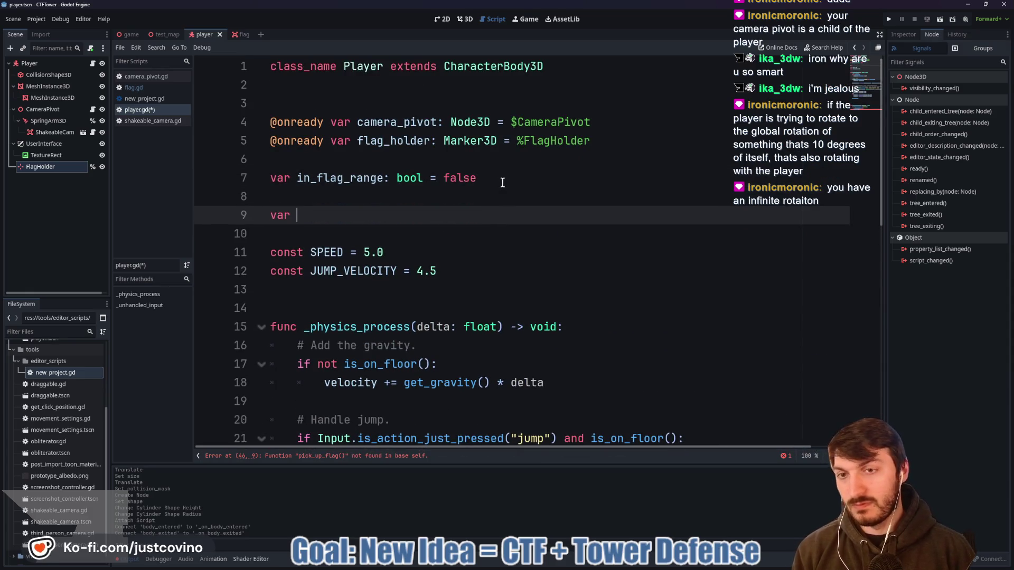
{"action": "type", "text": "flag: Flag"}
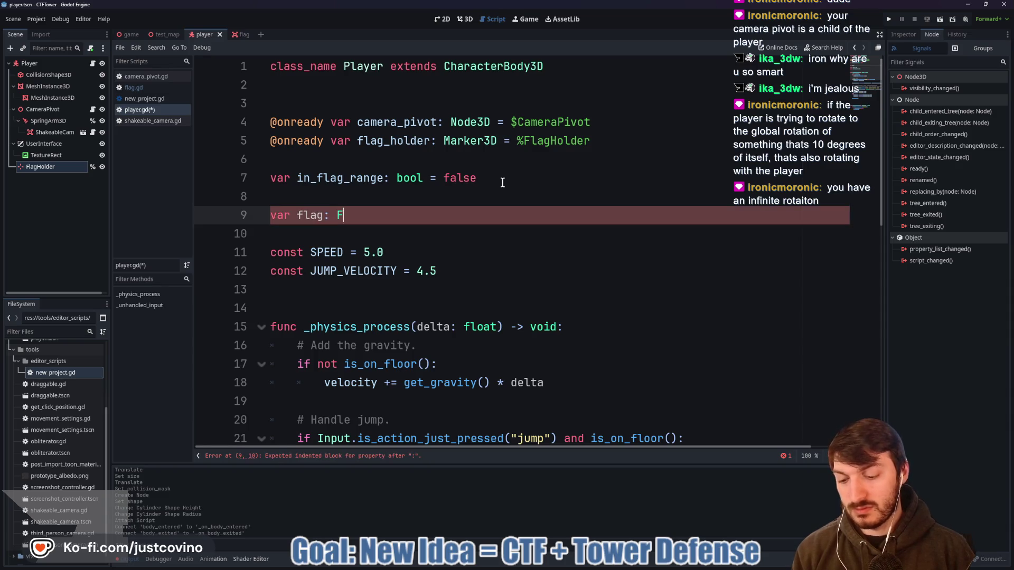
{"action": "key", "text": "Return"}
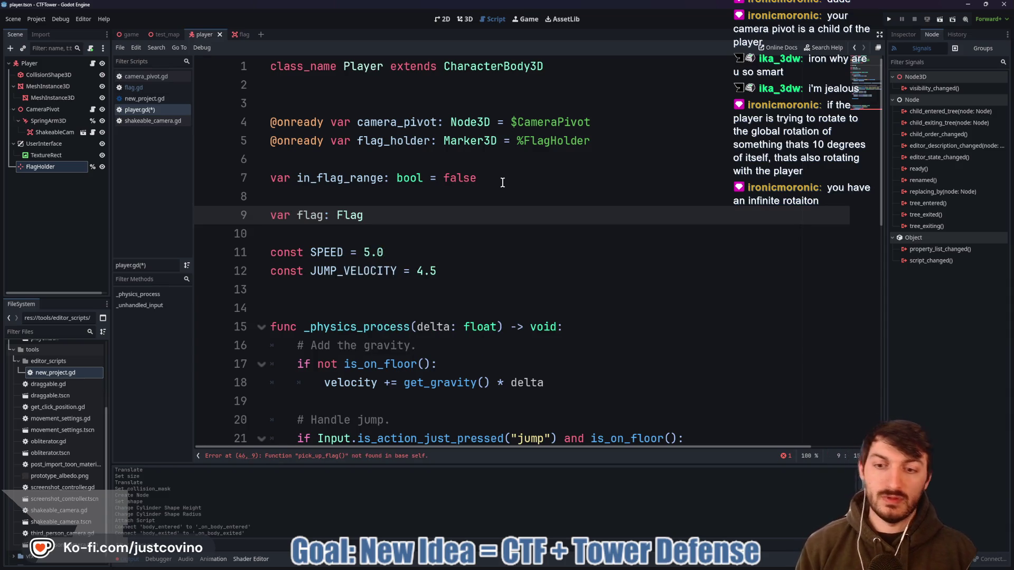
{"action": "scroll", "coordinate": [465, 243], "scroll_direction": "down", "scroll_amount": 9}
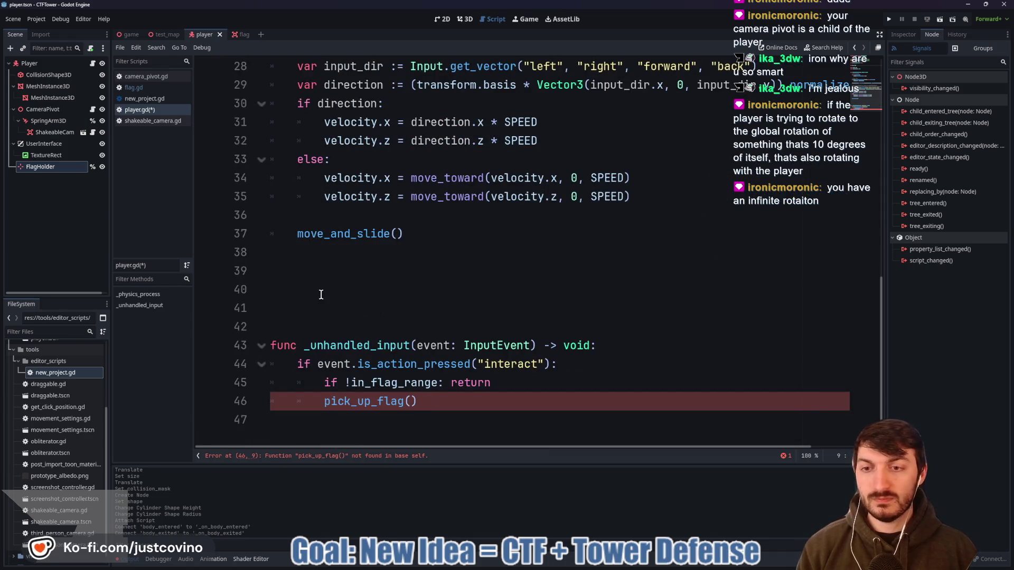
{"action": "left_click", "coordinate": [318, 289]}
Create func pick_up_flag() -> void: with an if is_instance_valid(flag): check.
{"action": "type", "text": "unc pick_up_flag() -"}
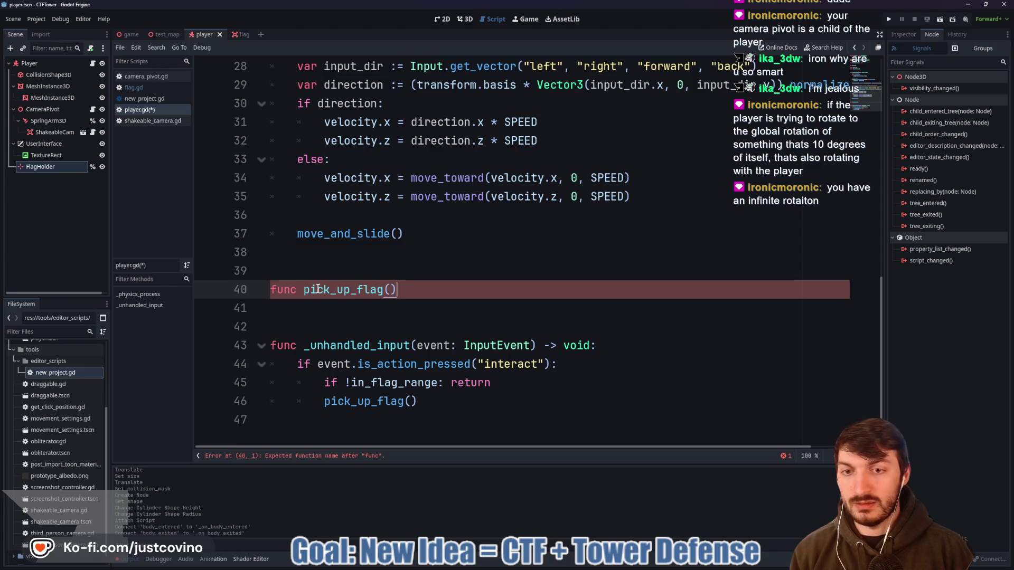
{"action": "type", "text": "> void:"}
{"action": "key", "text": "Return"}
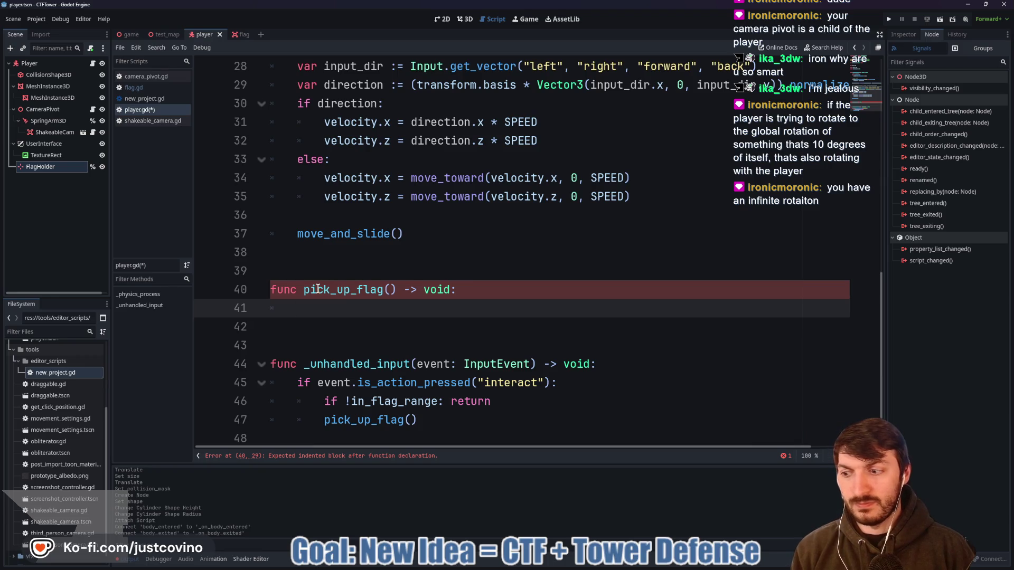
{"action": "type", "text": "is_"}
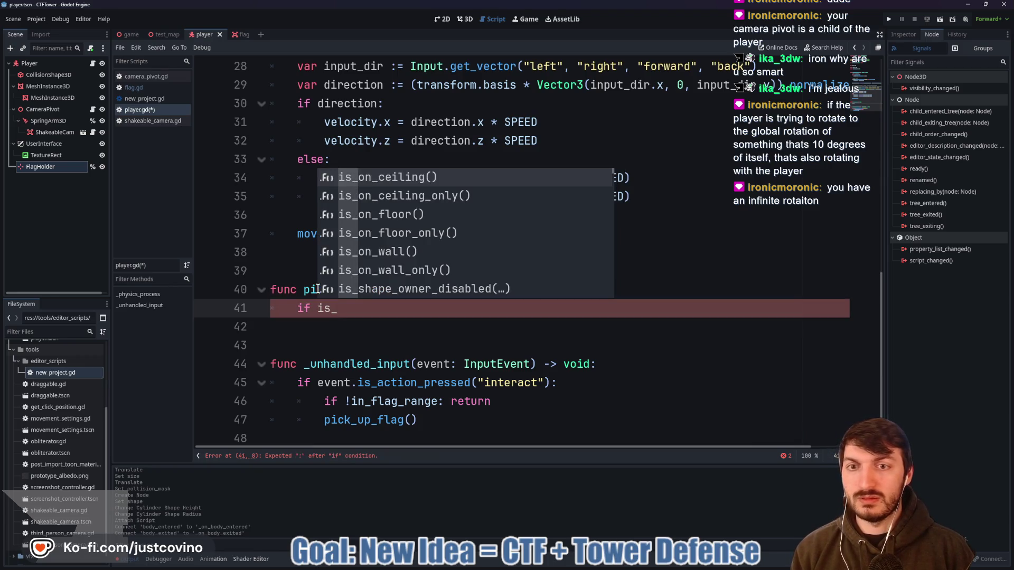
{"action": "type", "text": "instance"}
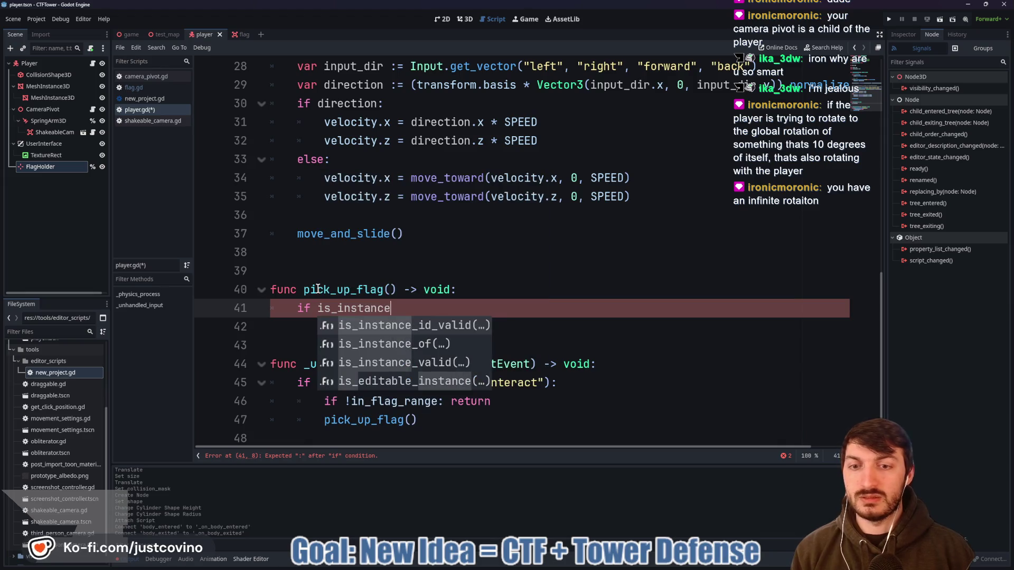
{"action": "type", "text": "_valid(Flag"}
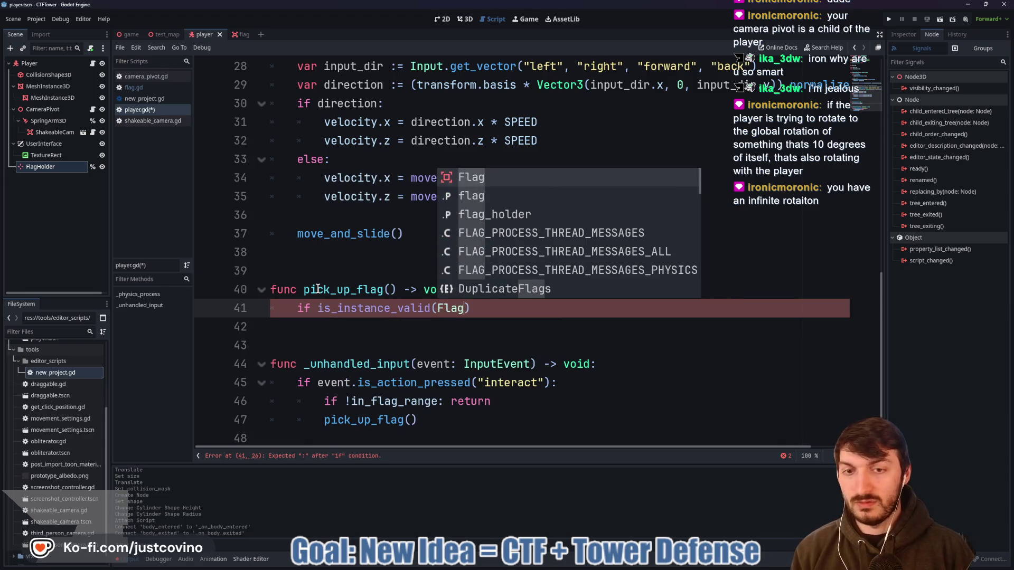
{"action": "key", "text": "Down"}
{"action": "key", "text": "Return"}
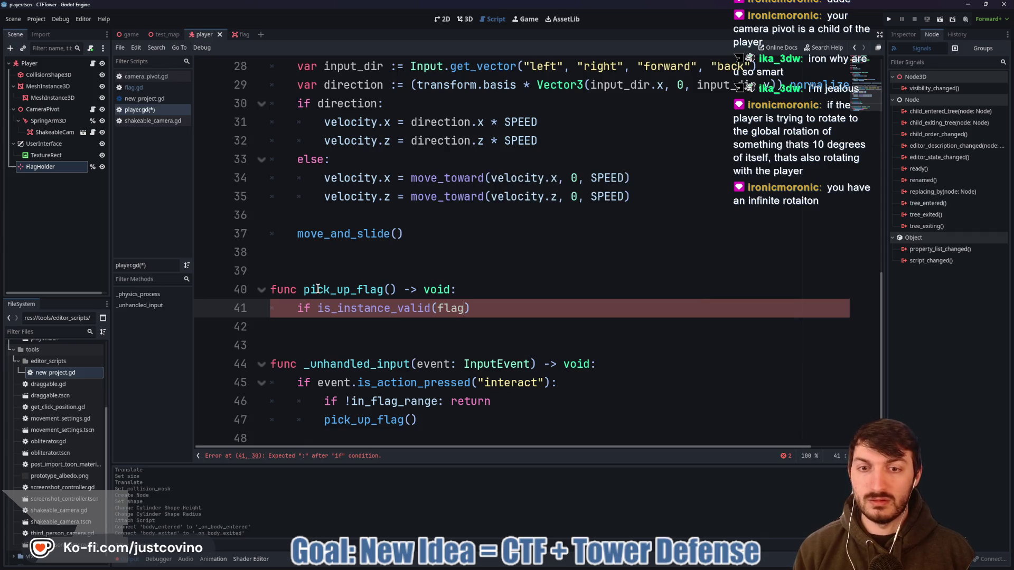
{"action": "type", "text": ":"}
{"action": "key", "text": "Return"}
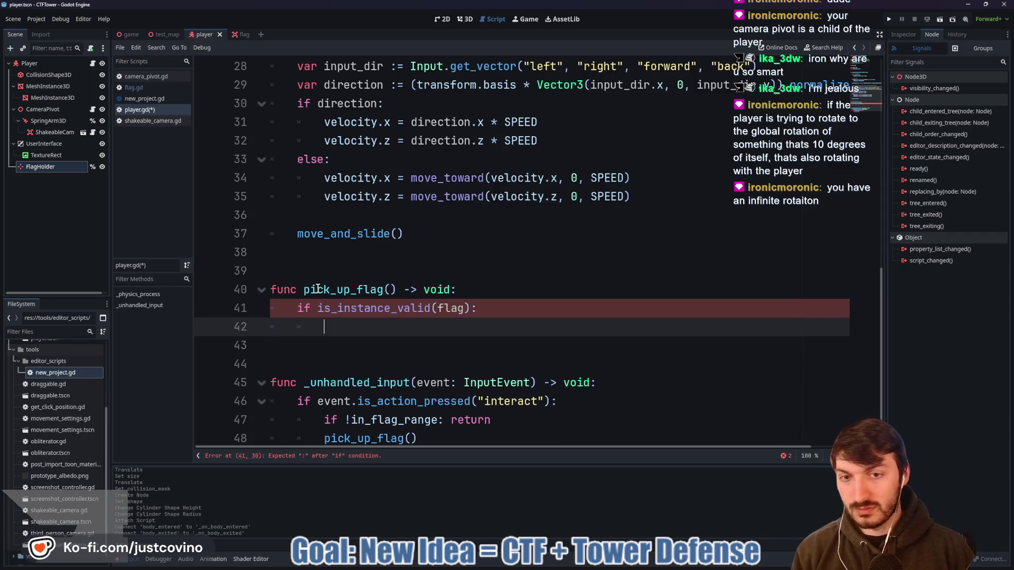
Add flag.reparent(flag_holder, false) and flag.global_position = flag_holder.global_position, then save.
{"action": "type", "text": "lag."}
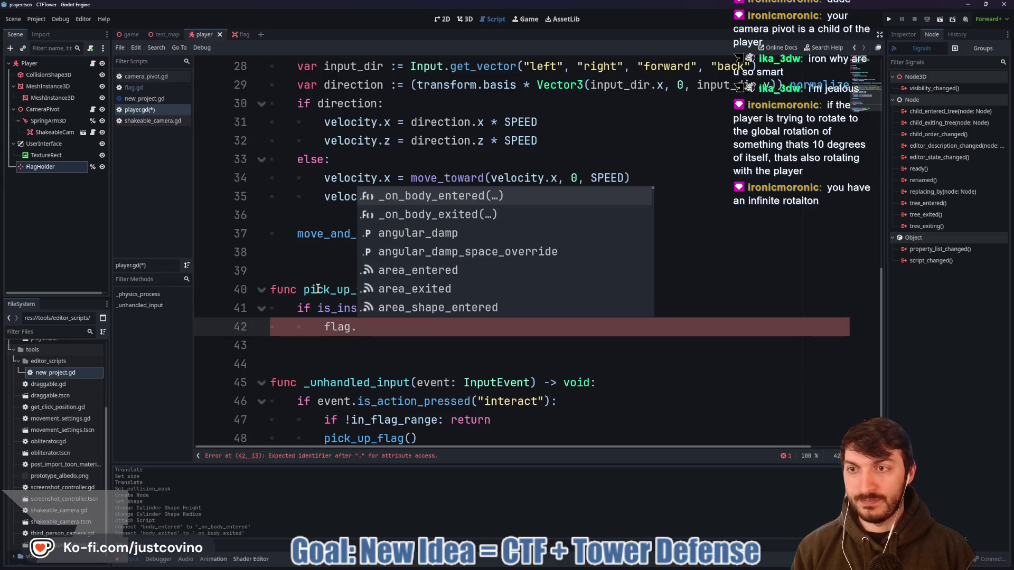
{"action": "type", "text": "repar"}
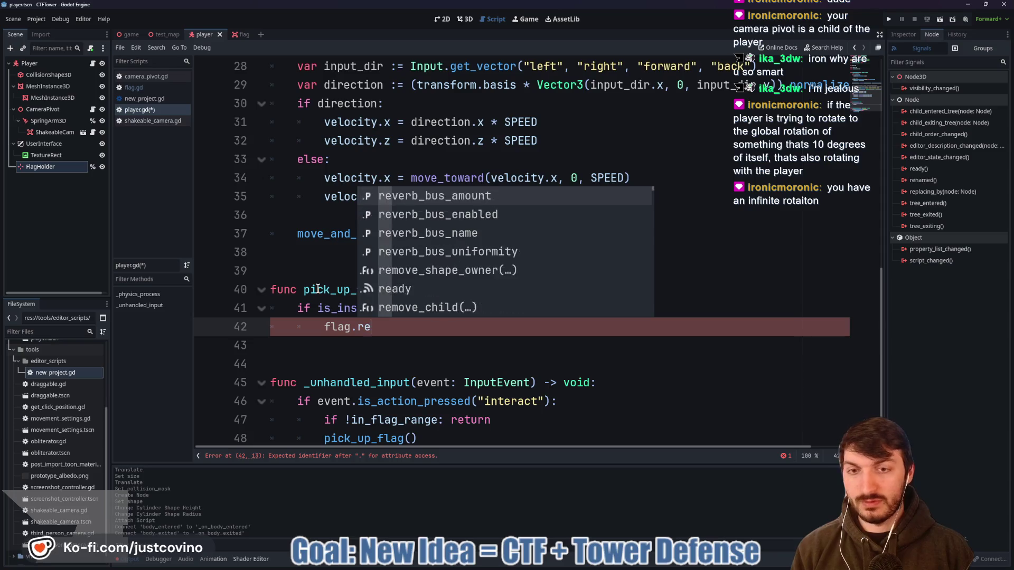
{"action": "key", "text": "Return"}
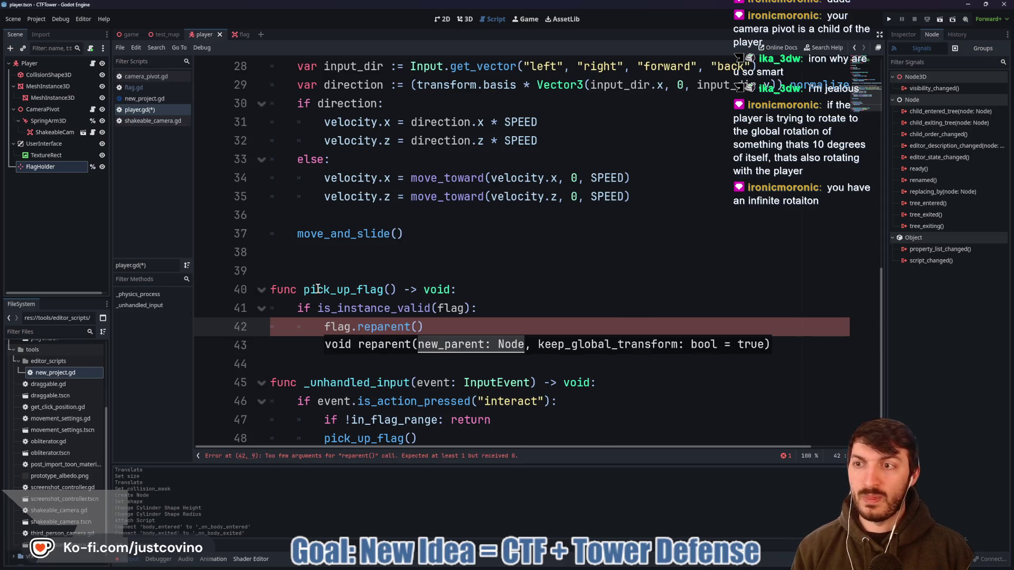
{"action": "type", "text": "flag"}
{"action": "key", "text": "Down"}
{"action": "key", "text": "Return"}
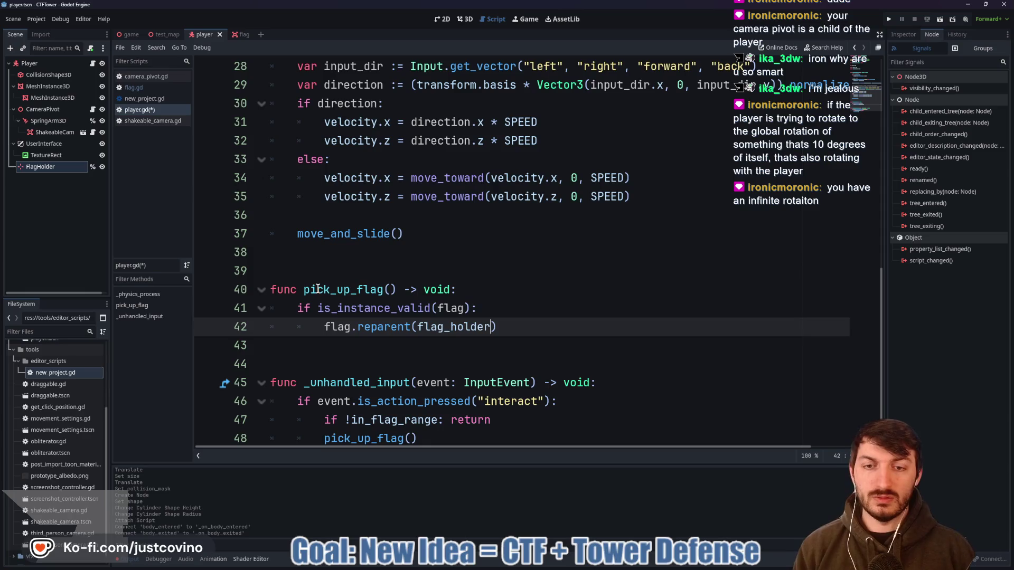
{"action": "type", "text": ", "}
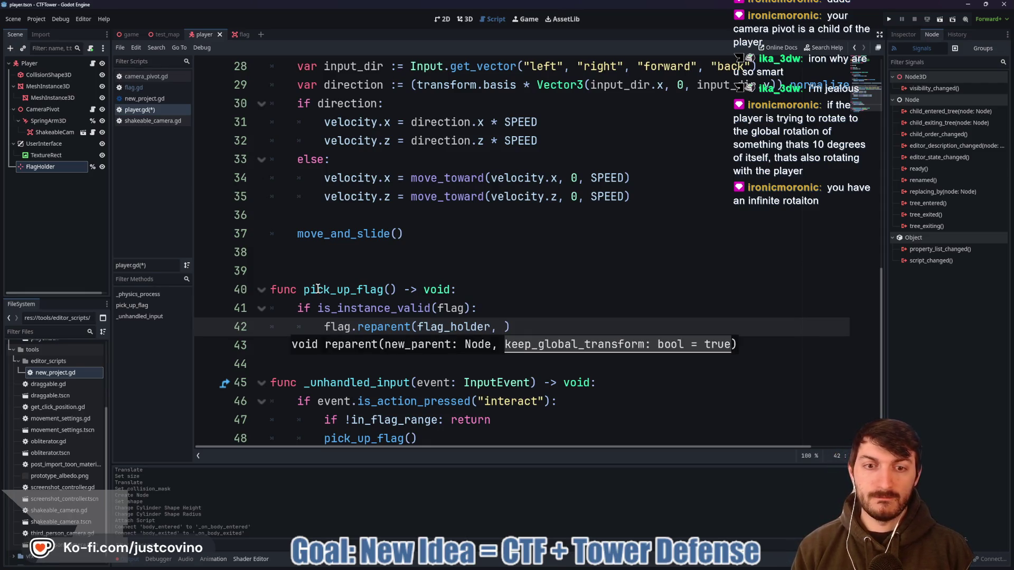
{"action": "type", "text": "false"}
{"action": "key", "text": "Return"}
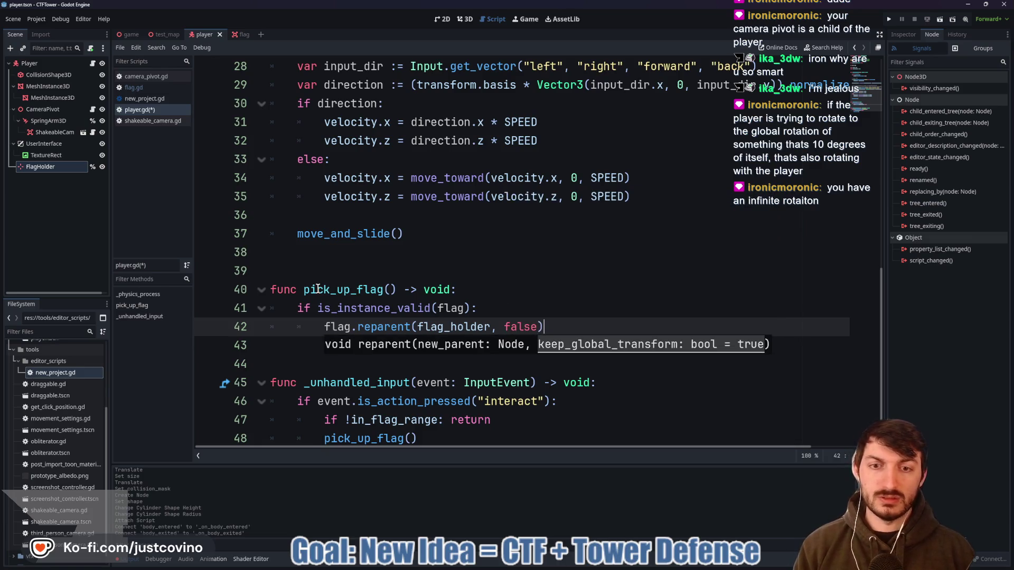
{"action": "key", "text": "Return"}
{"action": "type", "text": "flag."}
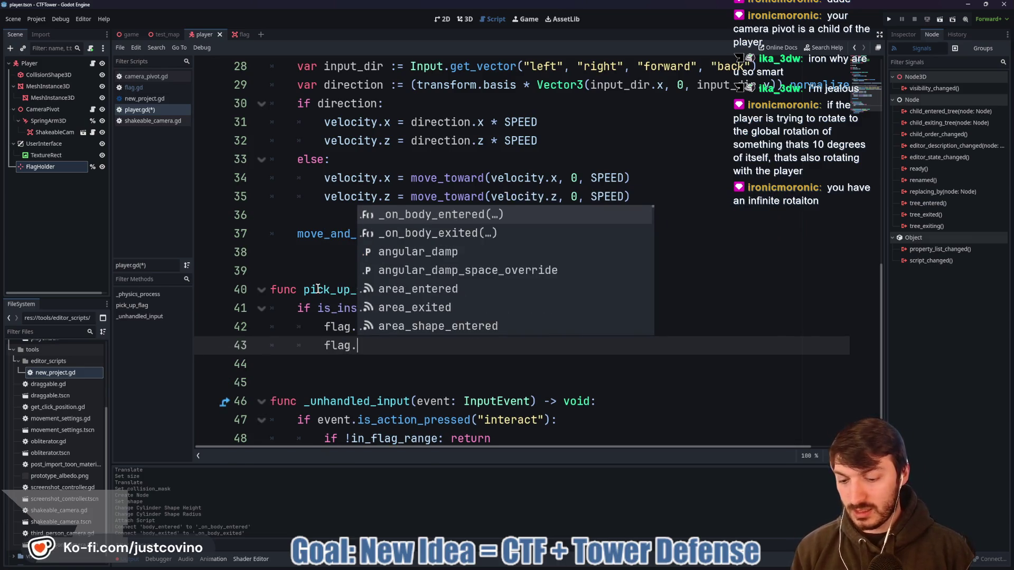
{"action": "type", "text": "global_position = "}
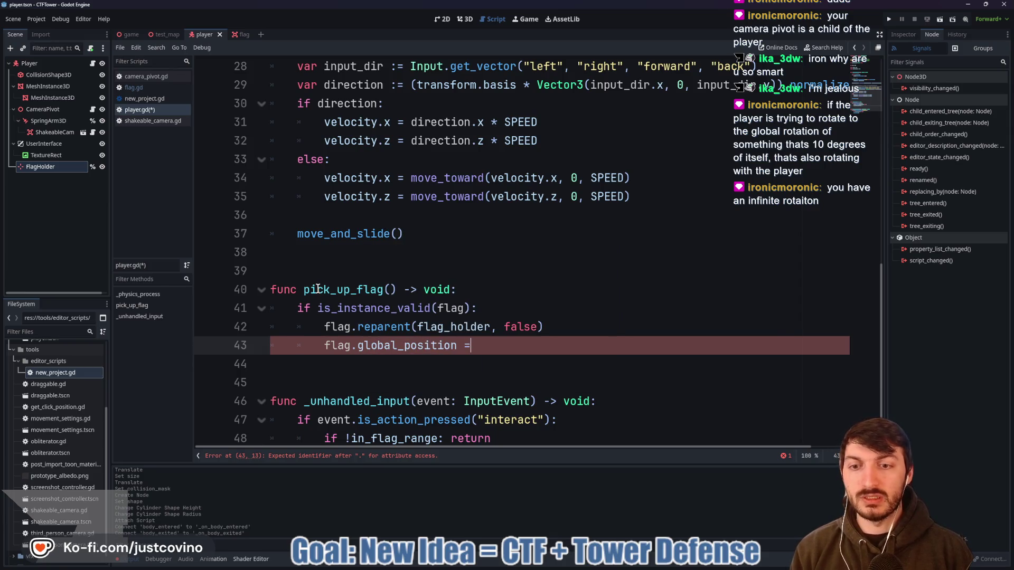
{"action": "type", "text": "flag_holder."}
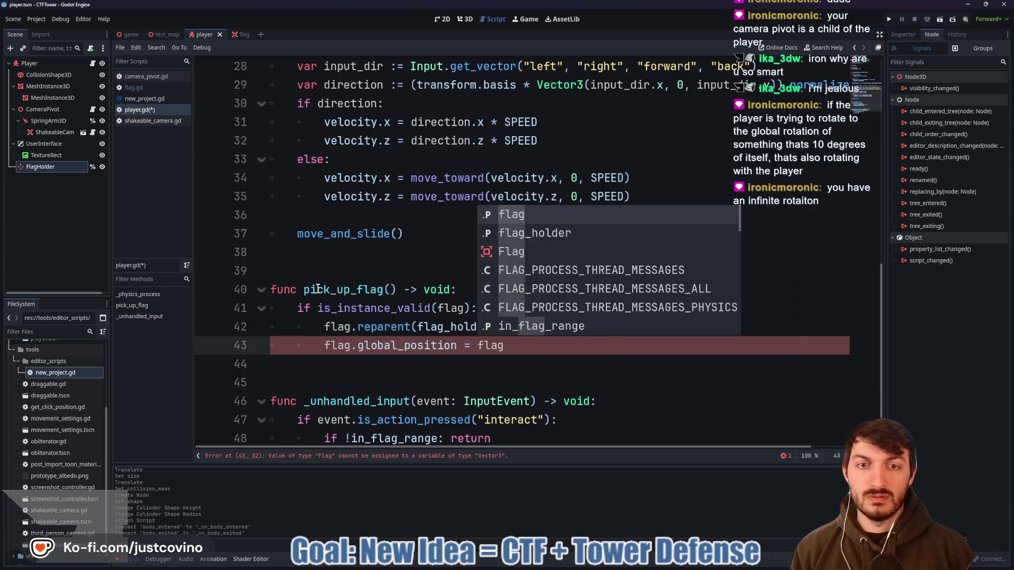
{"action": "type", "text": "global_posit"}
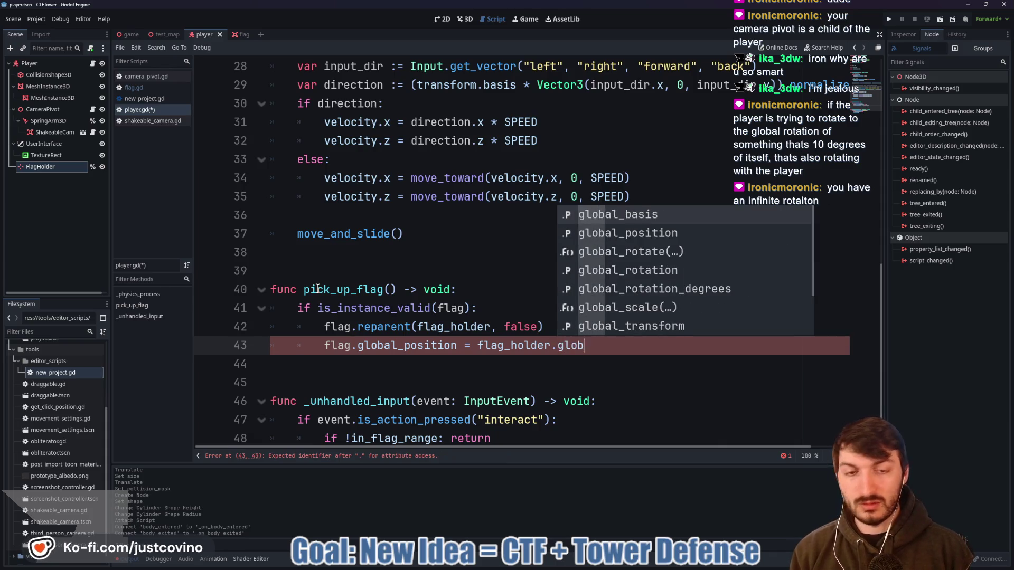
{"action": "key", "text": "Return"}
{"action": "key", "text": "ctrl+s"}
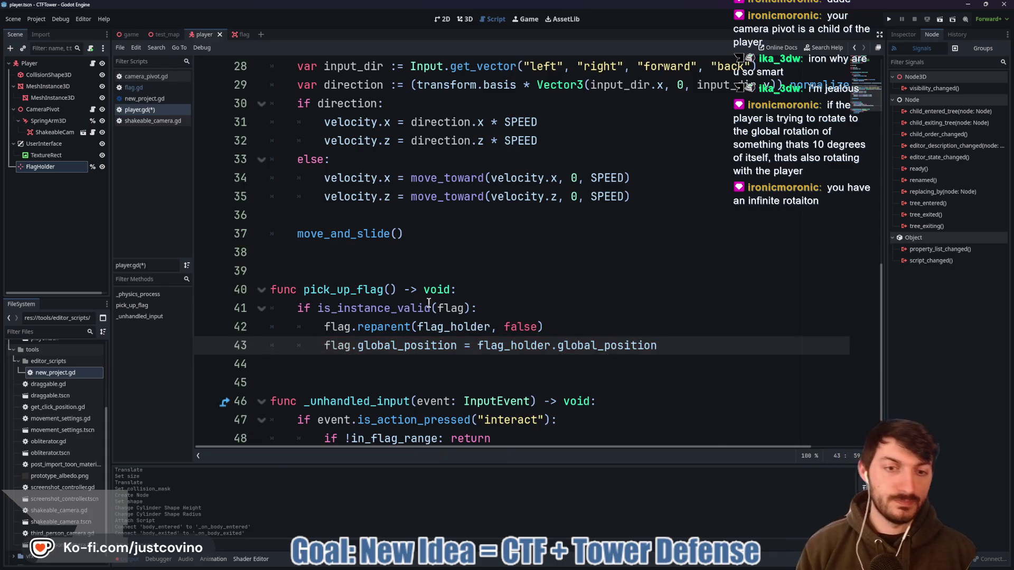
{"action": "scroll", "coordinate": [387, 333], "scroll_direction": "down", "scroll_amount": 1}
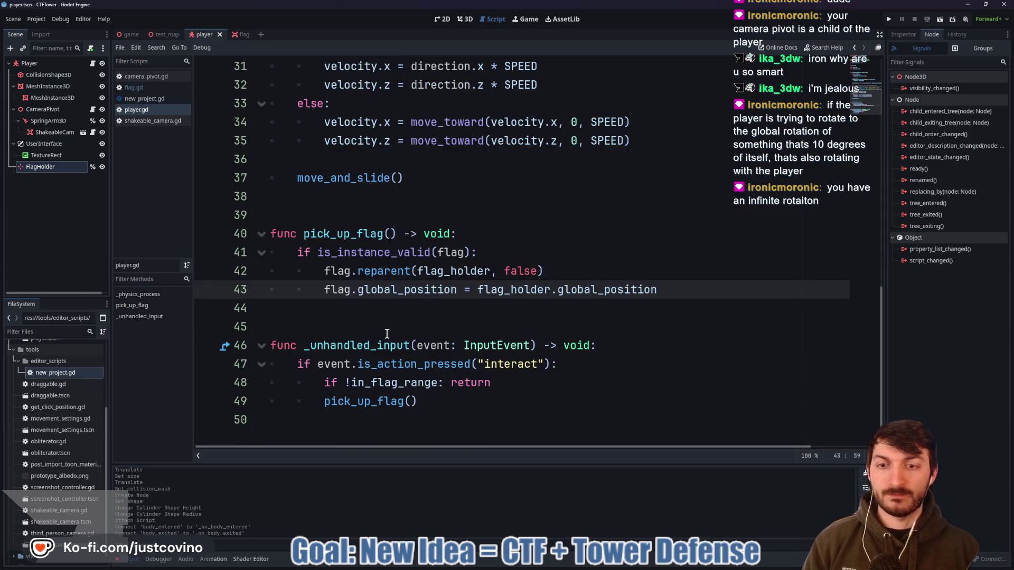
Bring up the flag scene and its flag.gd script.
{"action": "left_click", "coordinate": [235, 35]}
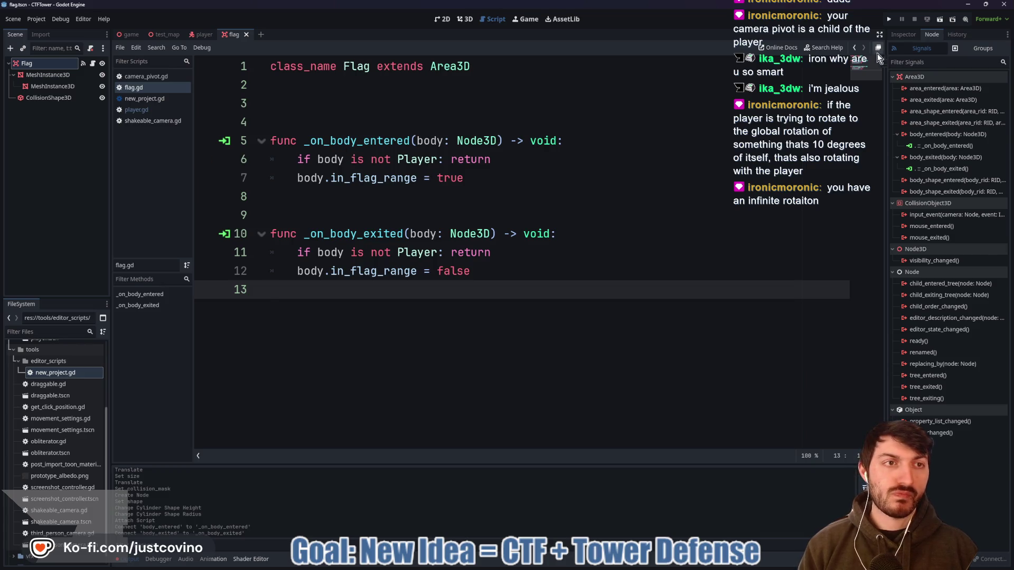
{"action": "left_click", "coordinate": [903, 35]}
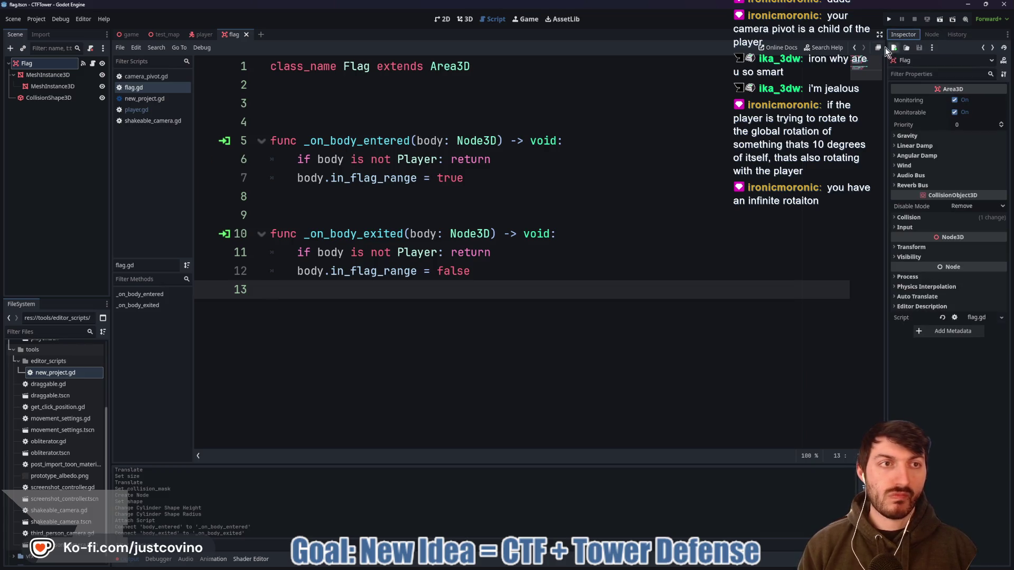
{"action": "left_click", "coordinate": [351, 212]}
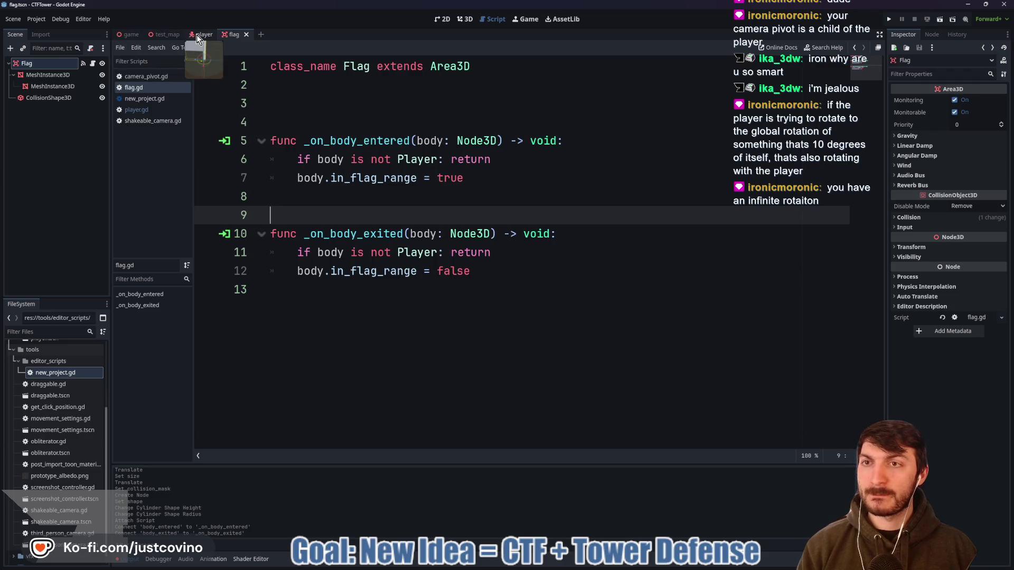
Add an 'interact' action bound to the E key in the Input Map, then save.
{"action": "left_click", "coordinate": [37, 19]}
{"action": "left_click", "coordinate": [48, 30]}
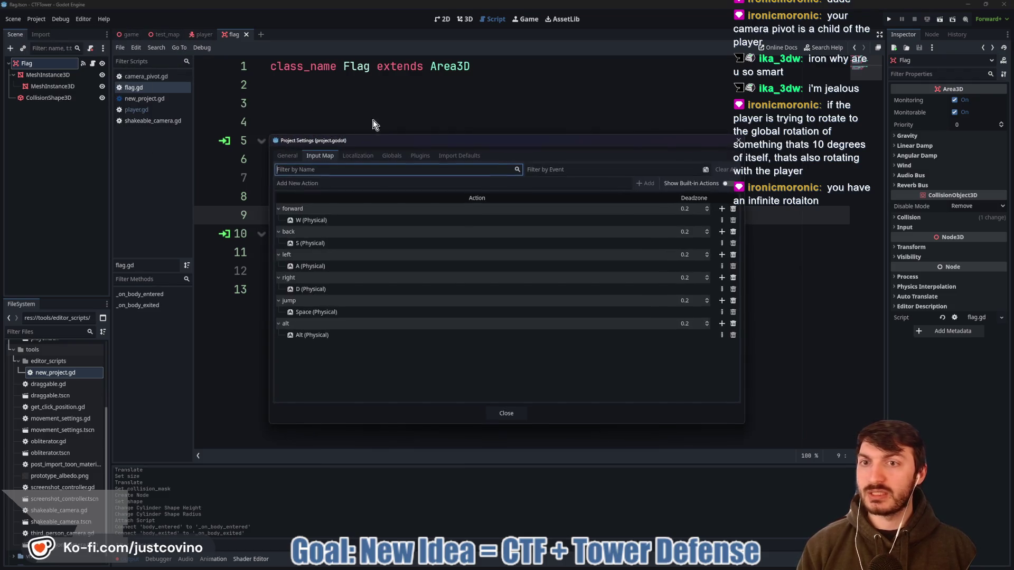
{"action": "left_click", "coordinate": [327, 183]}
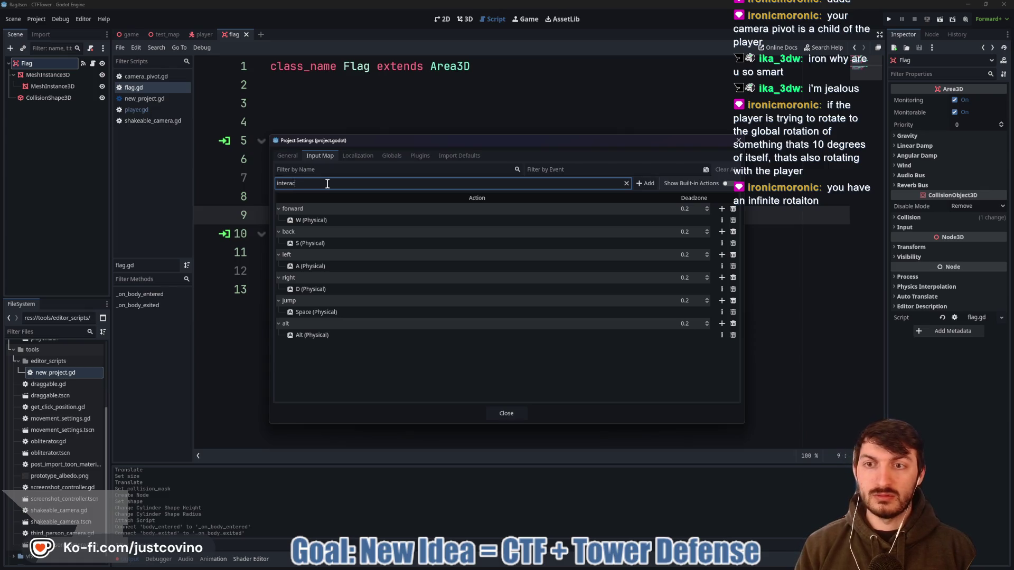
{"action": "type", "text": "t"}
{"action": "key", "text": "Return"}
{"action": "left_click", "coordinate": [722, 346]}
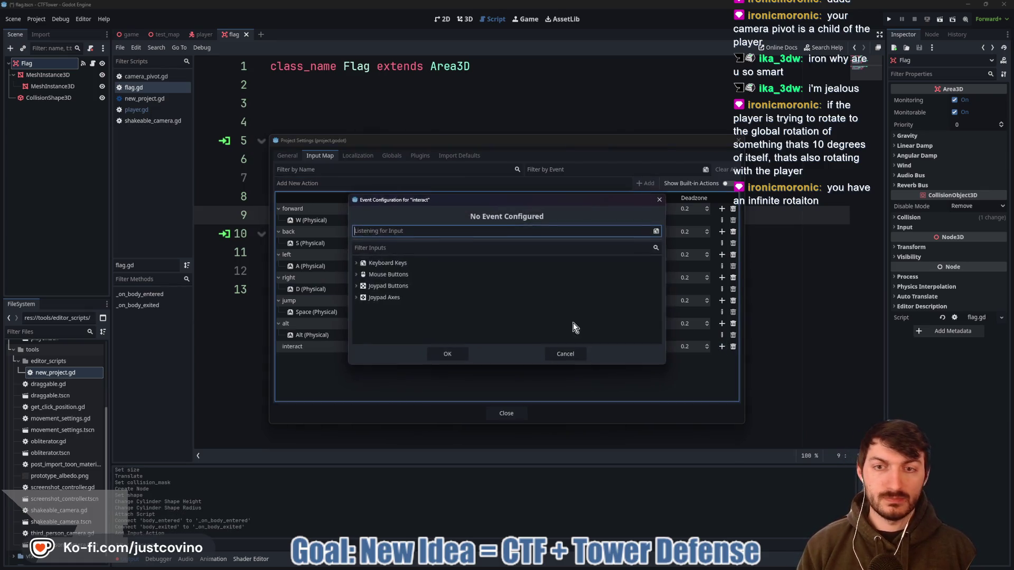
{"action": "key", "text": "e"}
{"action": "left_click", "coordinate": [444, 354]}
{"action": "left_click", "coordinate": [507, 414]}
{"action": "left_click", "coordinate": [416, 323]}
{"action": "key", "text": "ctrl+s"}
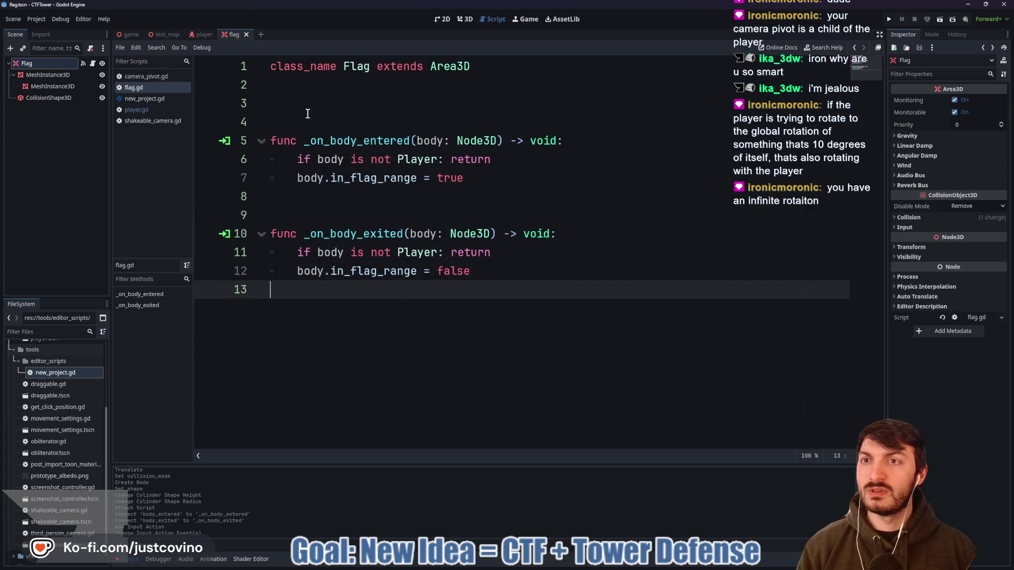
Instance flag.tscn as a child of the TestMap root in the test_map scene.
{"action": "left_click", "coordinate": [130, 35]}
{"action": "left_click", "coordinate": [465, 20]}
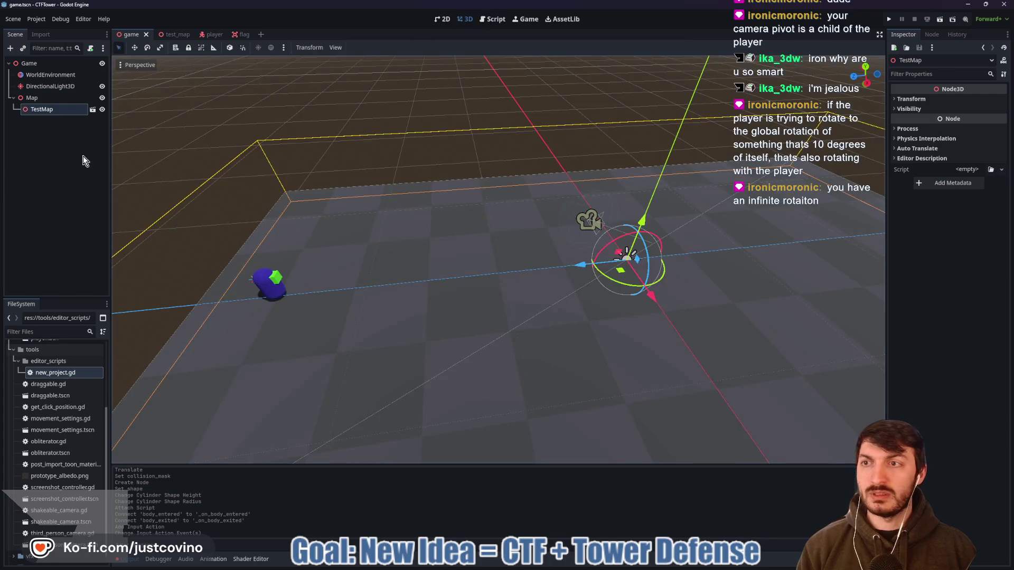
{"action": "left_click", "coordinate": [173, 36]}
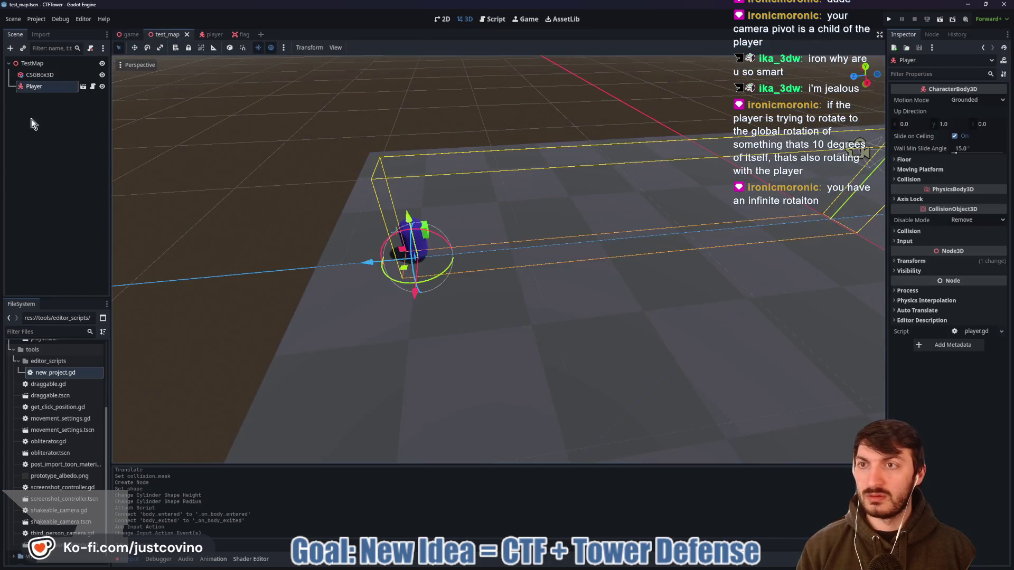
{"action": "left_click", "coordinate": [40, 64]}
{"action": "key", "text": "ctrl+a"}
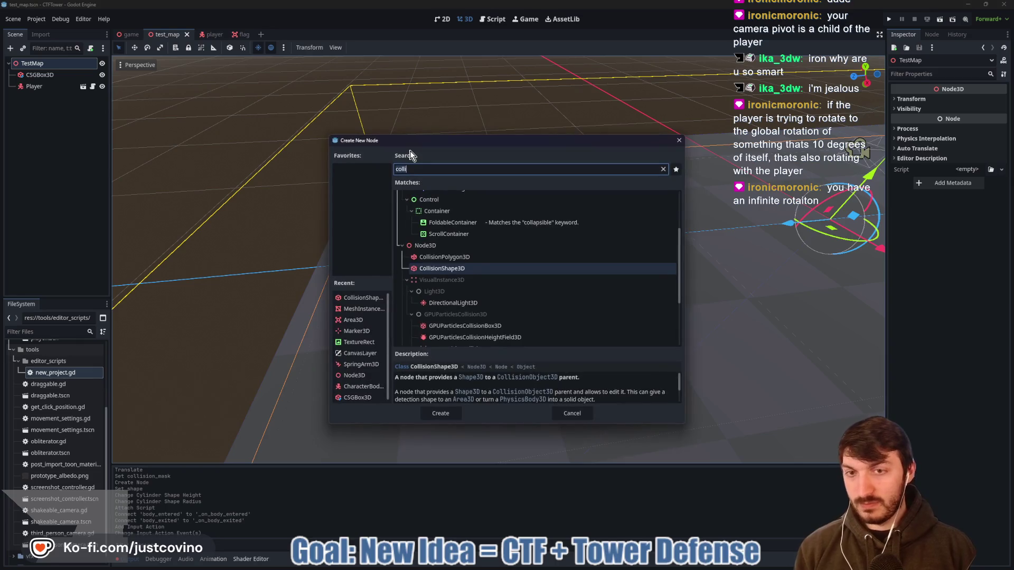
{"action": "left_click", "coordinate": [679, 141]}
{"action": "key", "text": "ctrl+shift+o"}
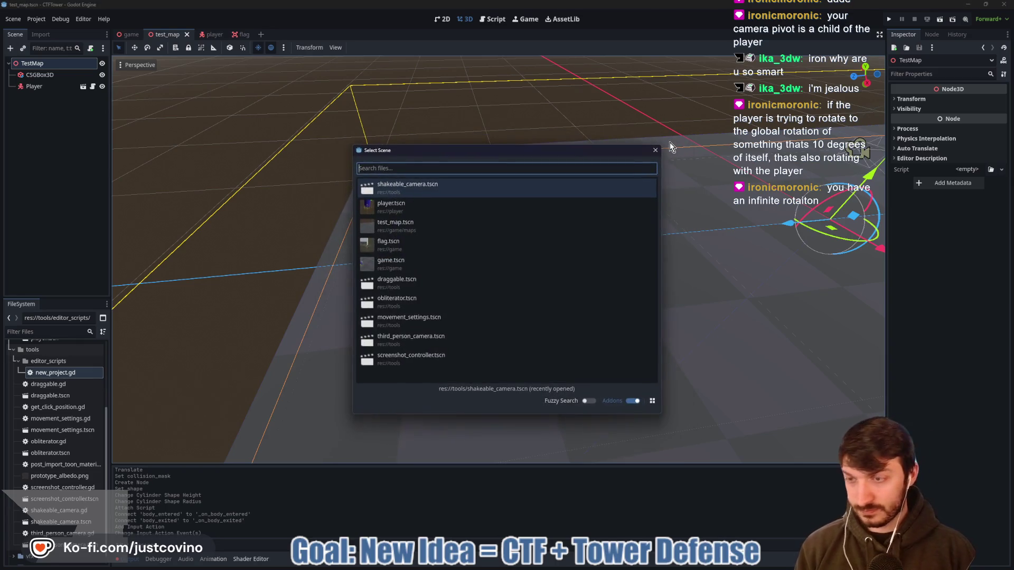
{"action": "type", "text": "flag"}
{"action": "key", "text": "Return"}
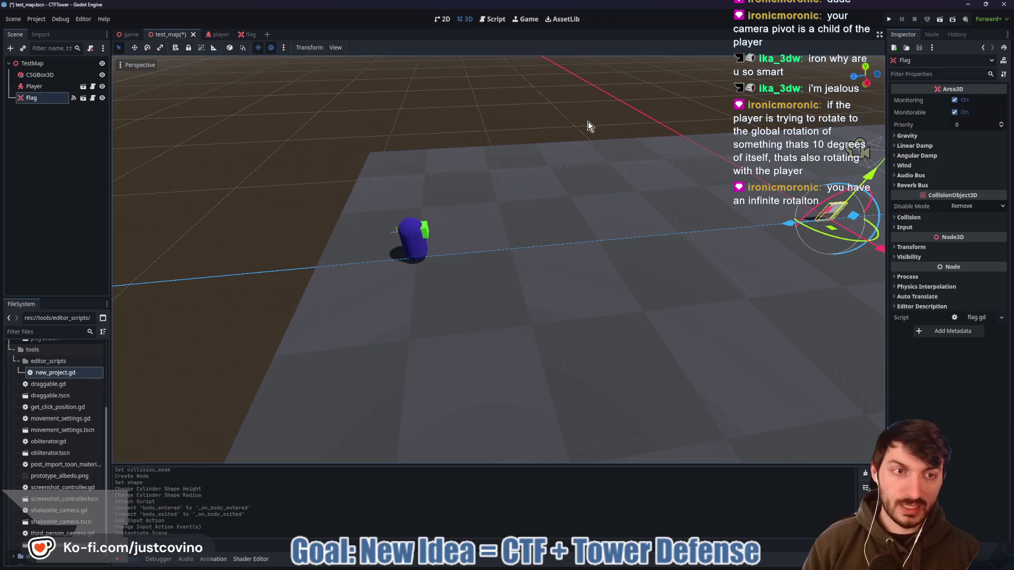
Frame the new Flag, save test_map, and run the game scene with F5.
{"action": "key", "text": "f"}
{"action": "scroll", "coordinate": [371, 222], "scroll_direction": "up", "scroll_amount": 5}
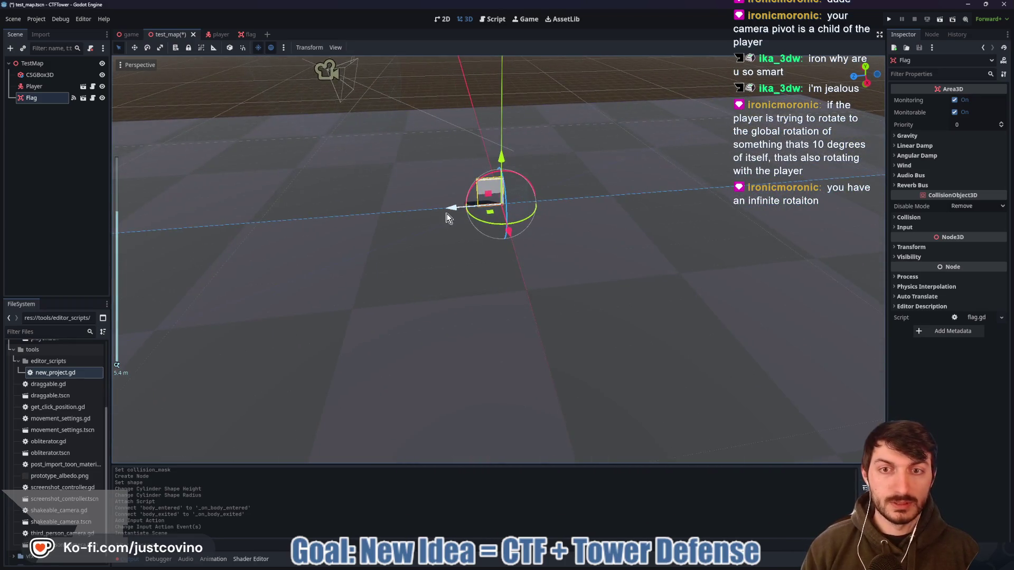
{"action": "key", "text": "ctrl+s"}
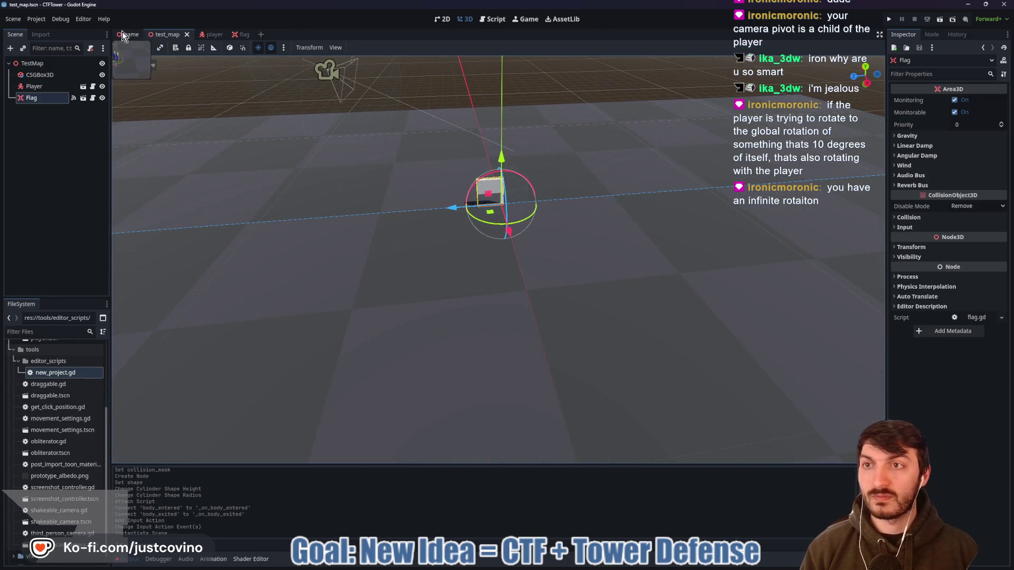
{"action": "left_click", "coordinate": [122, 36]}
{"action": "key", "text": "F5"}
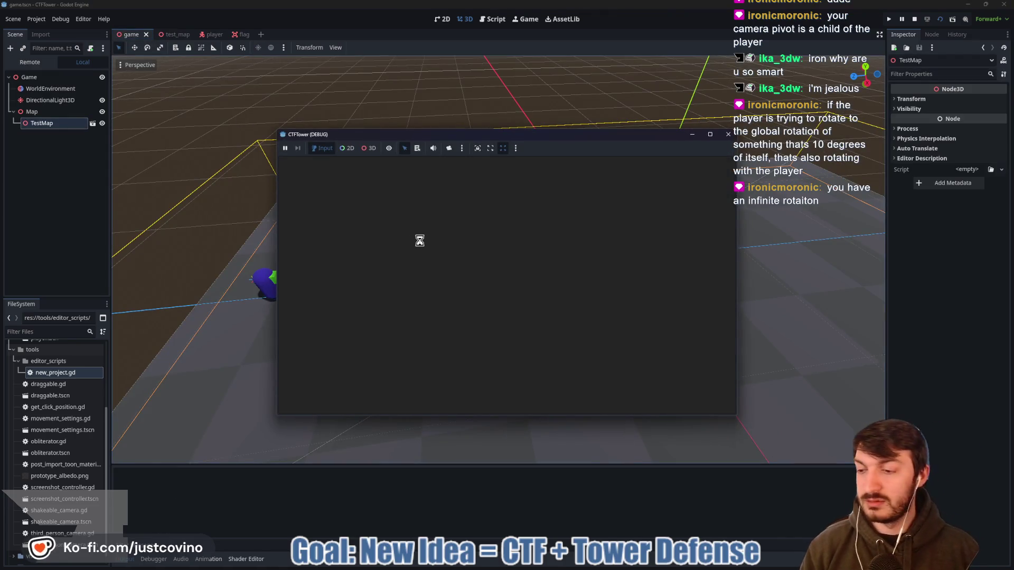
Inspect the Flag near the Player in the running game, then stop it and reopen the player scene.
{"action": "left_click", "coordinate": [709, 134]}
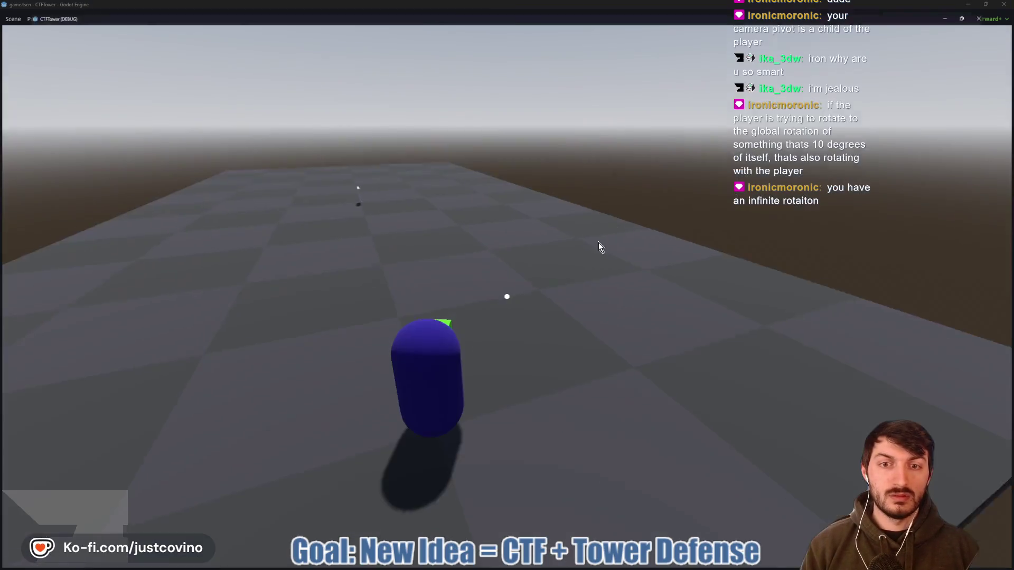
{"action": "left_click", "coordinate": [599, 247]}
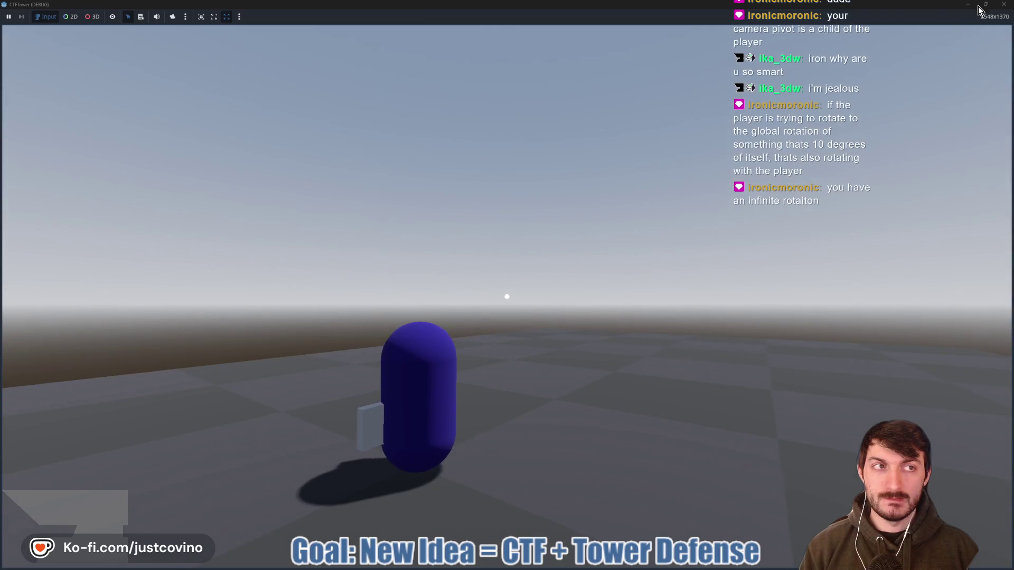
{"action": "left_click", "coordinate": [985, 4]}
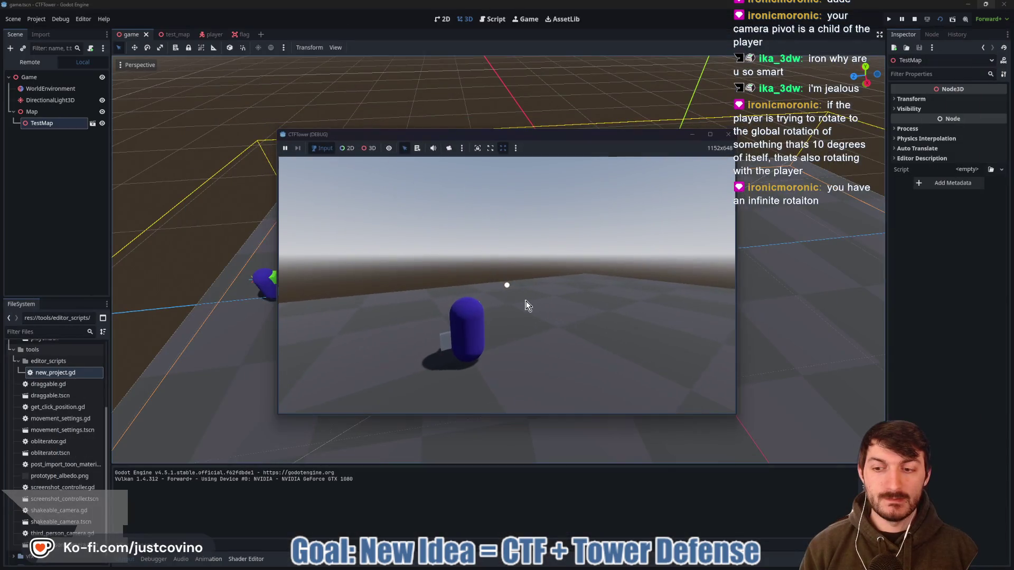
{"action": "left_click", "coordinate": [527, 305]}
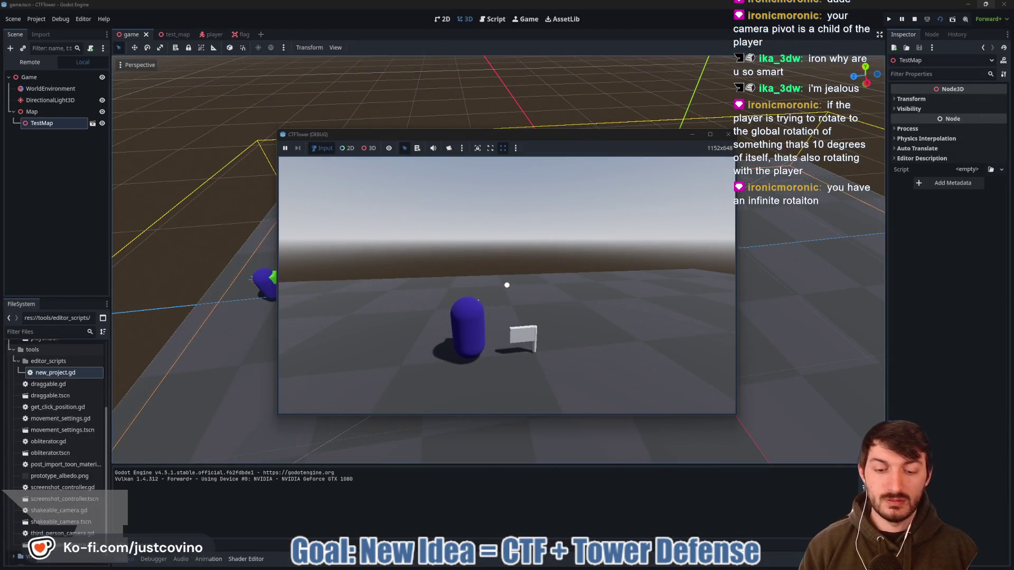
{"action": "key", "text": "Escape"}
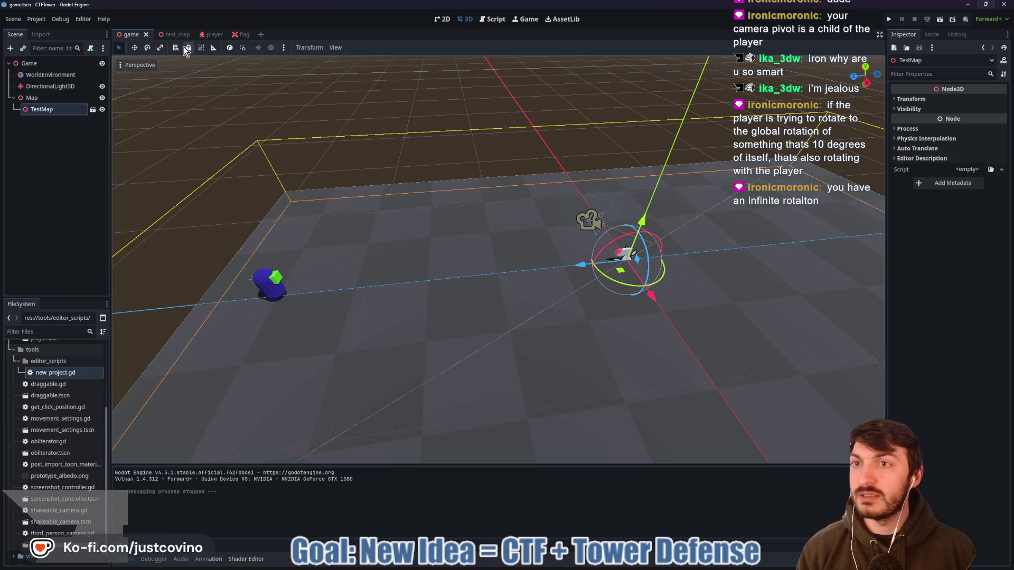
{"action": "left_click", "coordinate": [204, 34]}
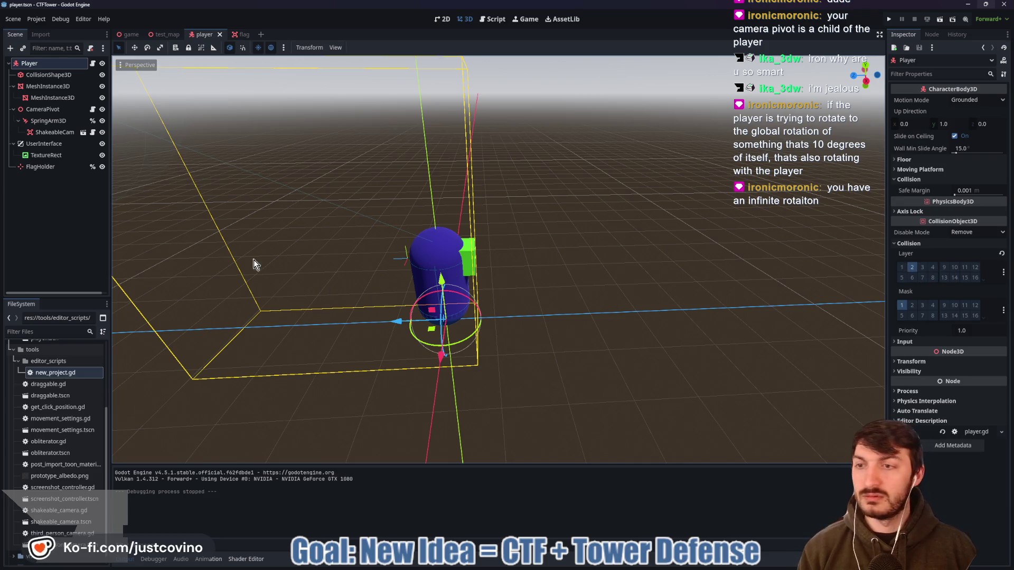
Enable collision mask layer 2 on the Flag and move CollisionShape3D above MeshInstance3D.
{"action": "left_click", "coordinate": [239, 34]}
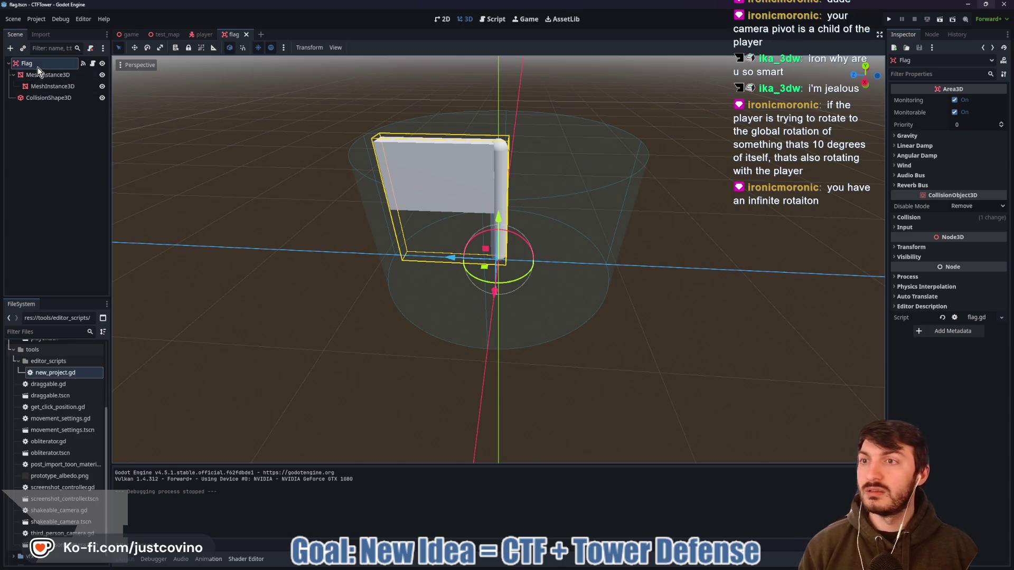
{"action": "left_click", "coordinate": [911, 217]}
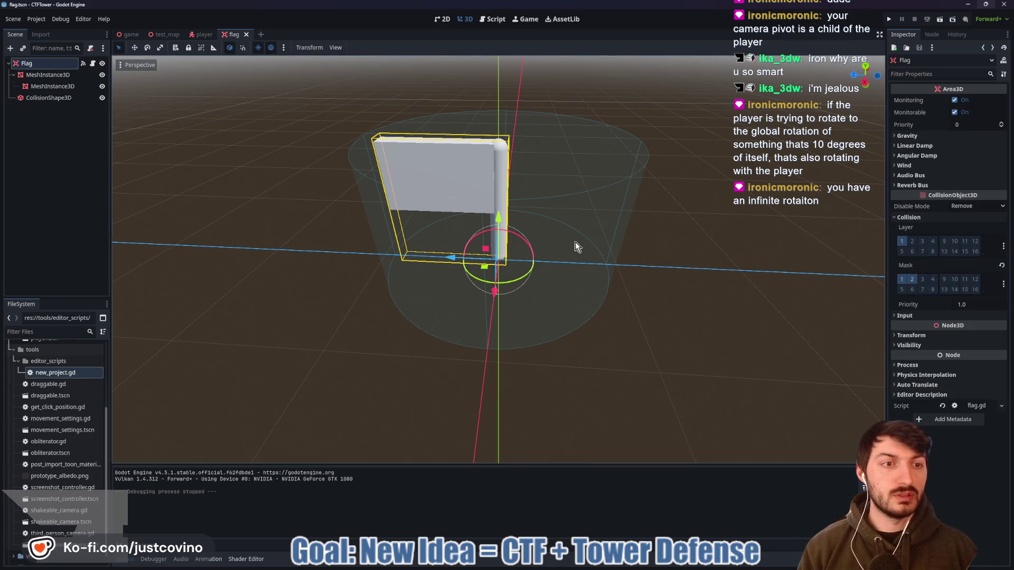
{"action": "left_click", "coordinate": [913, 279]}
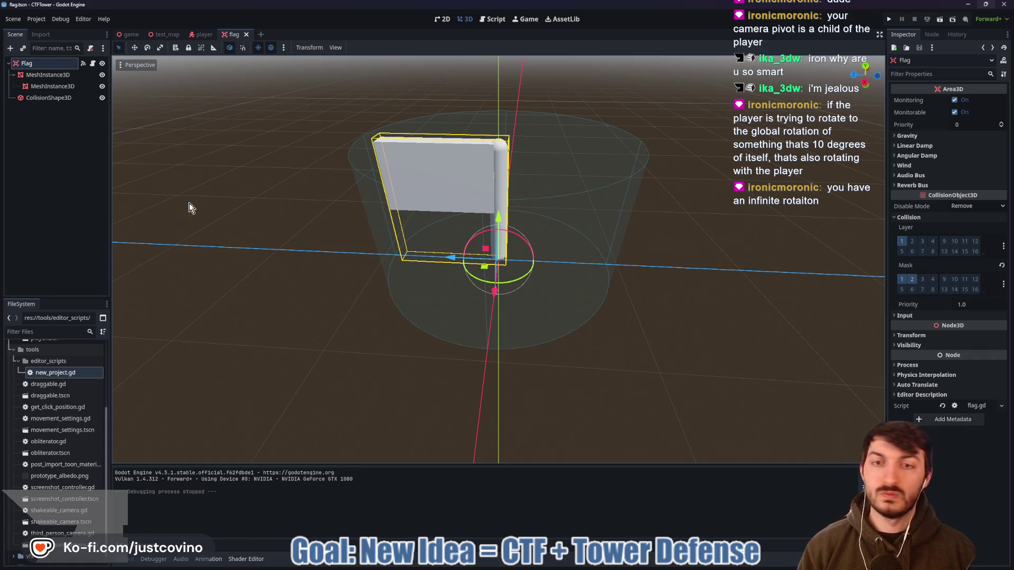
{"action": "left_click_drag", "start_coordinate": [49, 97], "coordinate": [16, 72]}
Add print("Body Entered") and print("Body Exited") to flag.gd's two handlers and save.
{"action": "left_click", "coordinate": [93, 63]}
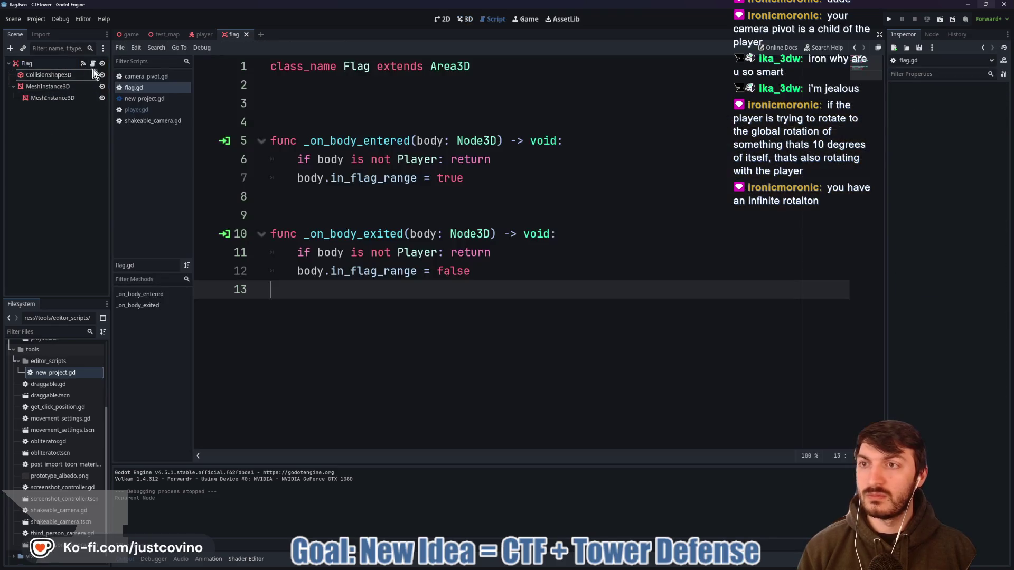
{"action": "left_click", "coordinate": [515, 271]}
{"action": "key", "text": "Return"}
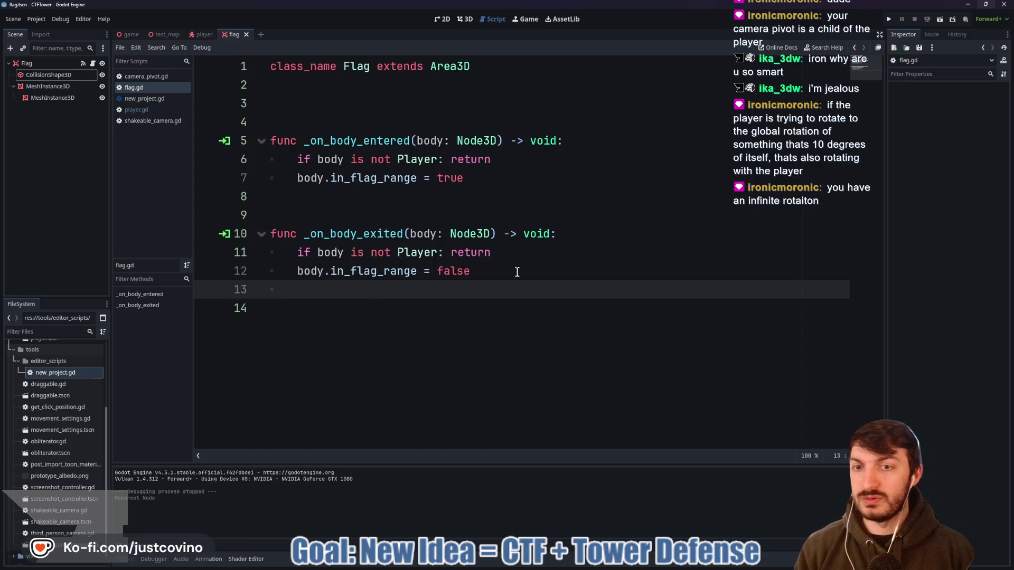
{"action": "type", "text": "print("}
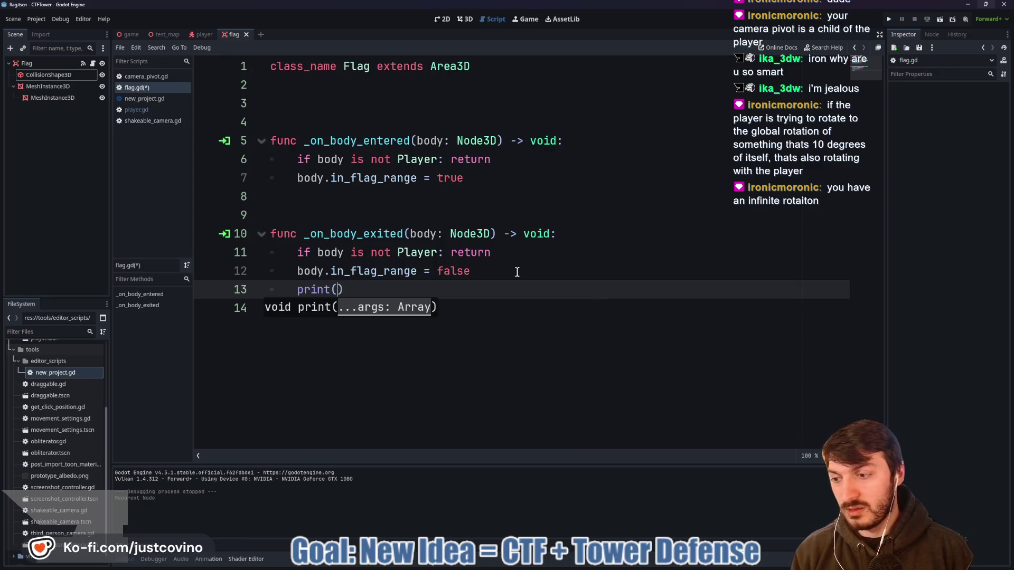
{"action": "type", "text": "\"Body Exited"}
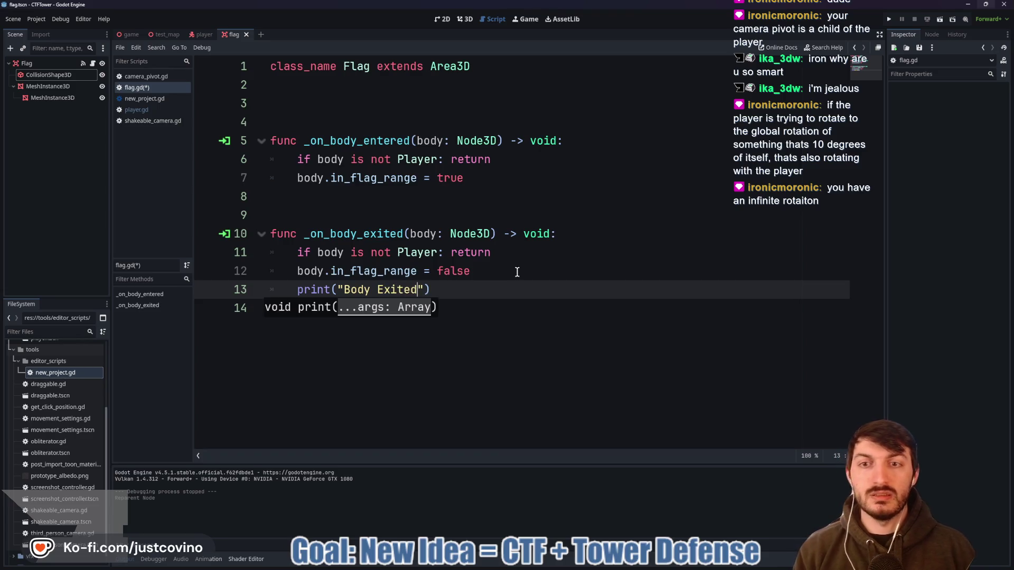
{"action": "left_click", "coordinate": [477, 177]}
{"action": "key", "text": "Return"}
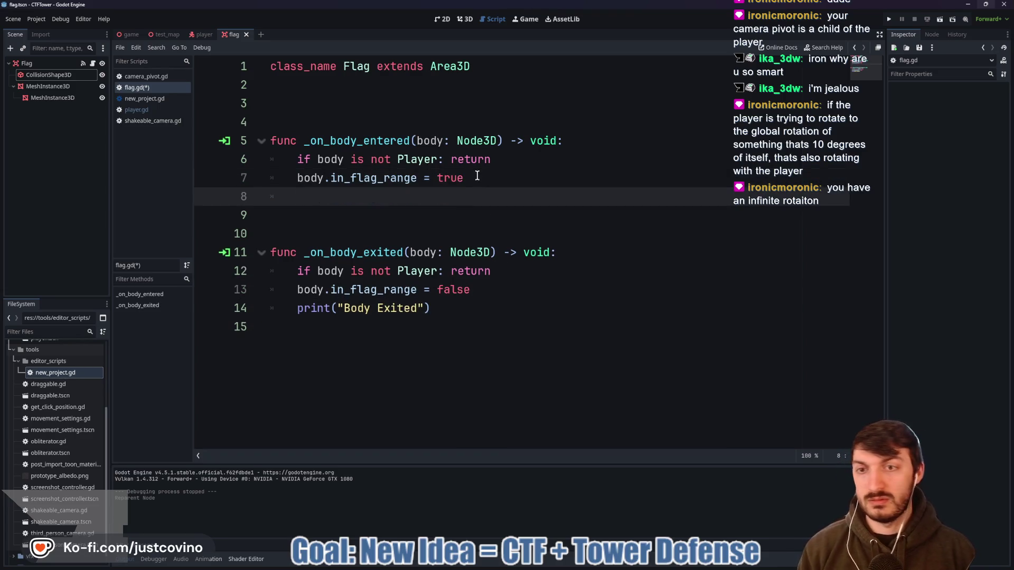
{"action": "type", "text": "print(\"Body Entered"}
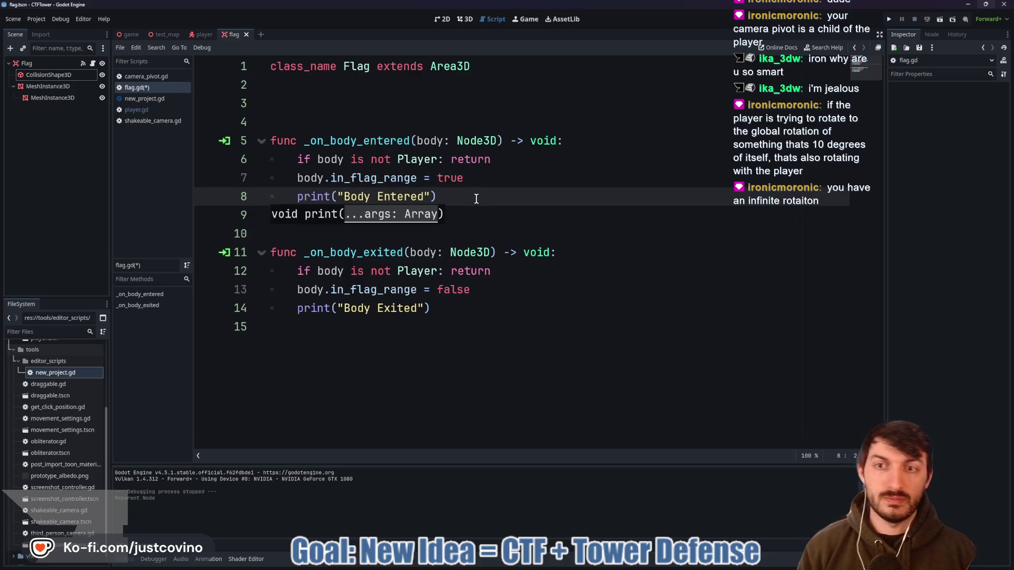
{"action": "key", "text": "ctrl+s"}
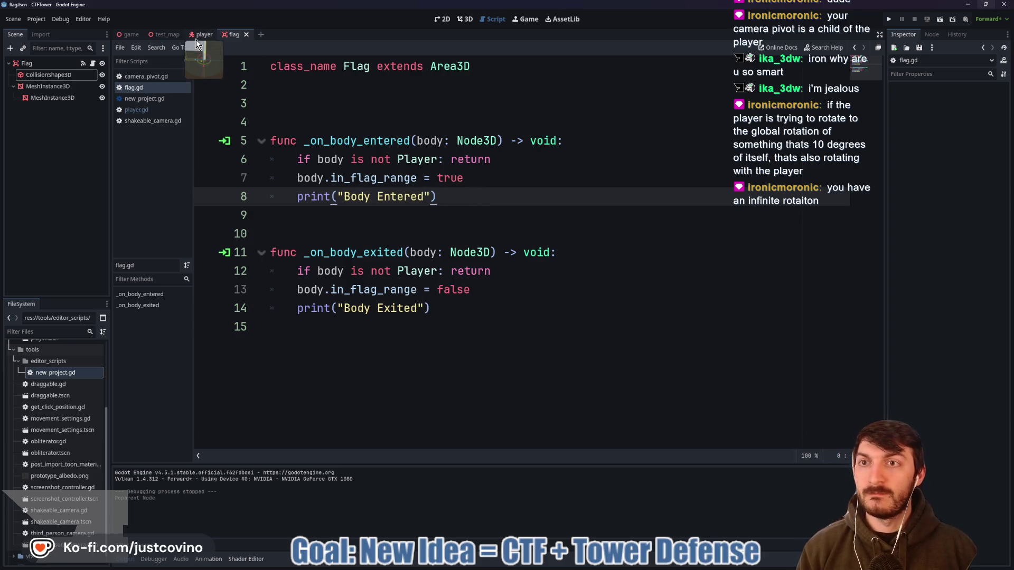
In player.gd, retype the "interact" action name on line 47 via autocomplete and save.
{"action": "left_click", "coordinate": [197, 39]}
{"action": "key", "text": "Up"}
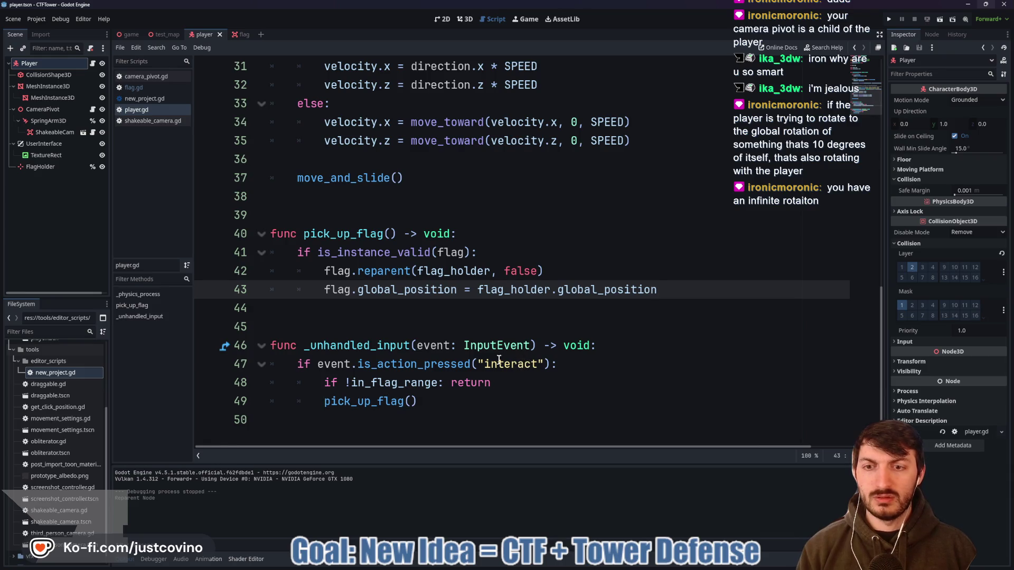
{"action": "left_click", "coordinate": [357, 323]}
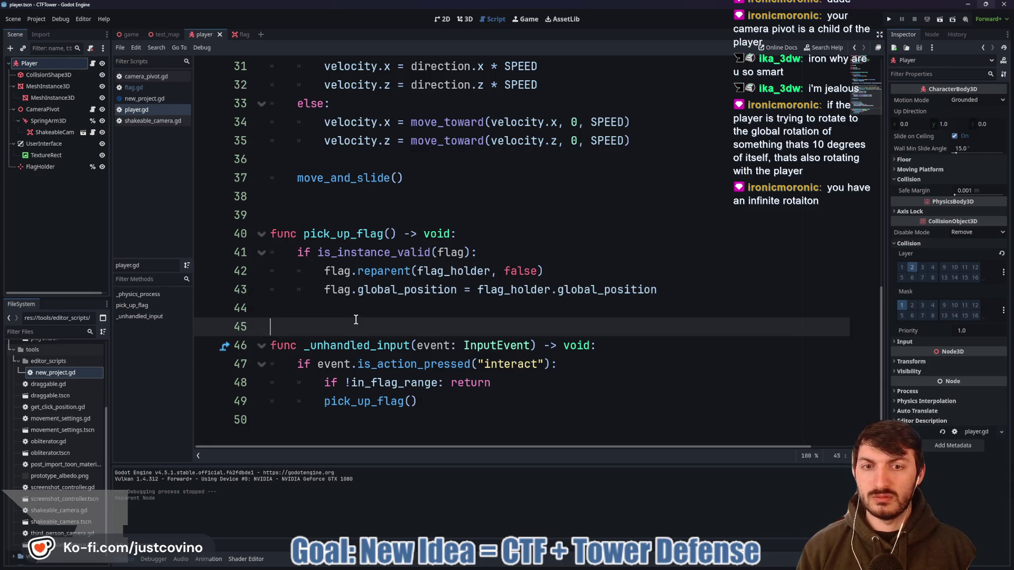
{"action": "left_click_drag", "start_coordinate": [539, 362], "coordinate": [484, 360]}
{"action": "type", "text": "interact"}
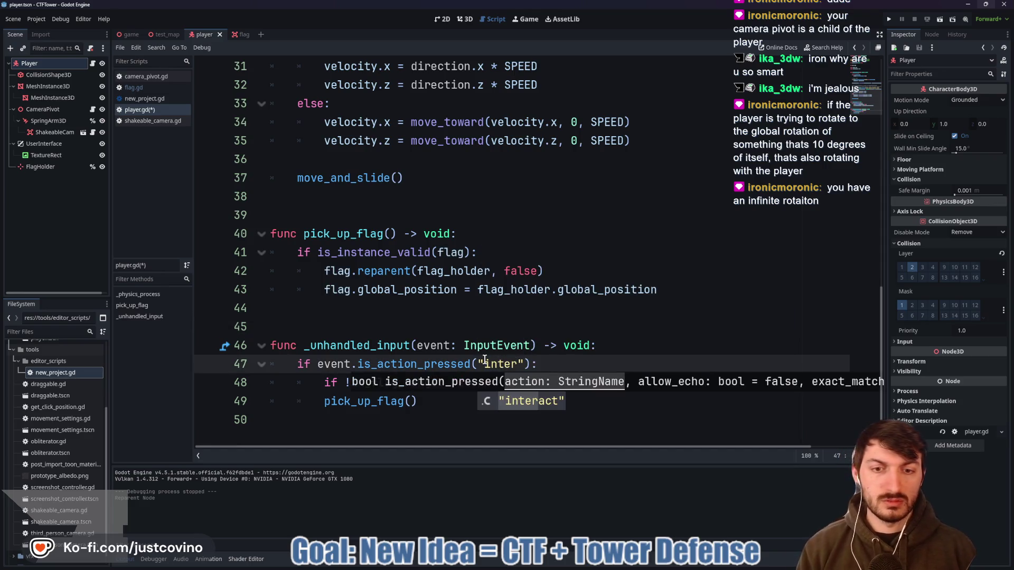
{"action": "left_click", "coordinate": [594, 366]}
{"action": "key", "text": "ctrl+s"}
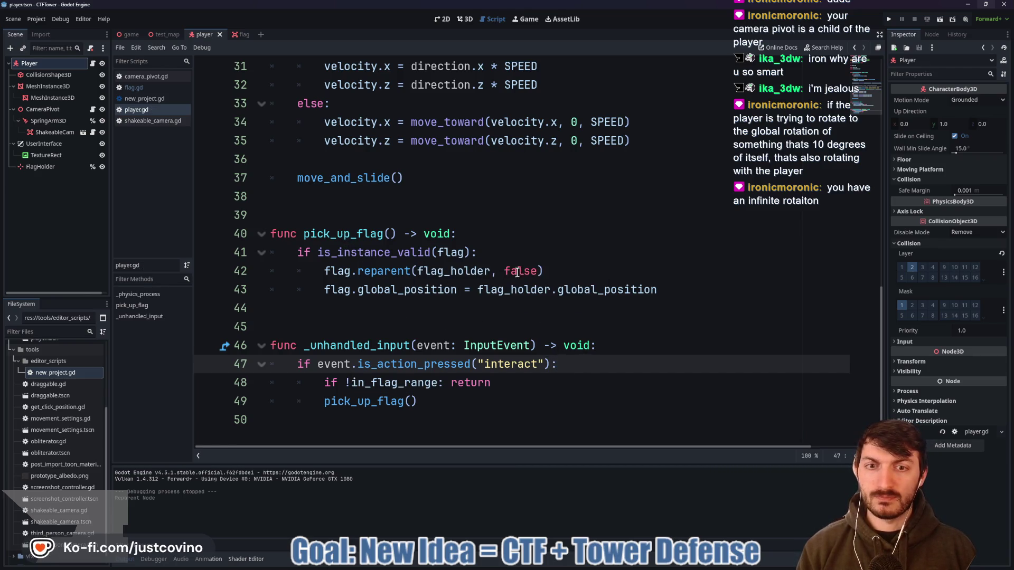
{"action": "left_click", "coordinate": [379, 270]}
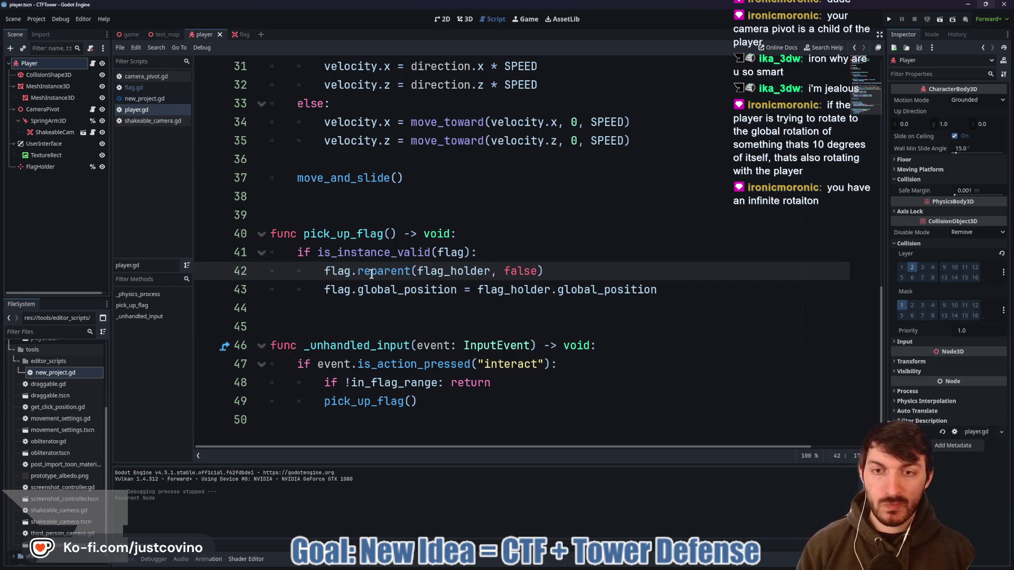
{"action": "mouse_move", "coordinate": [373, 276]}
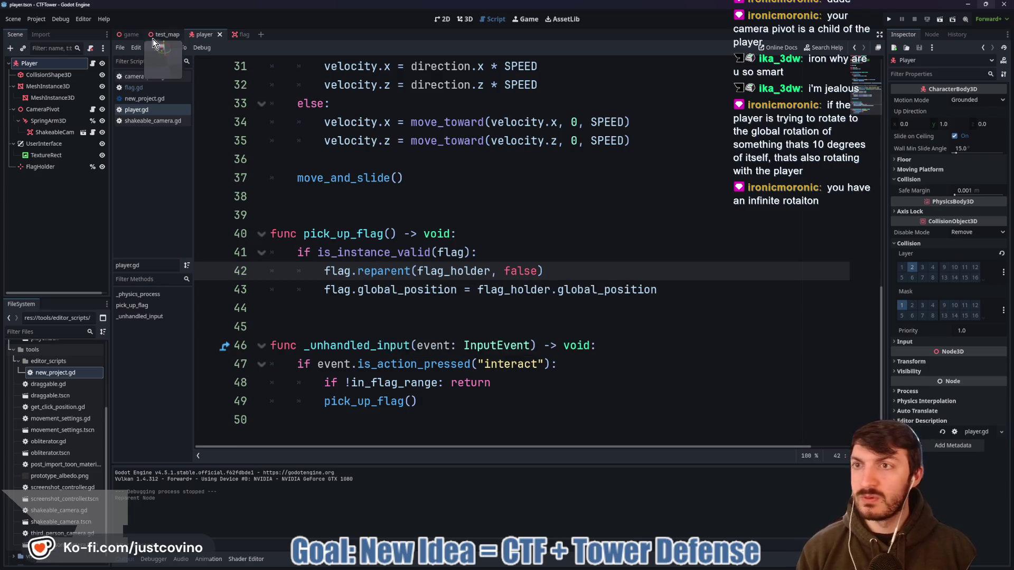
Run the game scene, walk the player into the flag until "Body Entered" logs, then stop.
{"action": "left_click", "coordinate": [130, 34]}
{"action": "key", "text": "F6"}
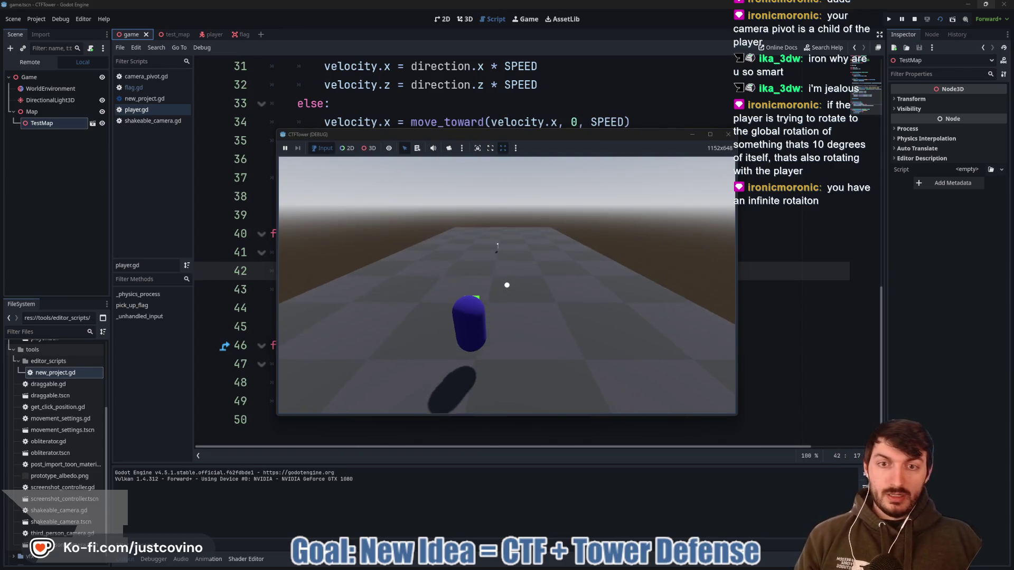
{"action": "key", "text": "w"}
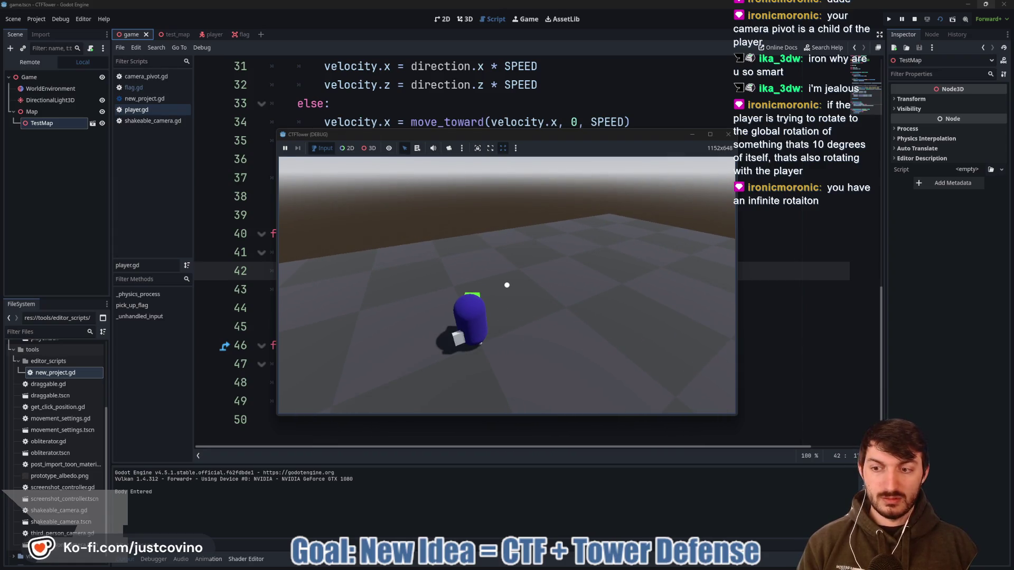
{"action": "key", "text": "F8"}
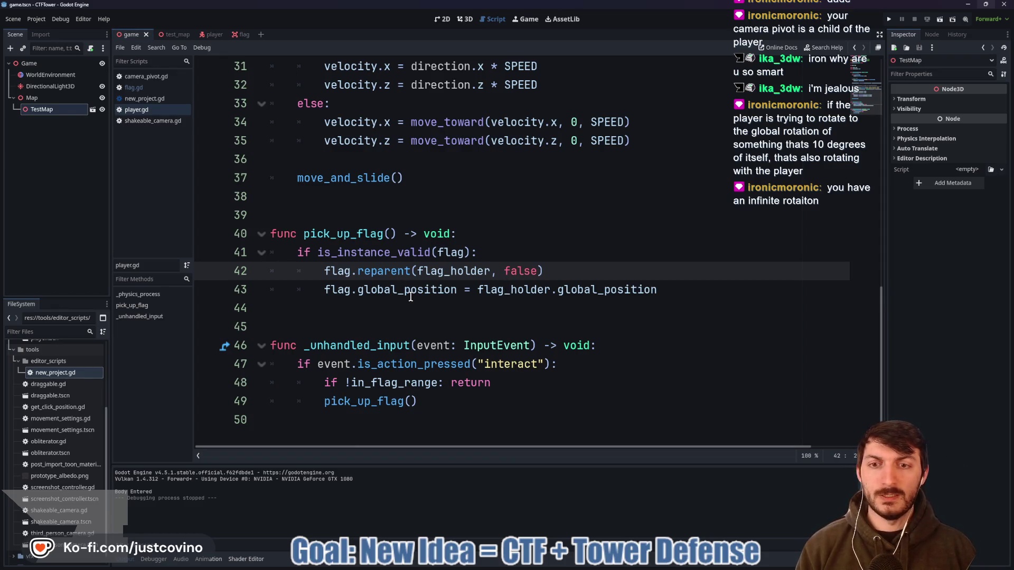
Remove the false argument from the reparent call on line 42 and save player.gd.
{"action": "mouse_move", "coordinate": [390, 273]}
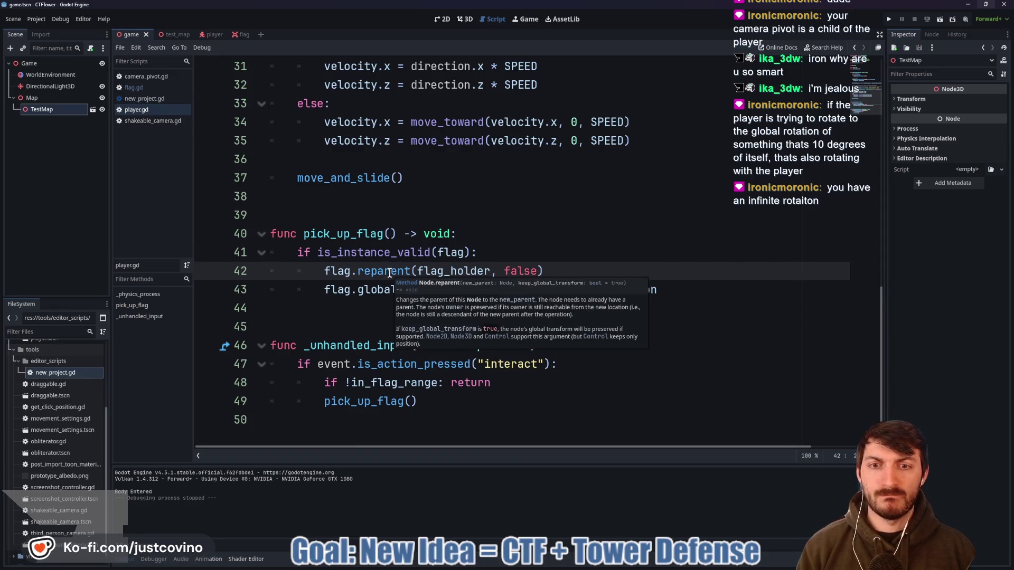
{"action": "left_click_drag", "start_coordinate": [539, 271], "coordinate": [489, 270]}
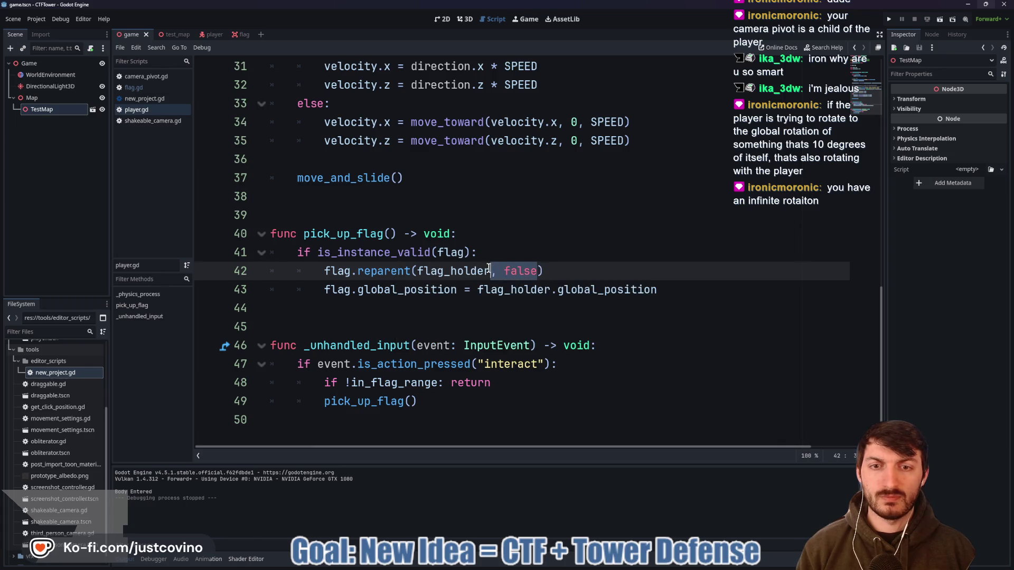
{"action": "key", "text": "BackSpace"}
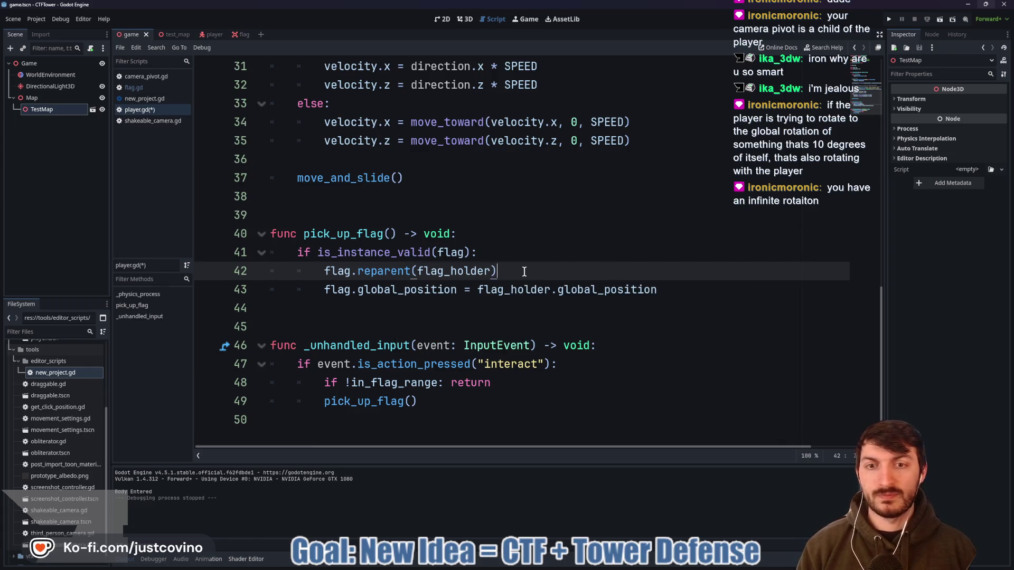
{"action": "key", "text": "ctrl+s"}
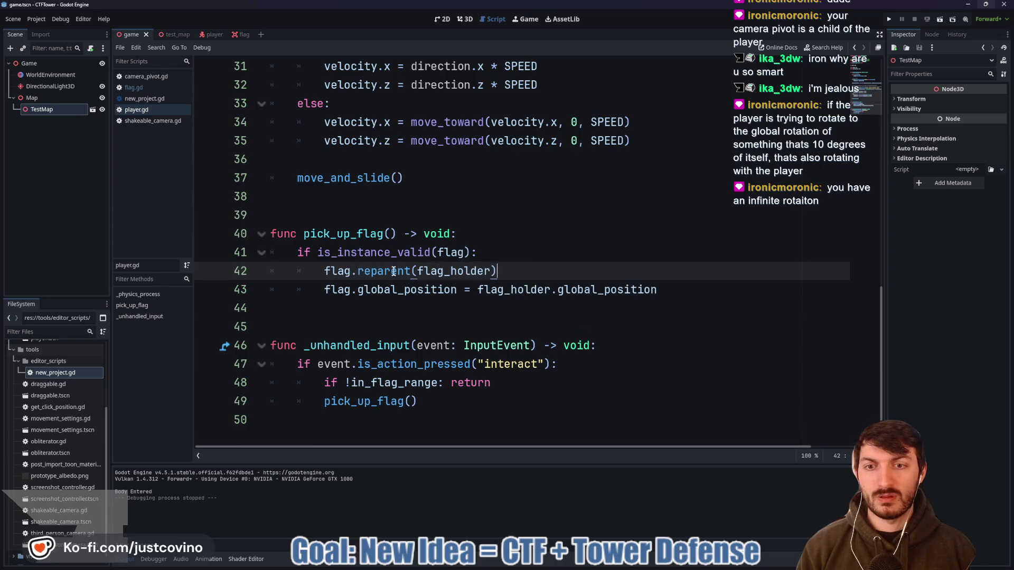
In flag.gd, add body.flag = self on entry and body.flag = null on exit, then run the game.
{"action": "mouse_move", "coordinate": [386, 271]}
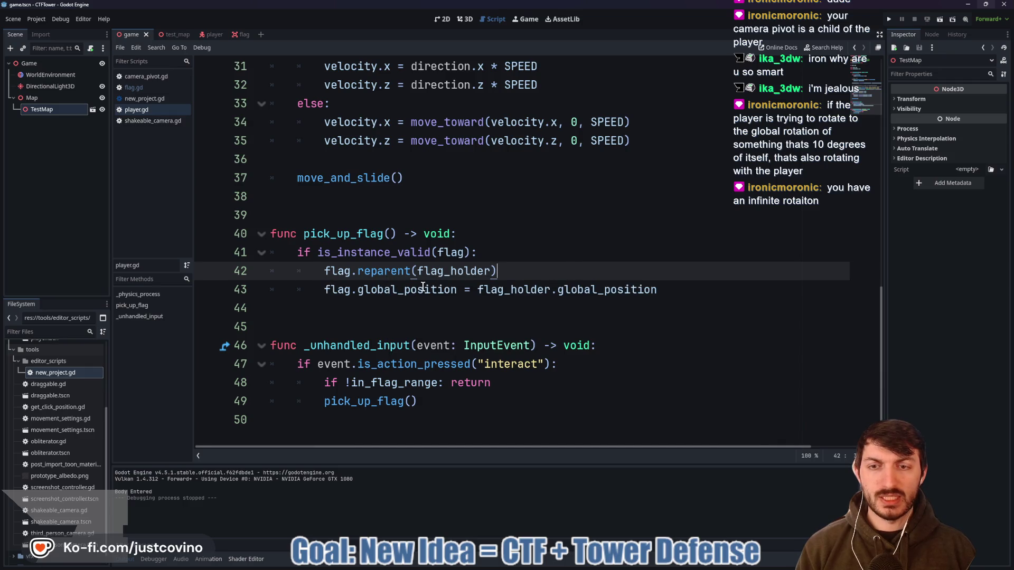
{"action": "scroll", "coordinate": [424, 286], "scroll_direction": "up", "scroll_amount": 7}
{"action": "scroll", "coordinate": [457, 275], "scroll_direction": "up", "scroll_amount": 3}
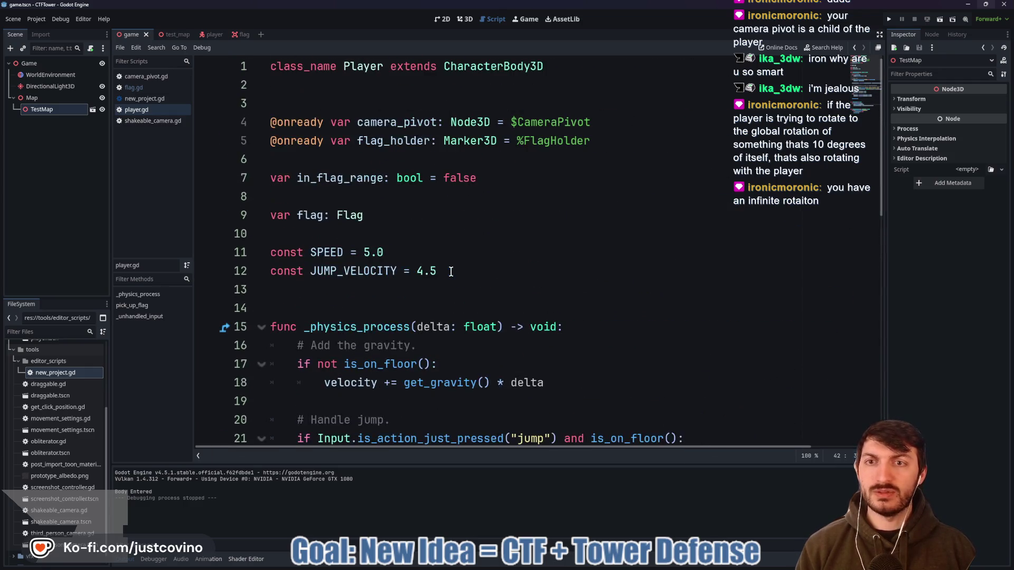
{"action": "left_click", "coordinate": [235, 33]}
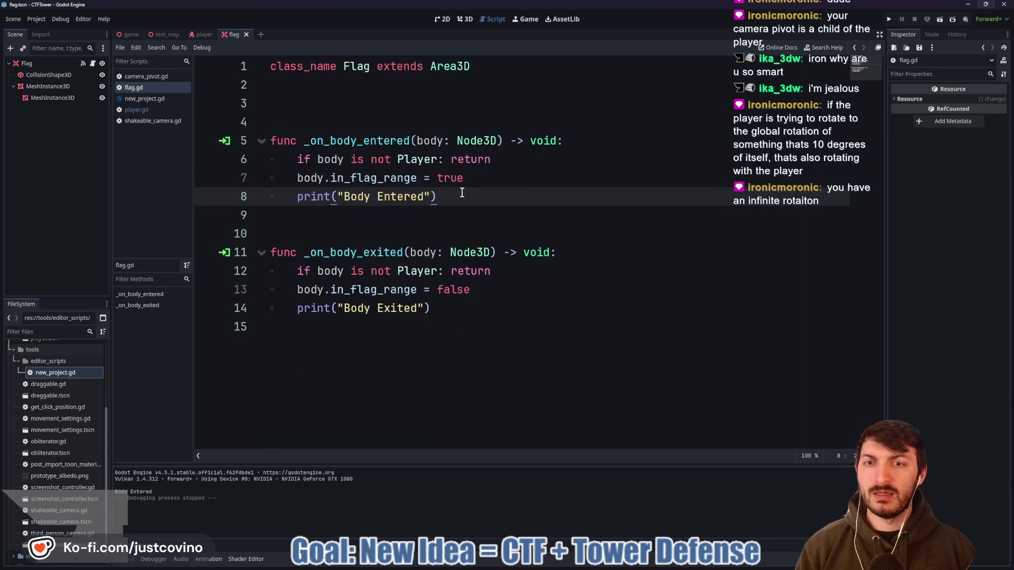
{"action": "left_click", "coordinate": [477, 179]}
{"action": "key", "text": "Return"}
{"action": "type", "text": "body.flag ="}
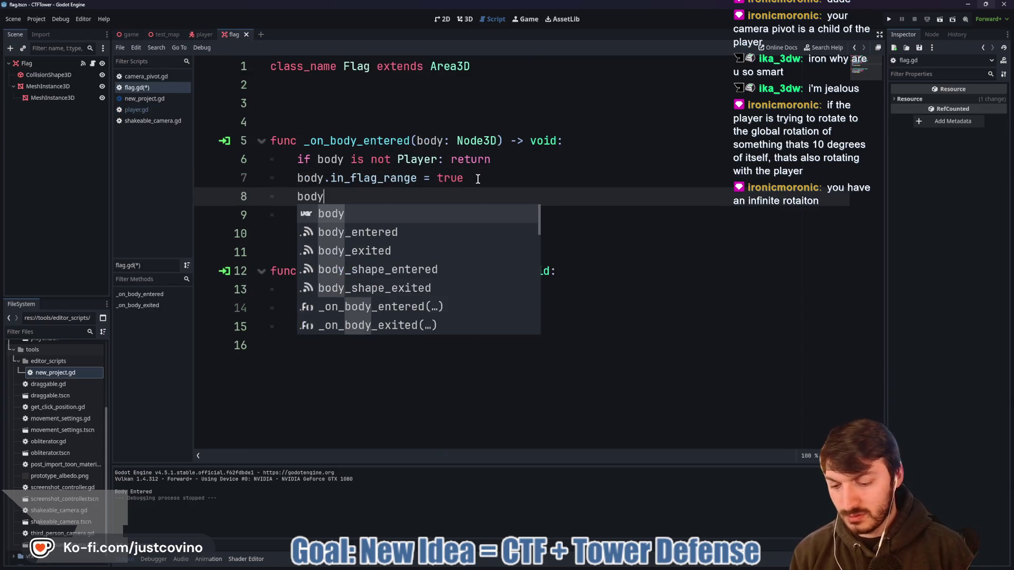
{"action": "type", "text": " self"}
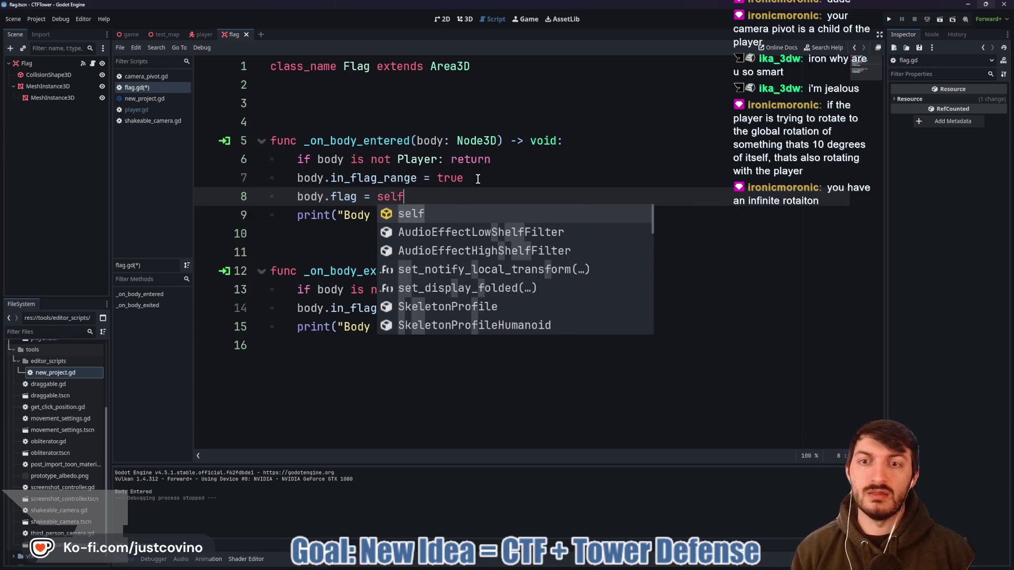
{"action": "left_click", "coordinate": [330, 289]}
{"action": "left_click", "coordinate": [496, 312]}
{"action": "key", "text": "Return"}
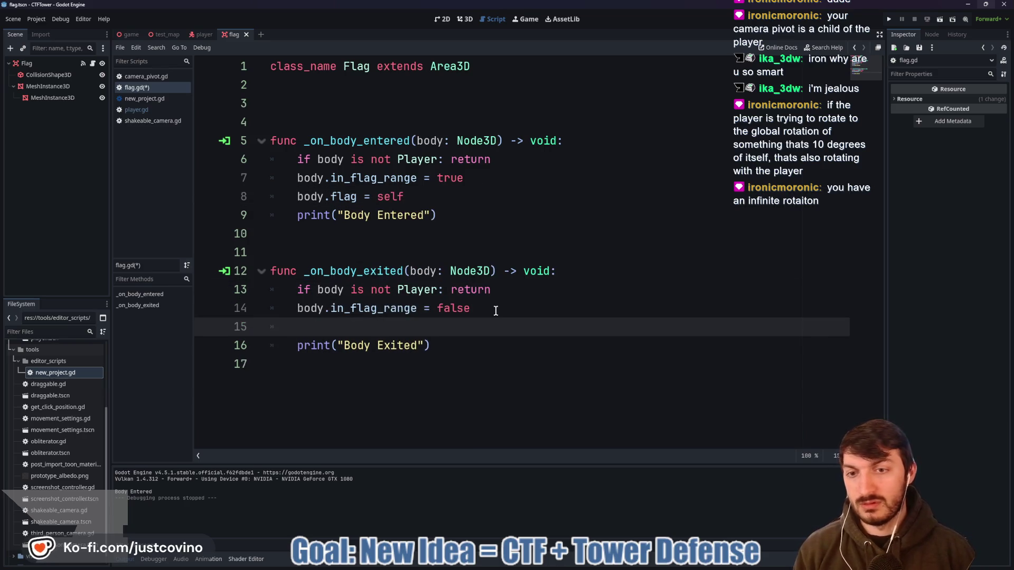
{"action": "type", "text": "body.flag = null"}
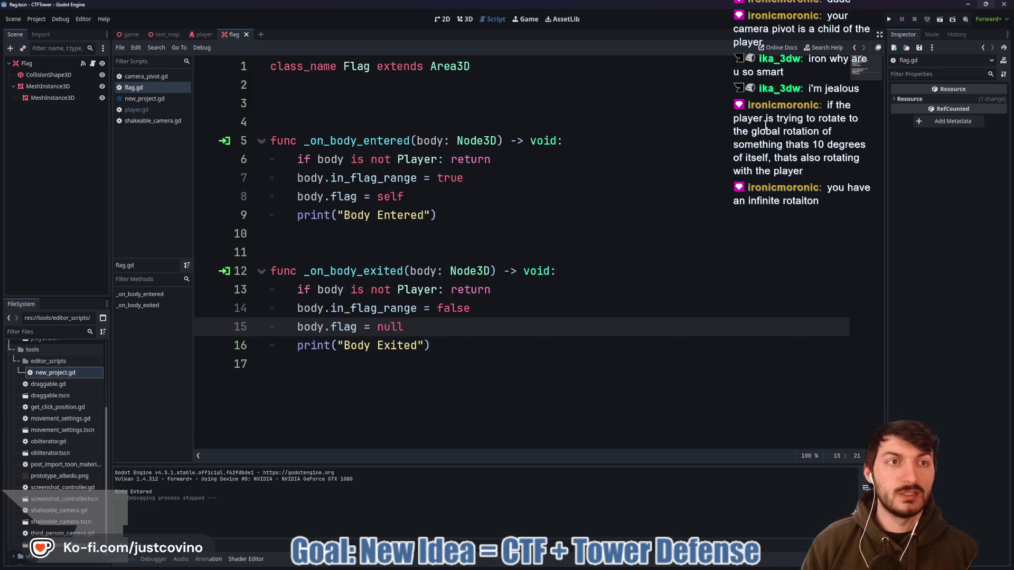
{"action": "key", "text": "F5"}
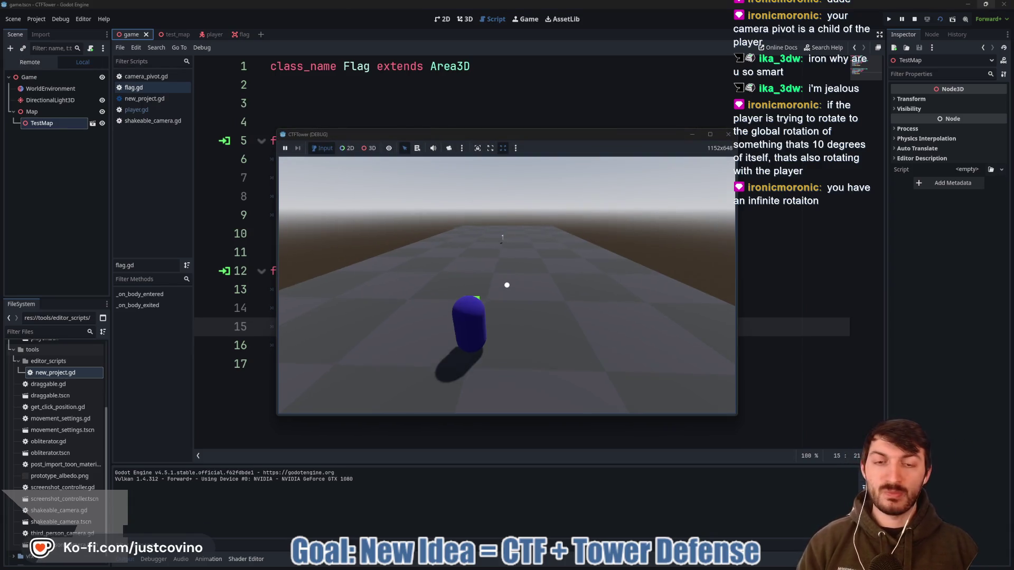
Walk the player onto the flag and interact, triggering the Nil global_position error.
{"action": "key", "text": "w"}
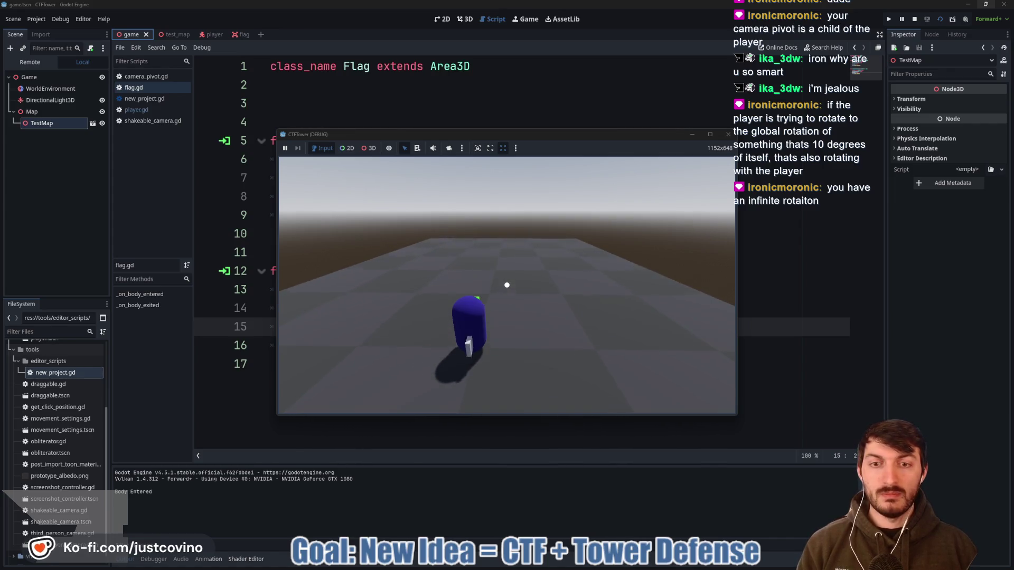
{"action": "key", "text": "e"}
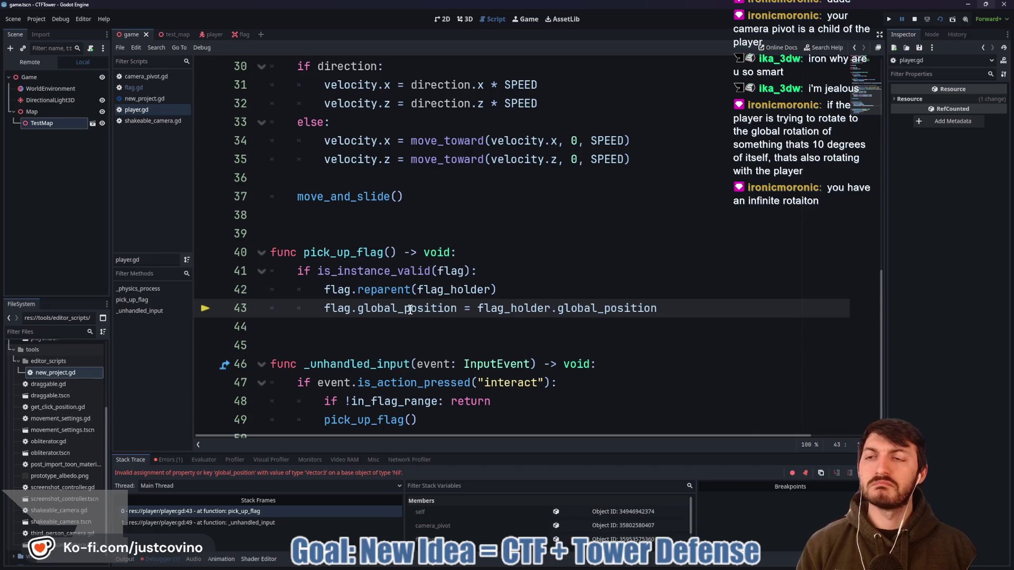
{"action": "mouse_move", "coordinate": [410, 310]}
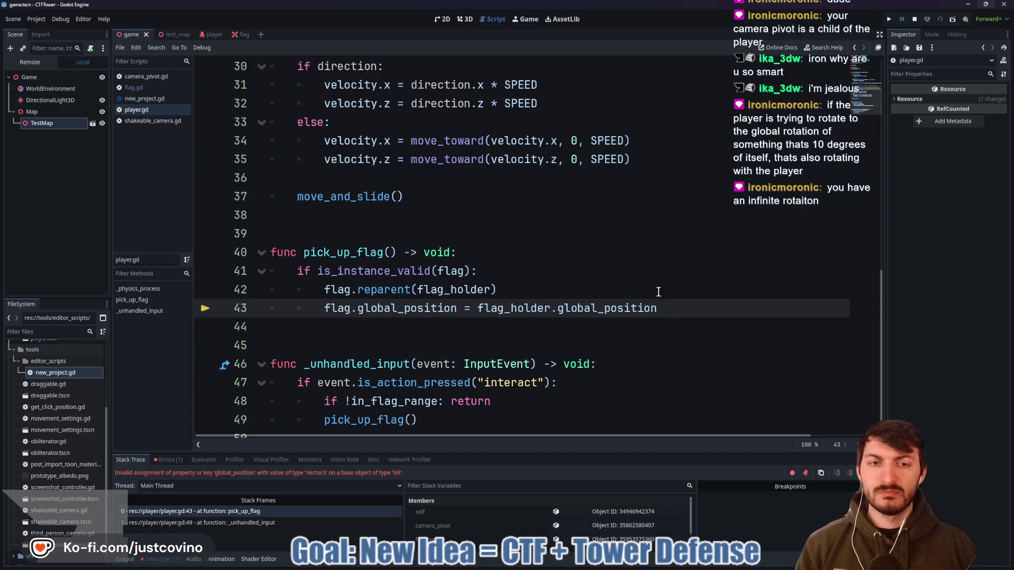
{"action": "mouse_move", "coordinate": [454, 303]}
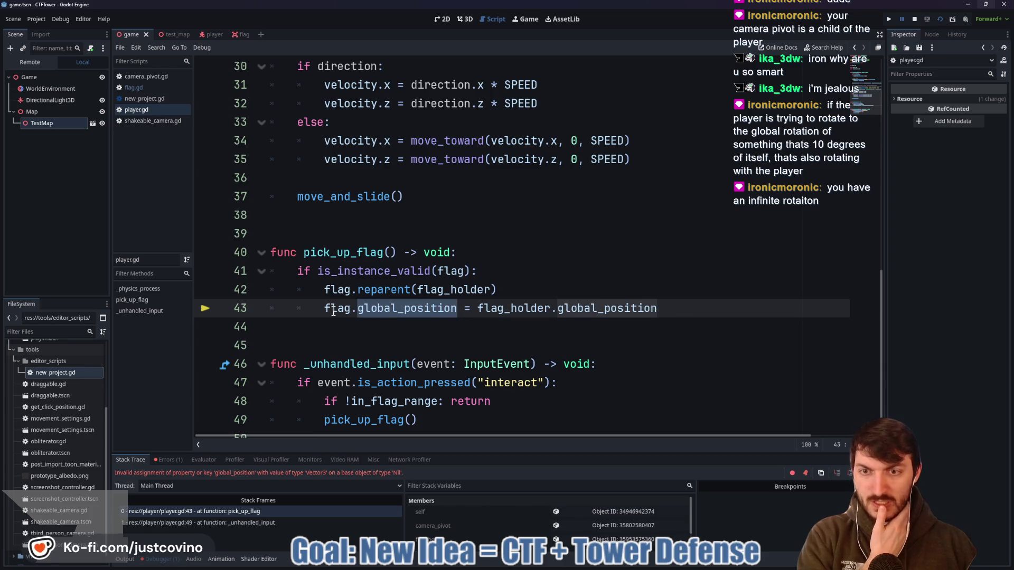
{"action": "scroll", "coordinate": [464, 328], "scroll_direction": "up", "scroll_amount": 6}
{"action": "scroll", "coordinate": [471, 335], "scroll_direction": "down", "scroll_amount": 5}
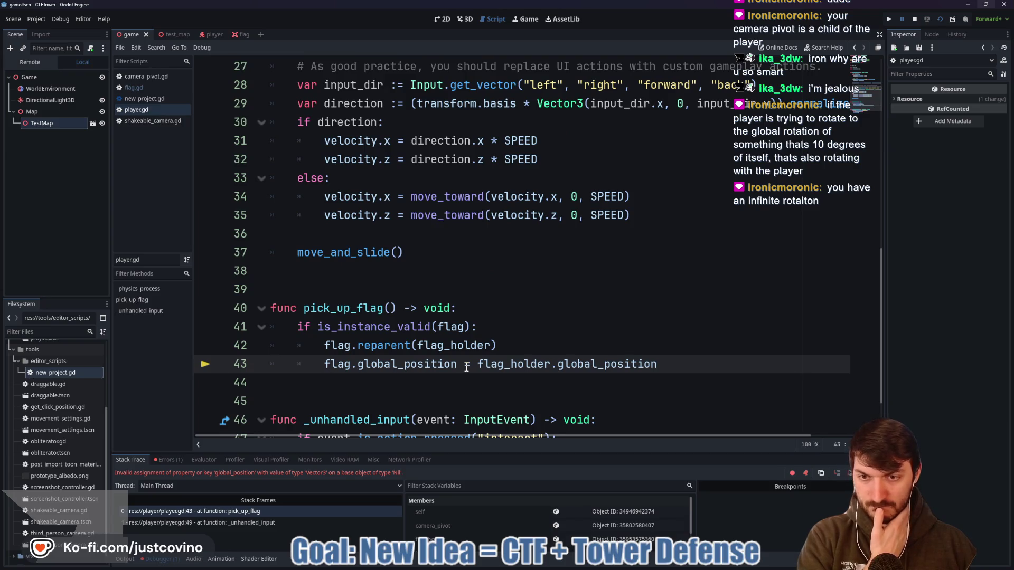
{"action": "scroll", "coordinate": [465, 369], "scroll_direction": "up", "scroll_amount": 5}
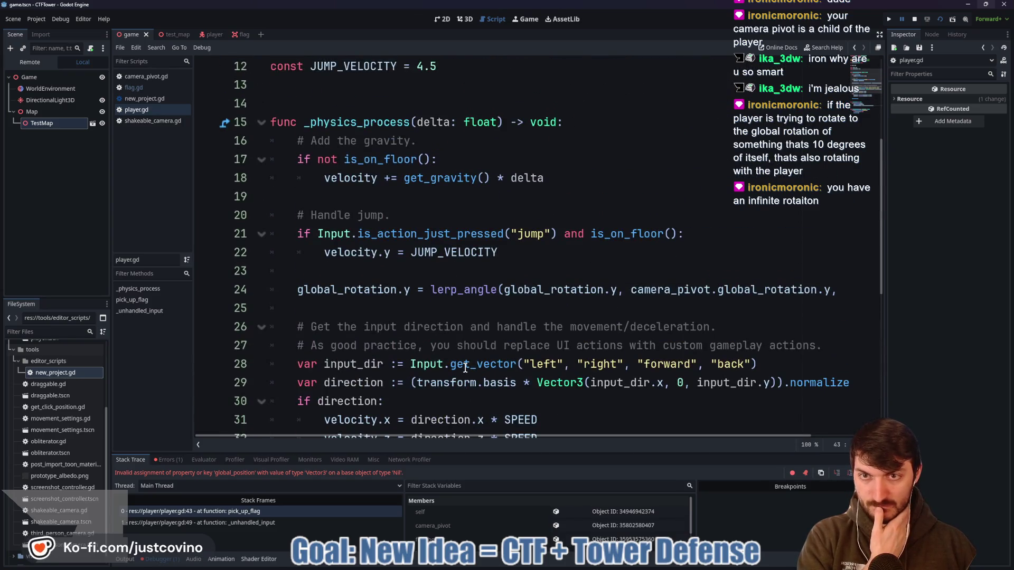
{"action": "scroll", "coordinate": [347, 318], "scroll_direction": "down", "scroll_amount": 6}
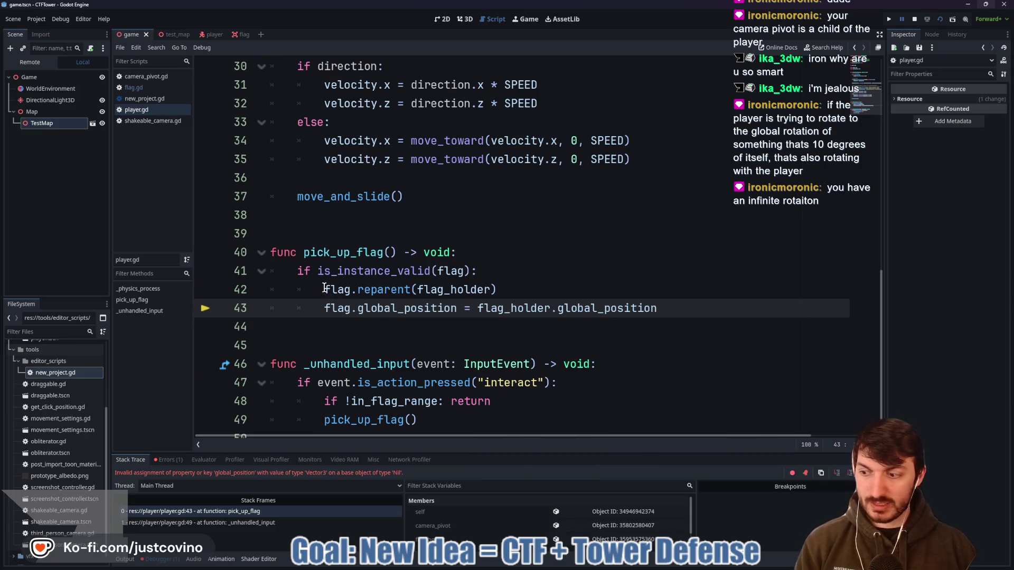
Comment out flag.reparent(flag_holder) on line 42 and run the game again.
{"action": "left_click", "coordinate": [324, 289]}
{"action": "type", "text": "#"}
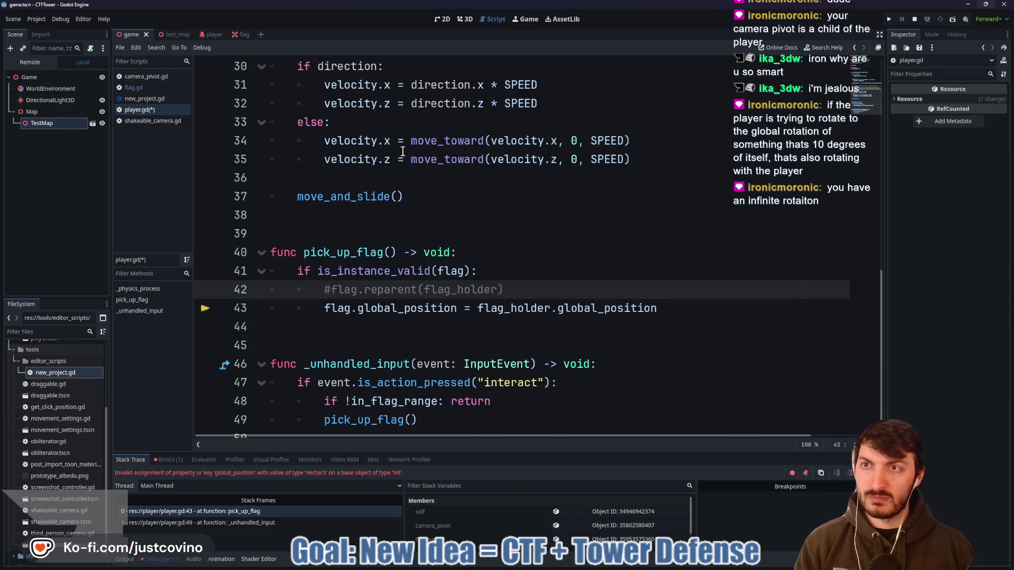
{"action": "key", "text": "F5"}
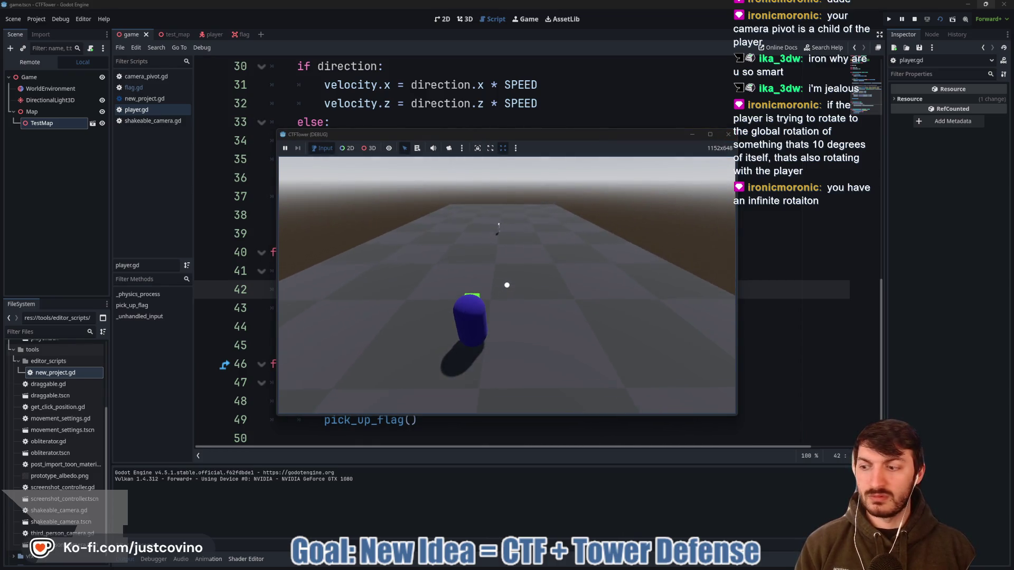
Walk the player onto the flag to test pickup, then stop the game.
{"action": "key", "text": "w"}
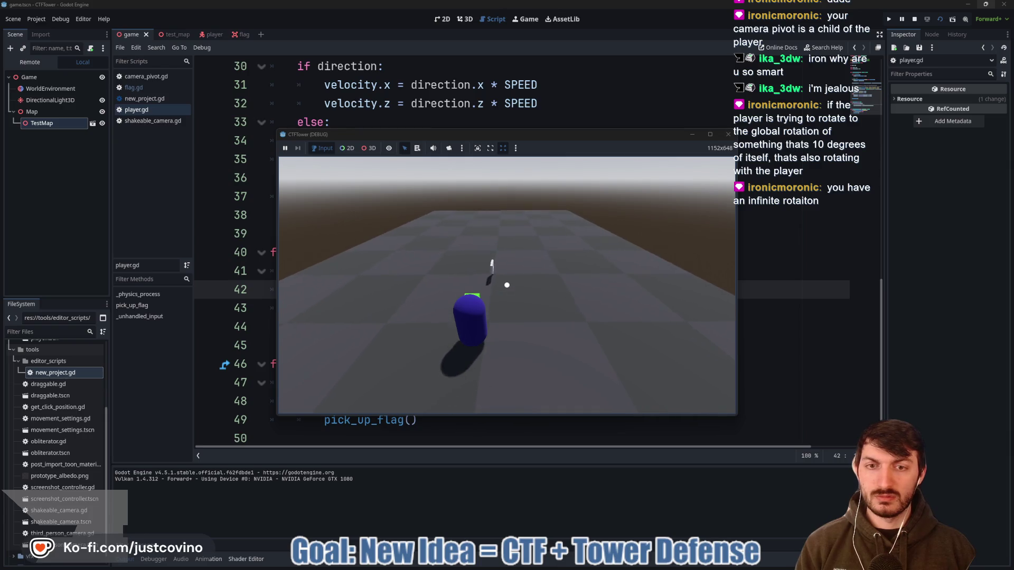
{"action": "key", "text": "w"}
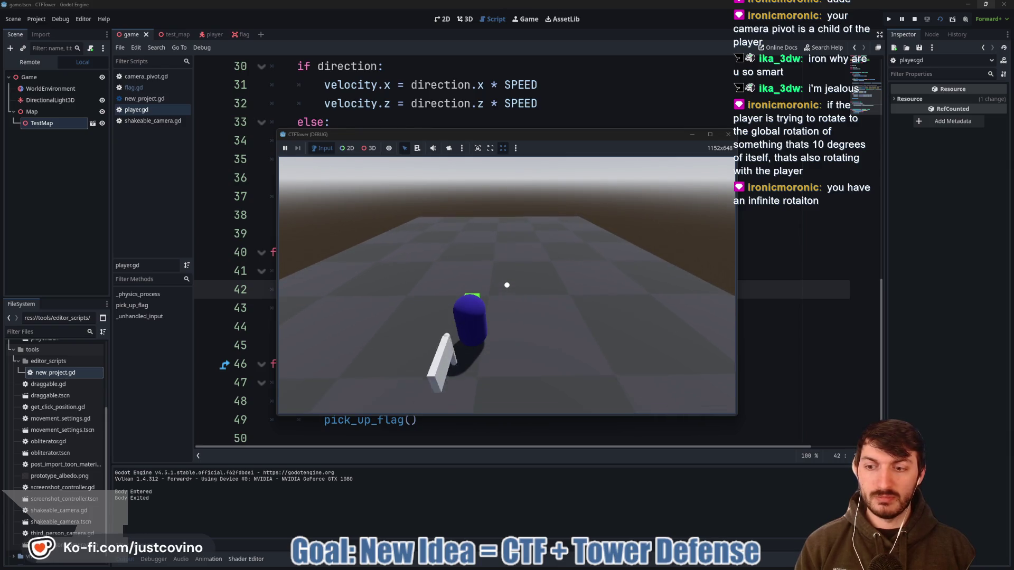
{"action": "key", "text": "s"}
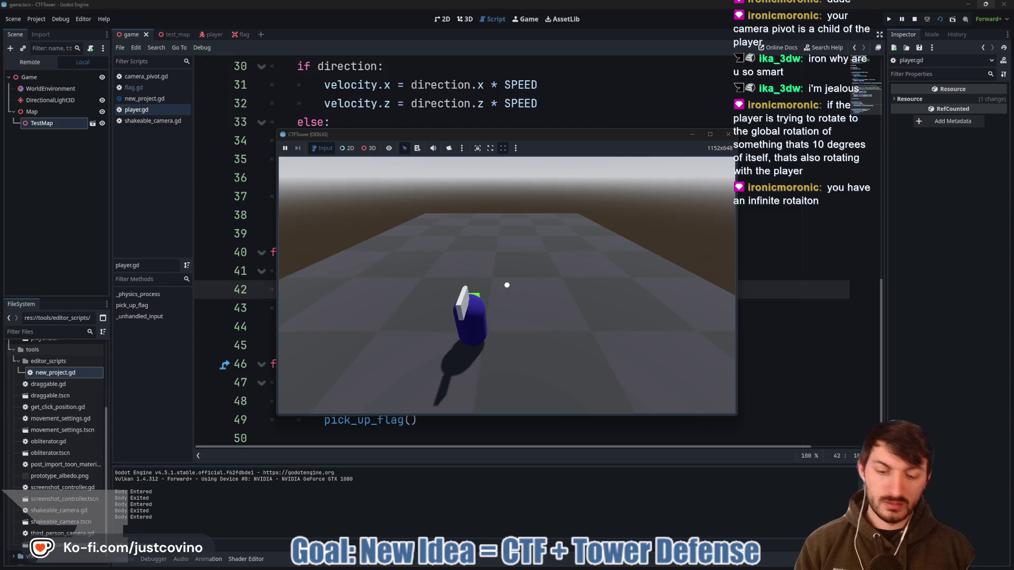
{"action": "key", "text": "F8"}
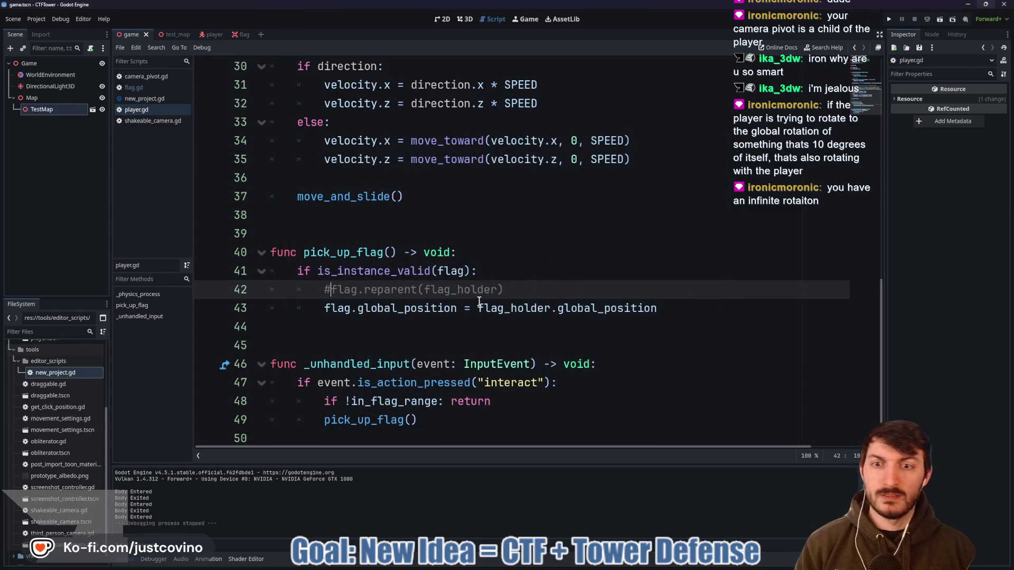
Replace line 42 with flag_holder.add_child(flag), save, and test-run the game.
{"action": "left_click", "coordinate": [511, 289]}
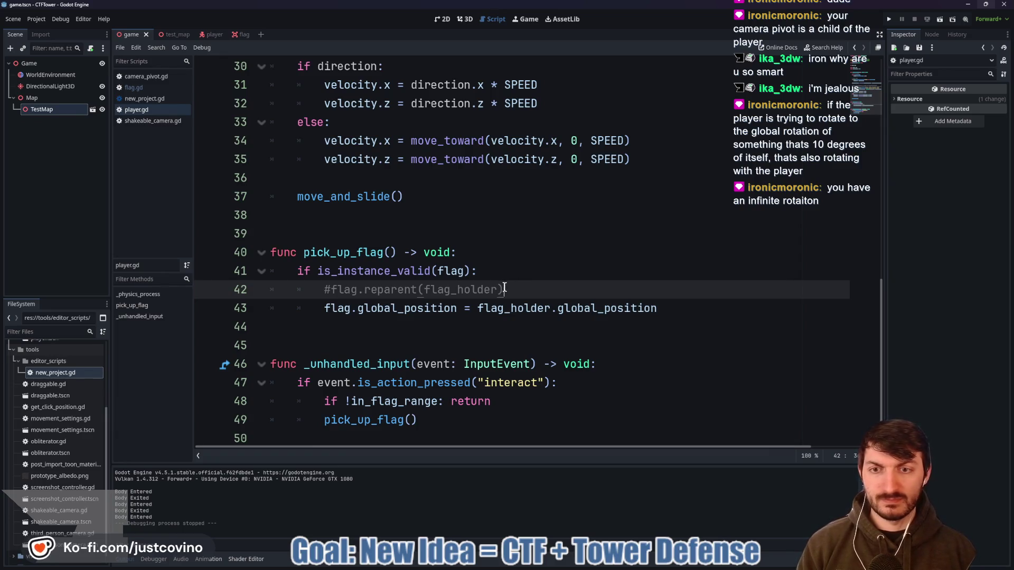
{"action": "left_click_drag", "start_coordinate": [505, 290], "coordinate": [320, 290]}
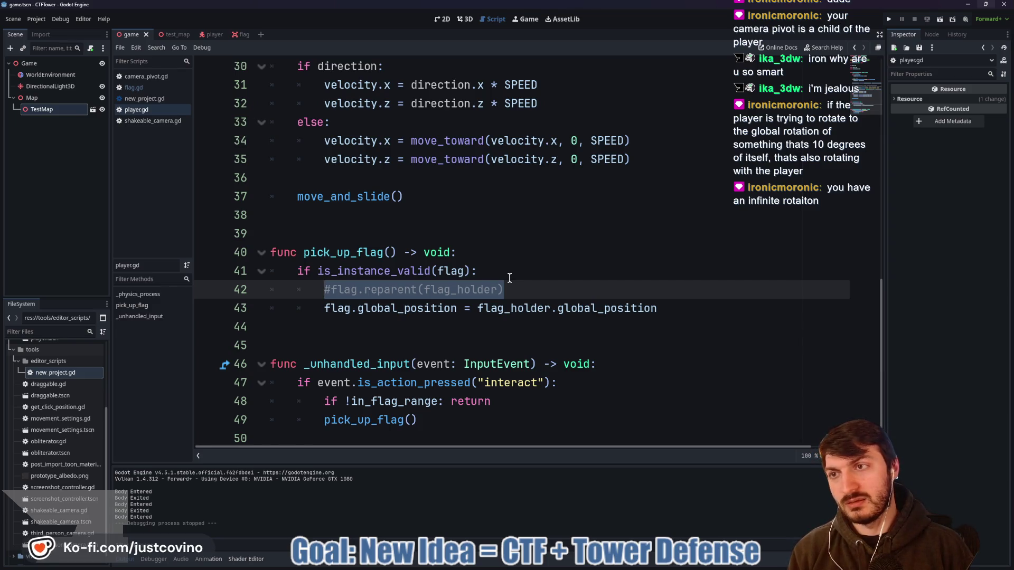
{"action": "type", "text": "fla"}
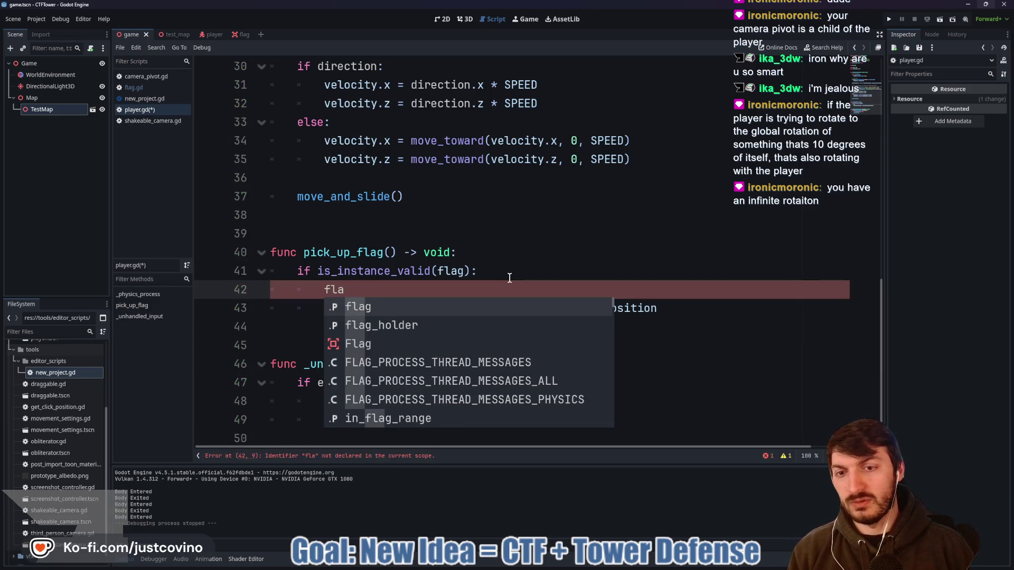
{"action": "key", "text": "Down"}
{"action": "key", "text": "Return"}
{"action": "type", "text": ".add"}
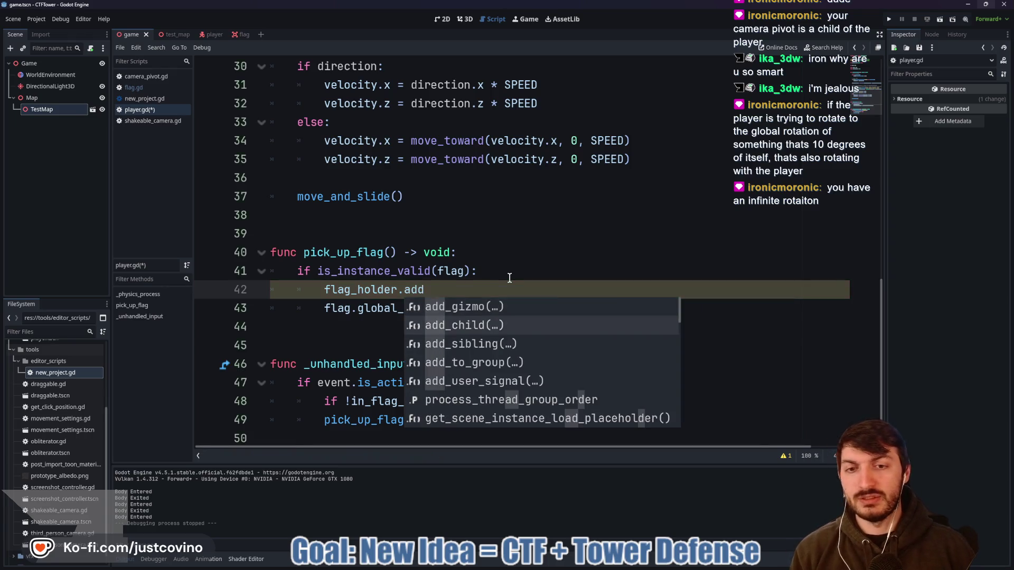
{"action": "key", "text": "Return"}
{"action": "type", "text": "flag)"}
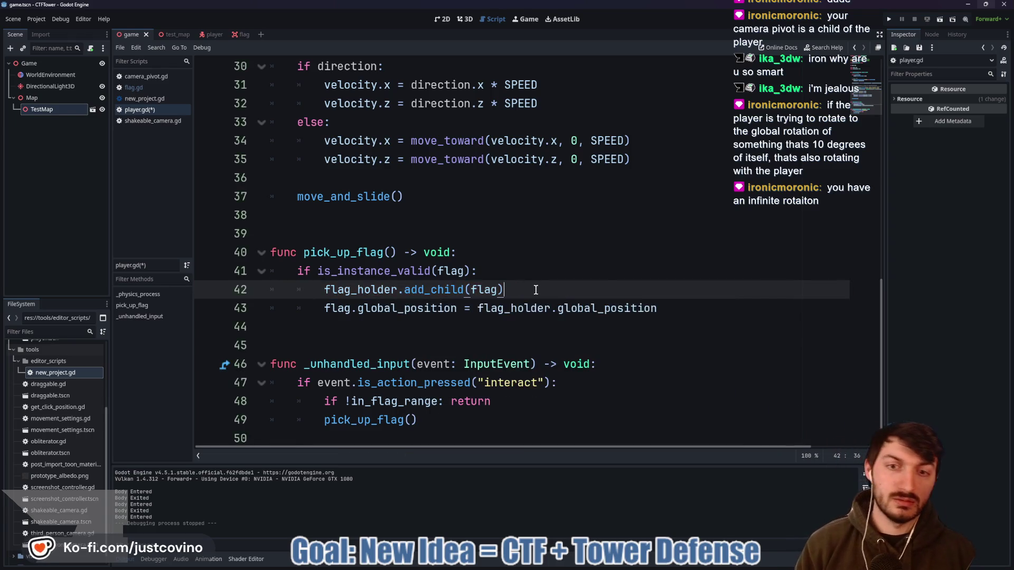
{"action": "key", "text": "ctrl+s"}
{"action": "key", "text": "F5"}
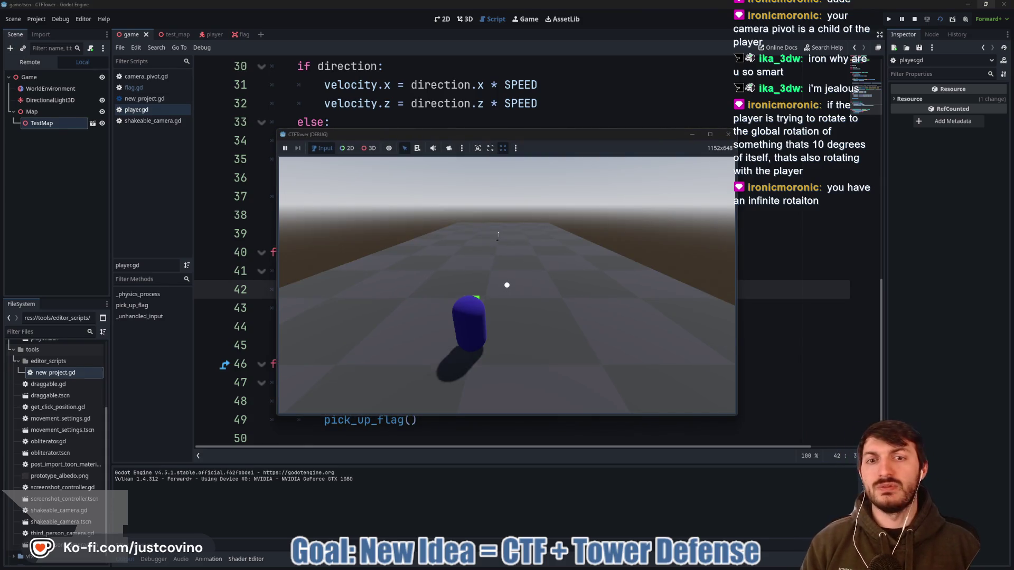
{"action": "key", "text": "Escape"}
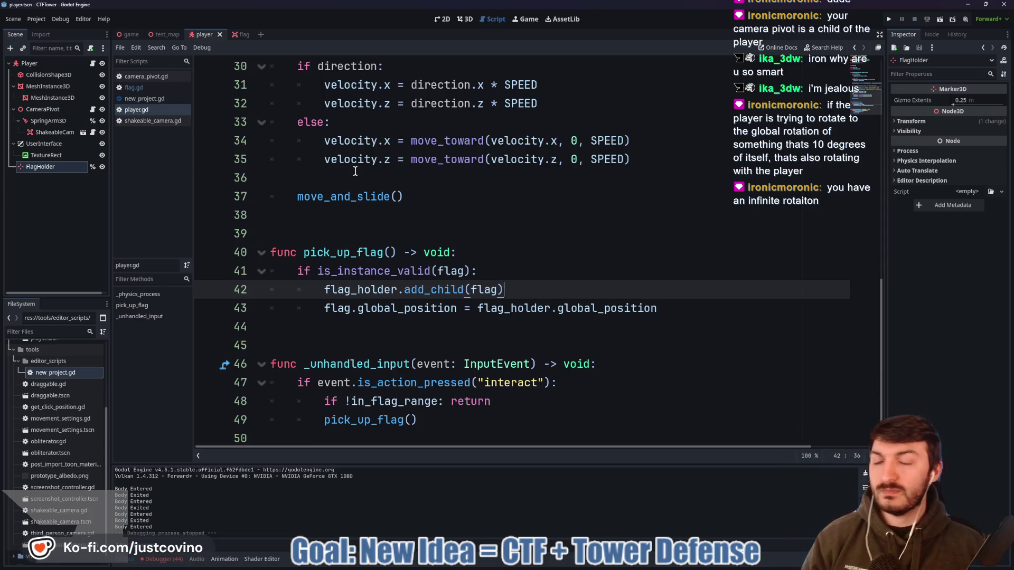
Add const FLAG := preload("res://…flag.tscn") on line 13 of player.gd and save.
{"action": "scroll", "coordinate": [426, 284], "scroll_direction": "up", "scroll_amount": 10}
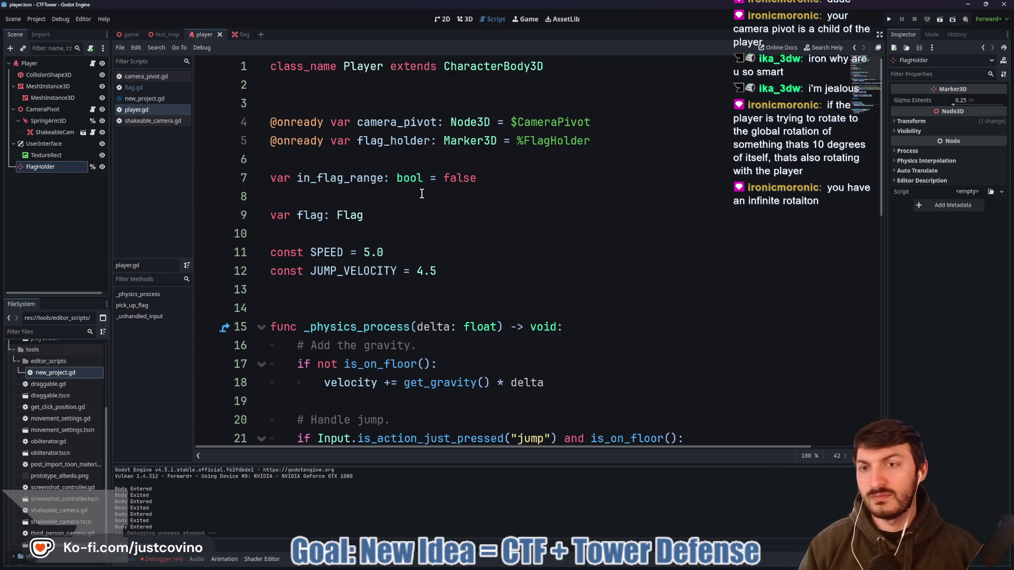
{"action": "left_click", "coordinate": [450, 286]}
{"action": "type", "text": "const "}
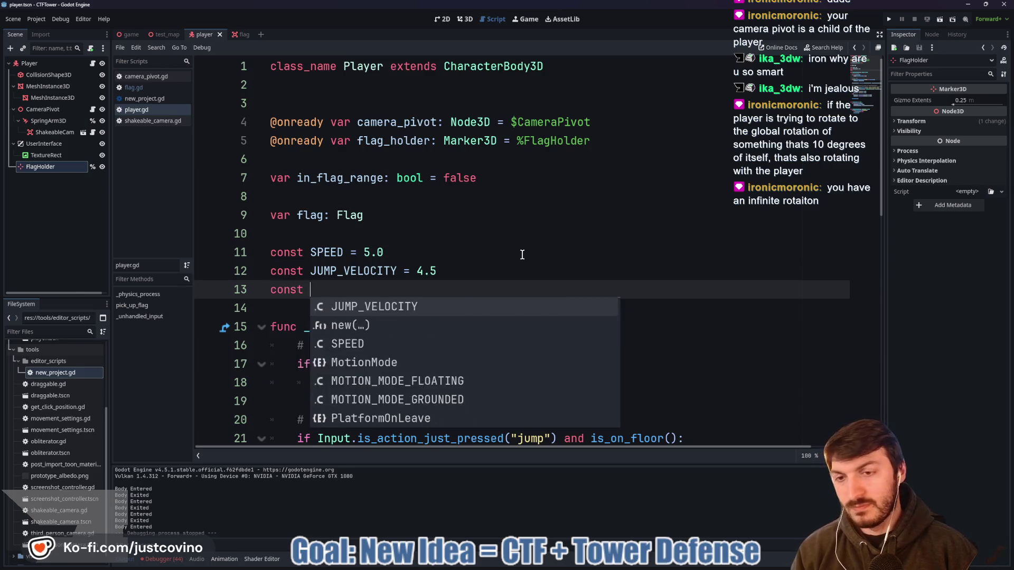
{"action": "type", "text": "FLAG :"}
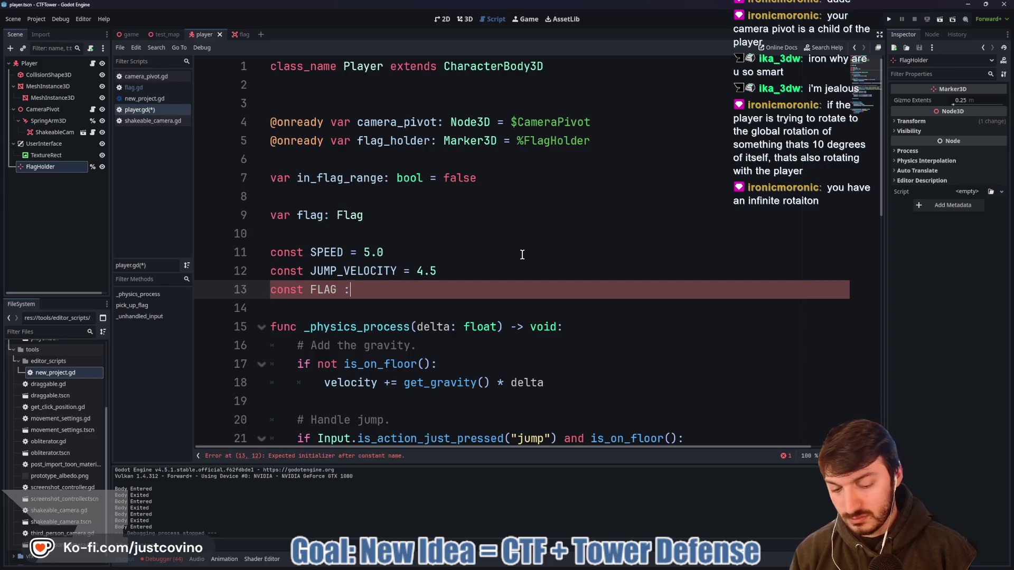
{"action": "type", "text": "= preload(\""}
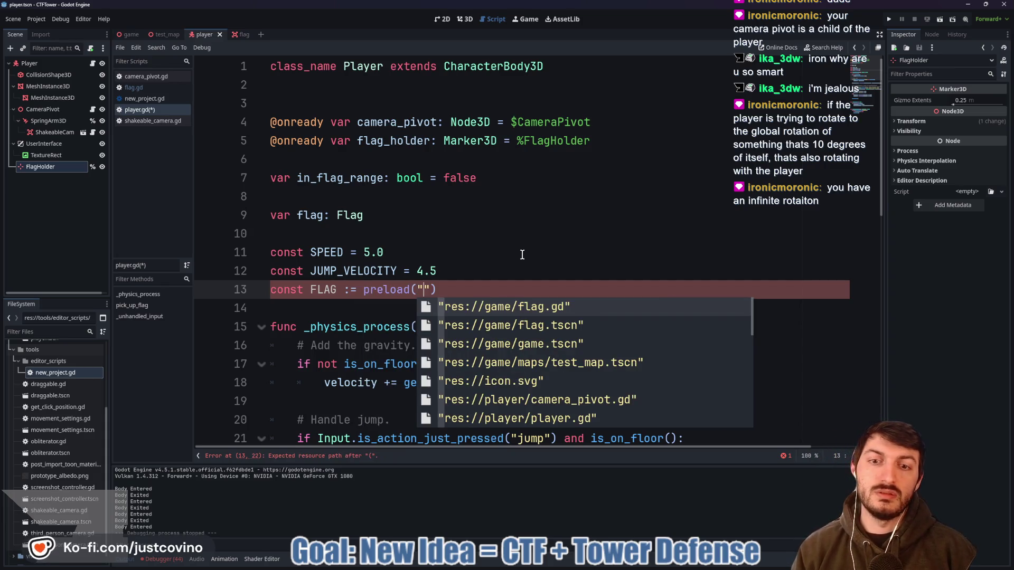
{"action": "type", "text": "res:"}
{"action": "key", "text": "Return"}
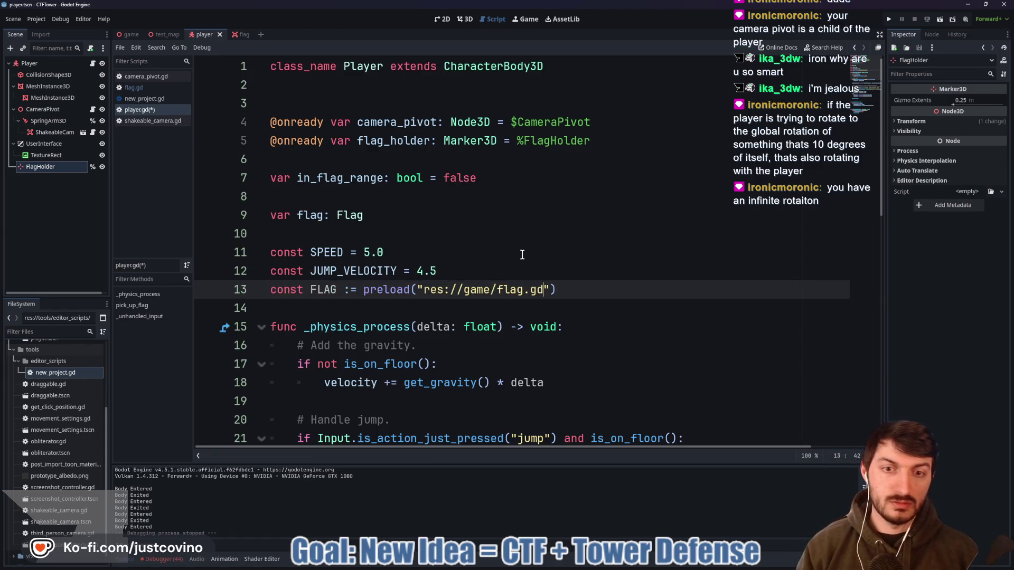
{"action": "key", "text": "BackSpace"}
{"action": "key", "text": "BackSpace"}
{"action": "type", "text": "ts"}
{"action": "key", "text": "Return"}
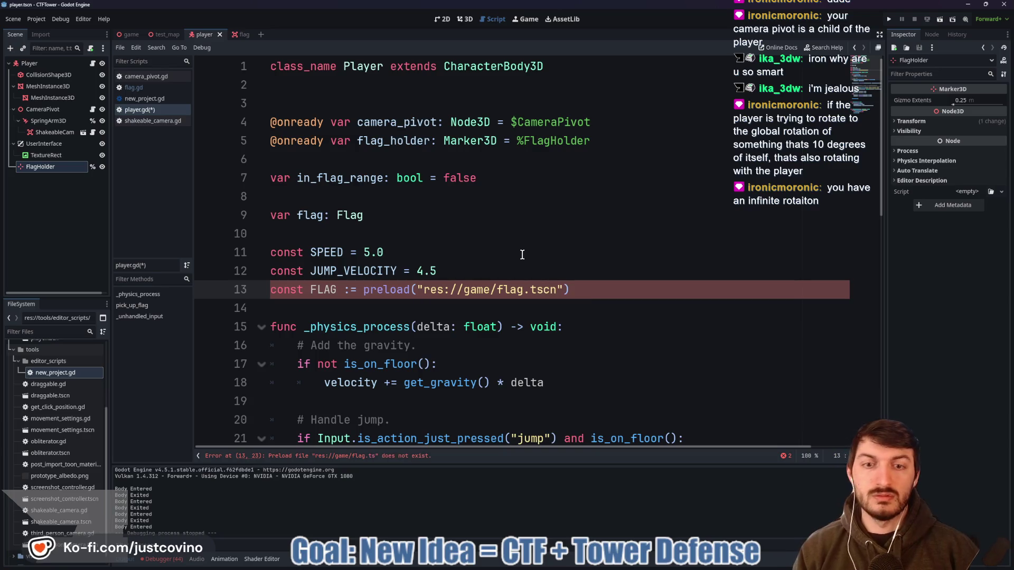
{"action": "key", "text": "ctrl+s"}
Delete leftover lines 41–43 and the var flag: Flag declaration with its blank line, then save.
{"action": "scroll", "coordinate": [612, 293], "scroll_direction": "down", "scroll_amount": 10}
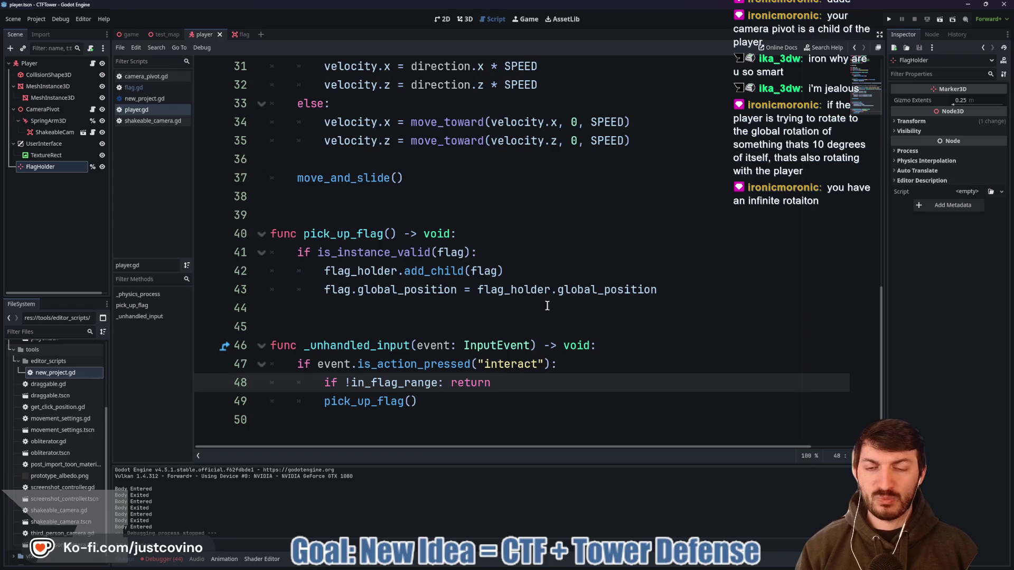
{"action": "mouse_move", "coordinate": [686, 288]}
{"action": "left_mouse_down"}
{"action": "mouse_move", "coordinate": [285, 271]}
{"action": "mouse_move", "coordinate": [318, 253]}
{"action": "mouse_move", "coordinate": [297, 252]}
{"action": "left_mouse_up"}
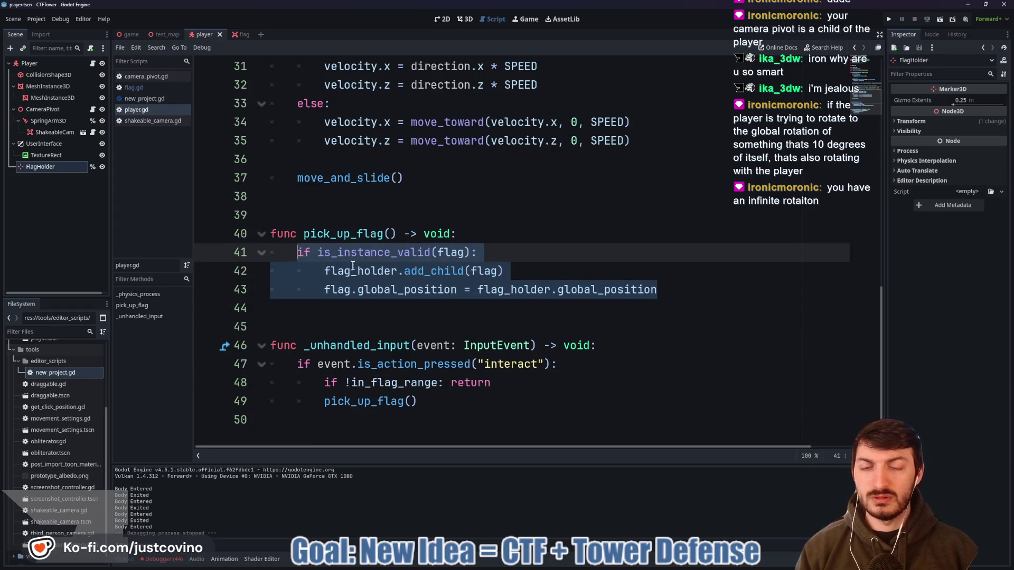
{"action": "key", "text": "BackSpace"}
{"action": "scroll", "coordinate": [504, 280], "scroll_direction": "up", "scroll_amount": 10}
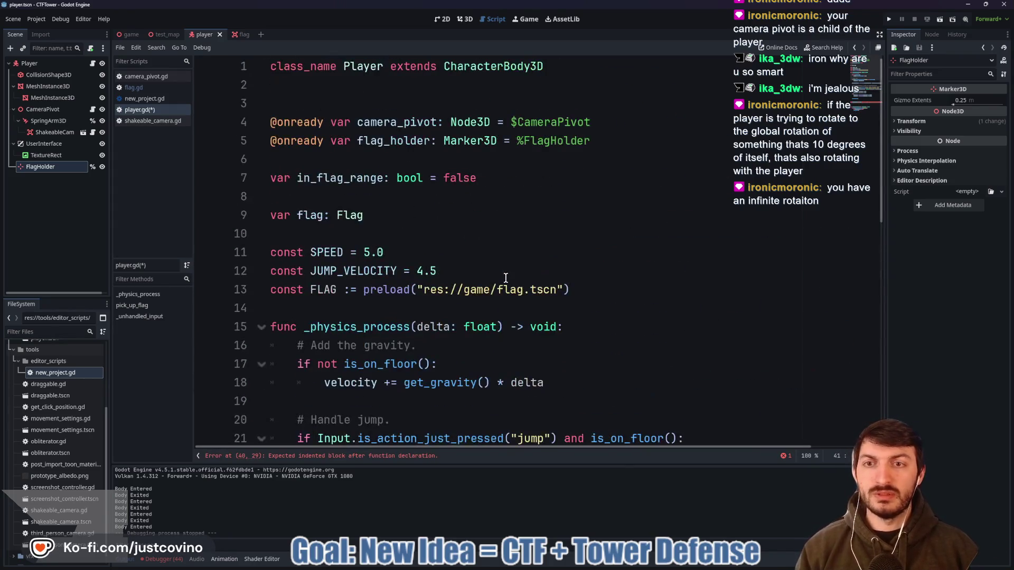
{"action": "left_click", "coordinate": [219, 220]}
{"action": "key", "text": "BackSpace"}
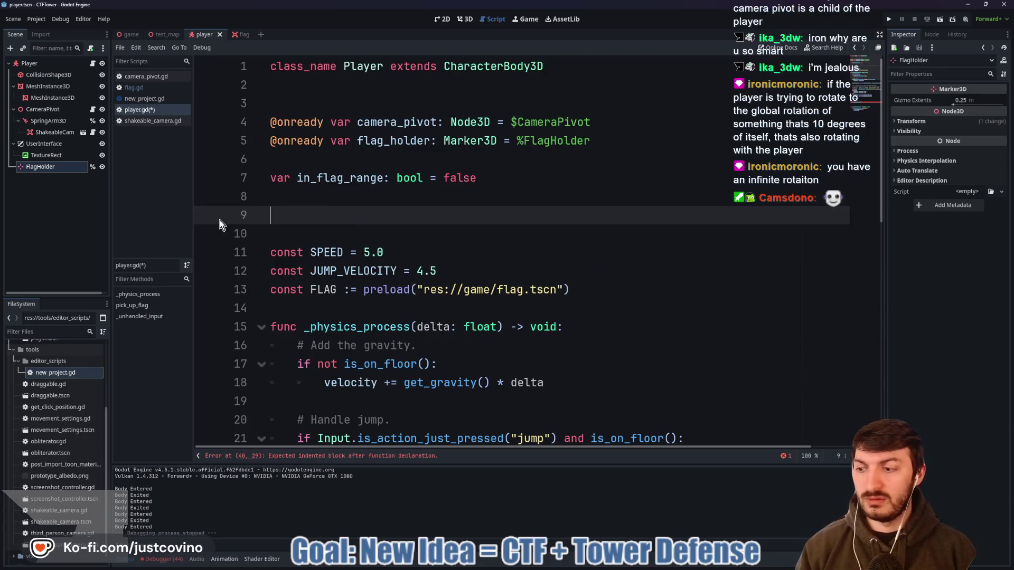
{"action": "key", "text": "BackSpace"}
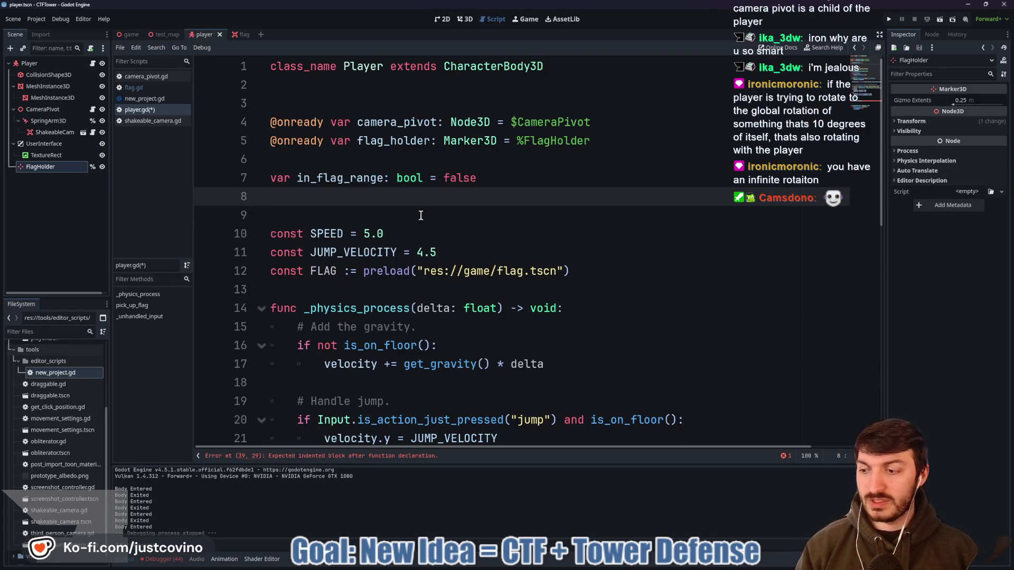
{"action": "key", "text": "BackSpace"}
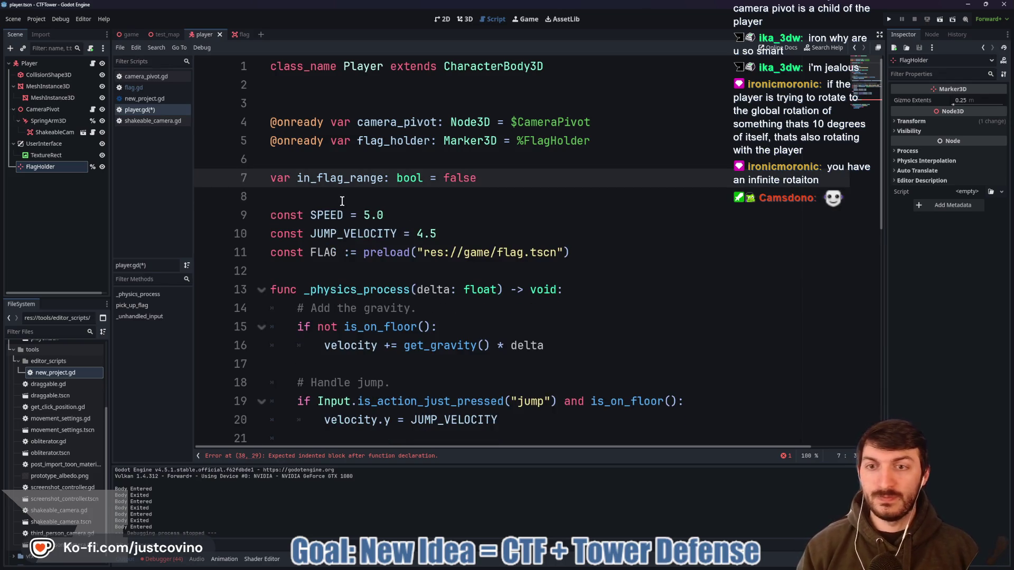
{"action": "left_click", "coordinate": [343, 200]}
{"action": "key", "text": "ctrl+s"}
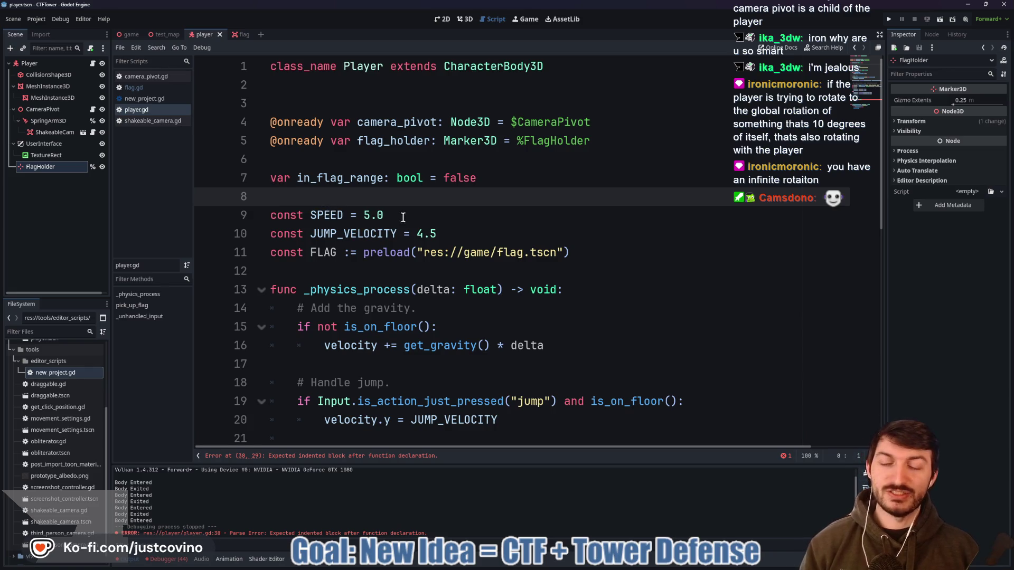
Complete var flag = FLAG.instantiate() in pick_up_flag using autocomplete.
{"action": "left_click", "coordinate": [238, 35]}
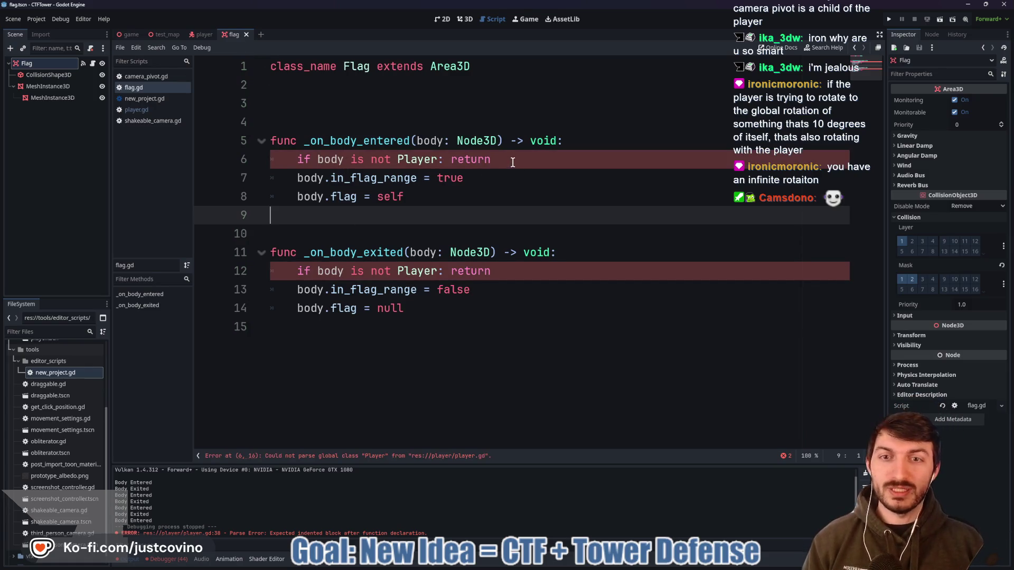
{"action": "left_click", "coordinate": [211, 36]}
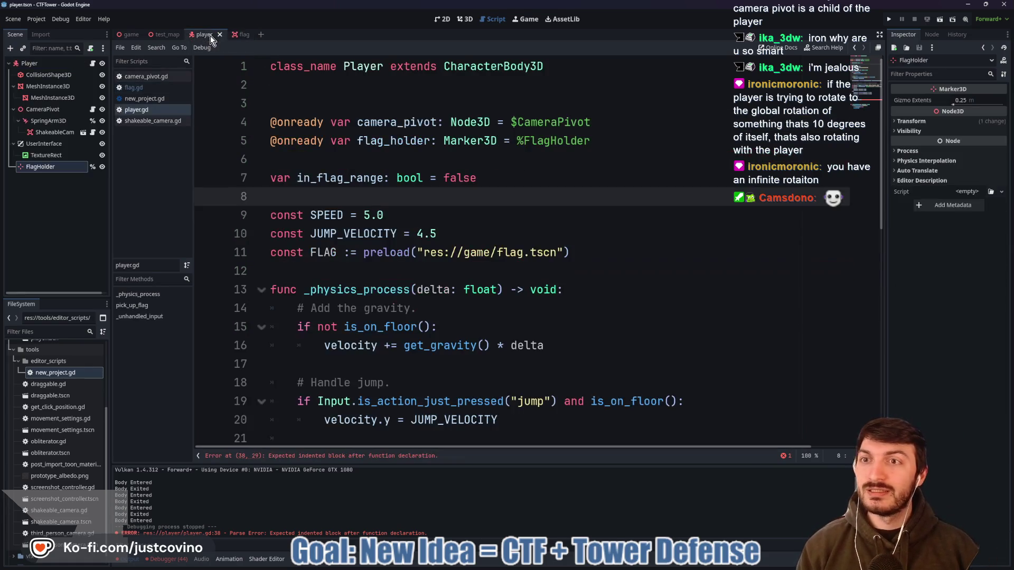
{"action": "scroll", "coordinate": [467, 225], "scroll_direction": "down", "scroll_amount": 7}
{"action": "scroll", "coordinate": [468, 224], "scroll_direction": "down", "scroll_amount": 2}
{"action": "left_click", "coordinate": [480, 287]}
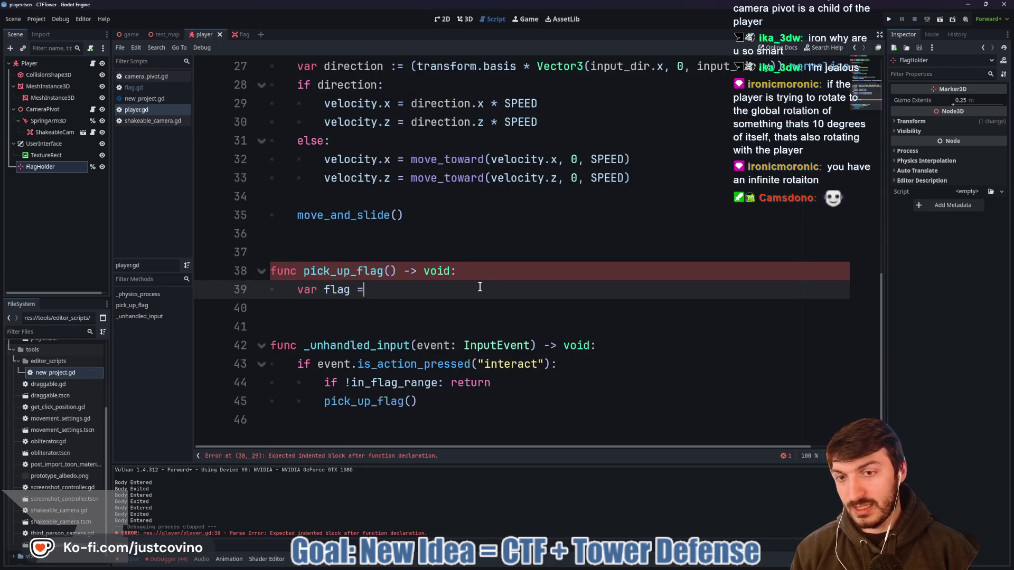
{"action": "type", "text": "FLAG."}
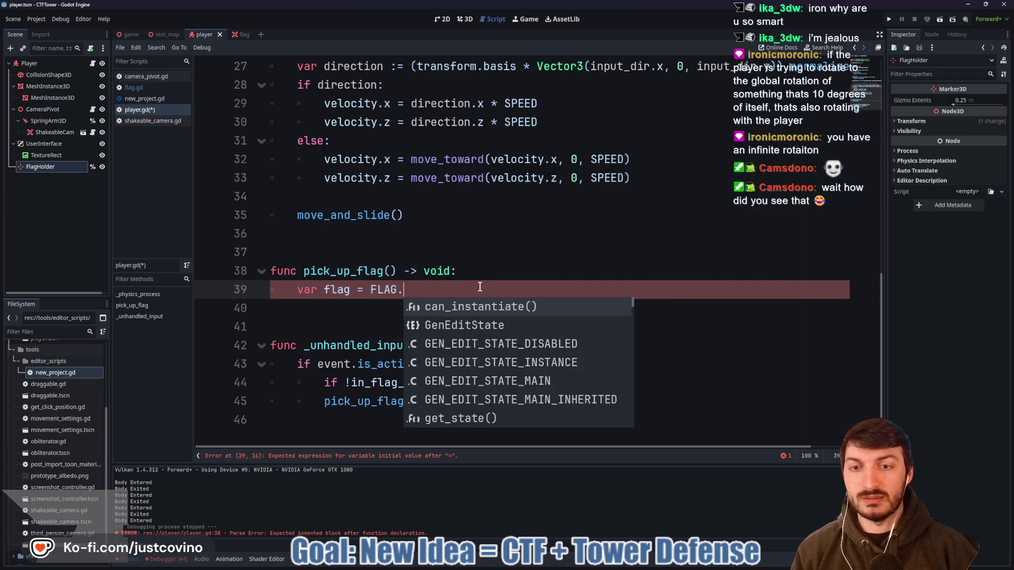
{"action": "type", "text": "i"}
{"action": "key", "text": "Return"}
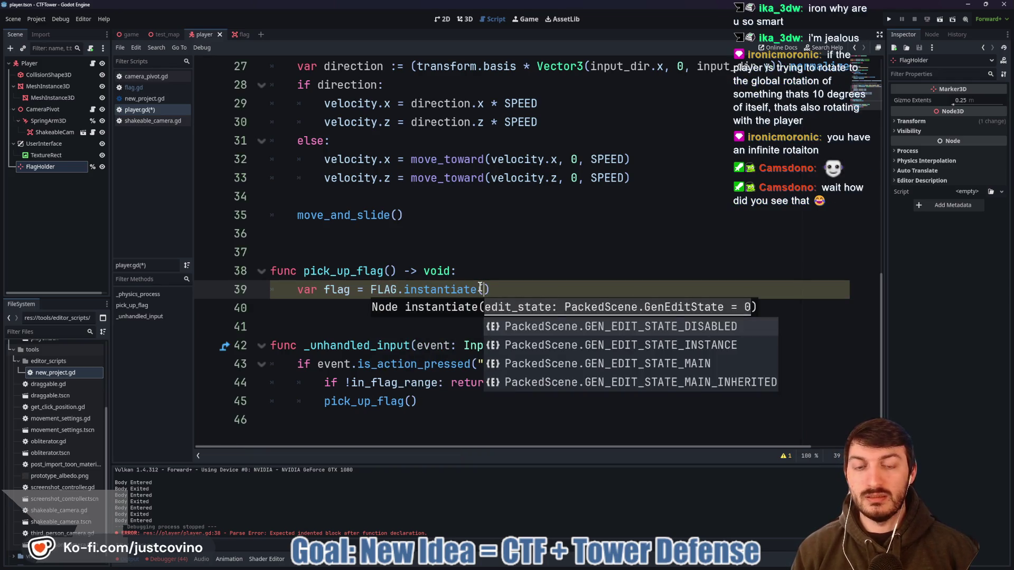
{"action": "key", "text": "End"}
{"action": "key", "text": "Return"}
Add flag_holder.add_child(flag) on the next line via autocomplete.
{"action": "type", "text": "lag"}
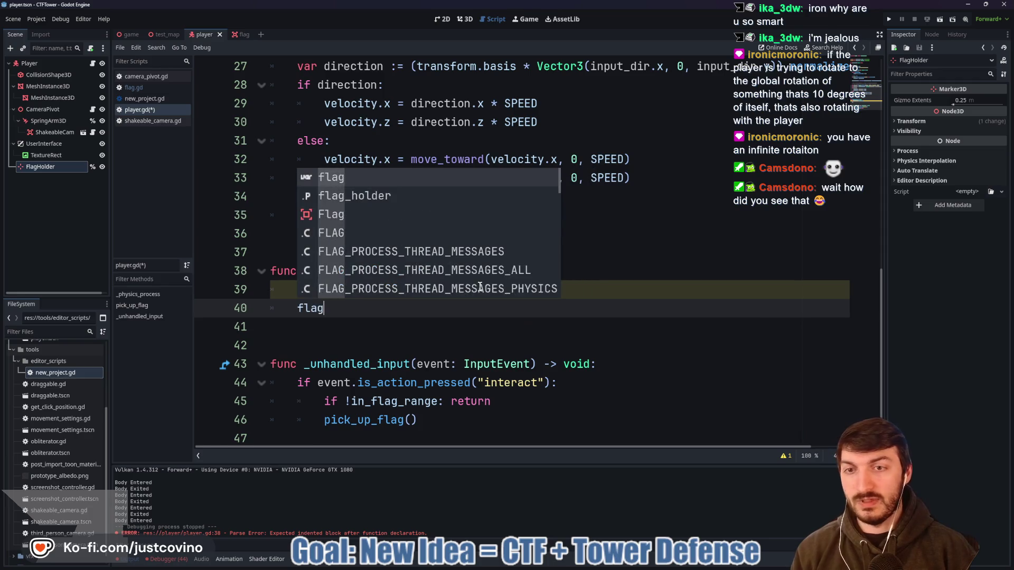
{"action": "key", "text": "Down"}
{"action": "key", "text": "Return"}
{"action": "type", "text": ".add_c"}
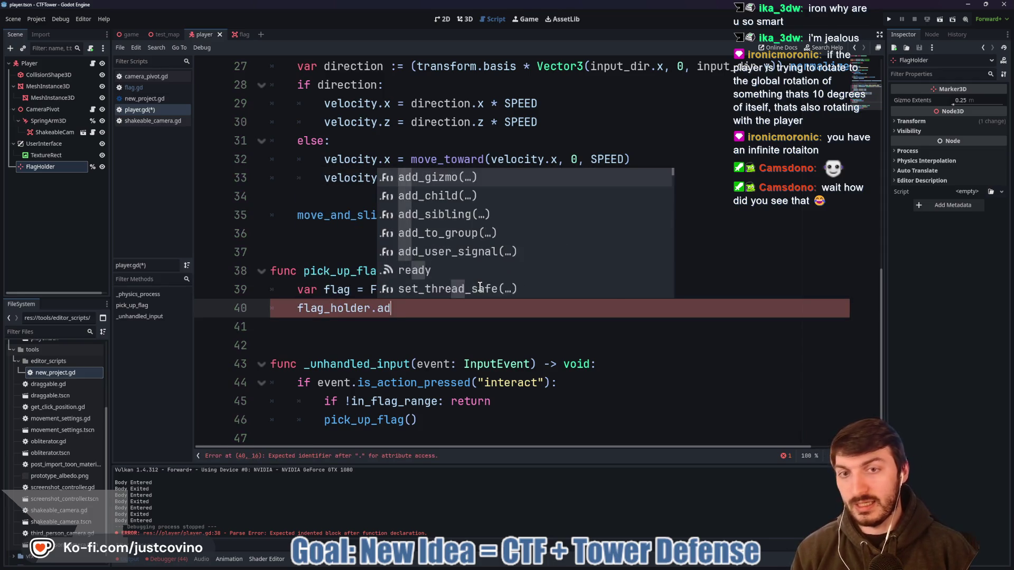
{"action": "key", "text": "Return"}
{"action": "type", "text": "flag"}
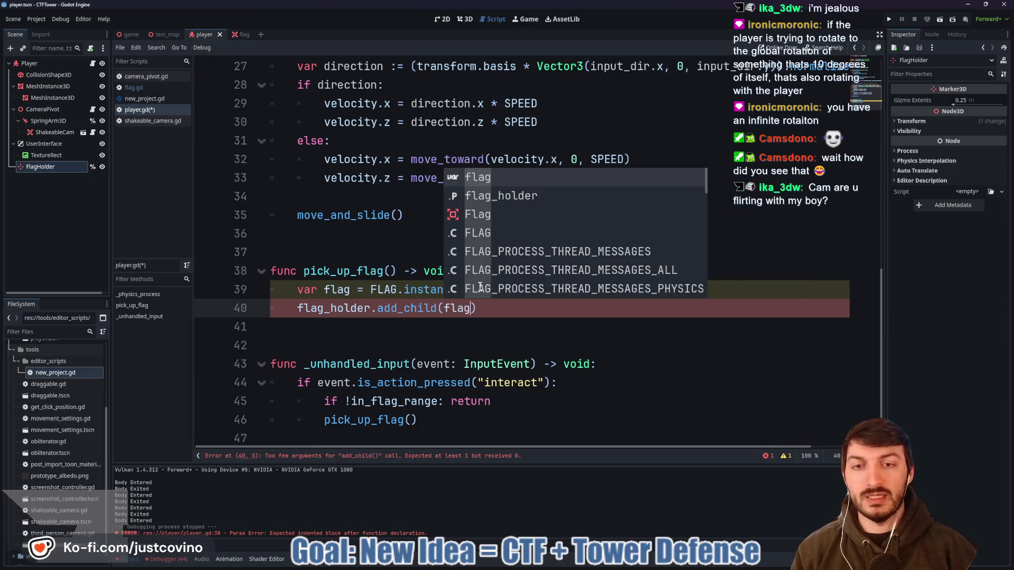
{"action": "key", "text": "Escape"}
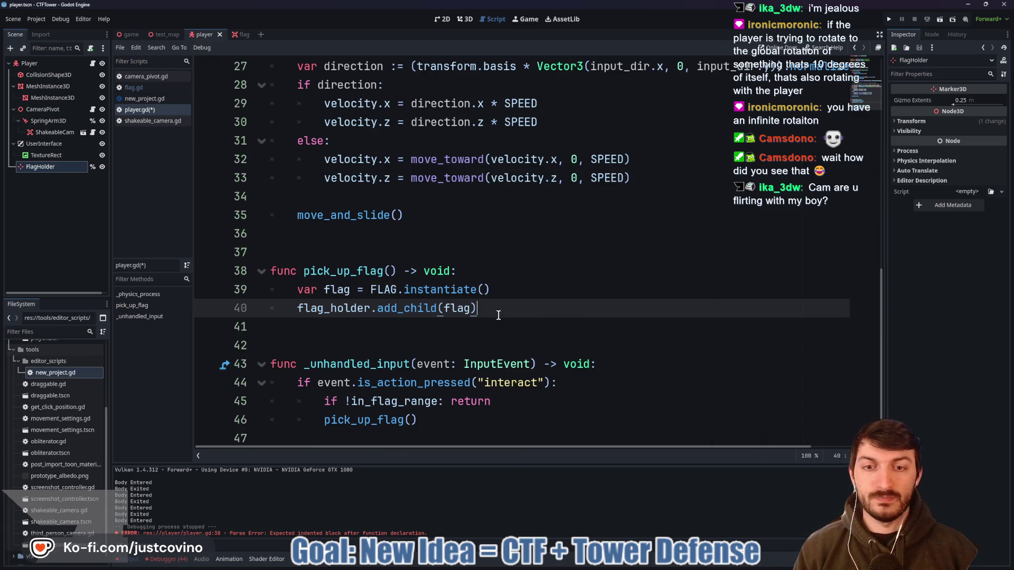
Insert a blank line after the FLAG constant, before _physics_process.
{"action": "mouse_move", "coordinate": [404, 308]}
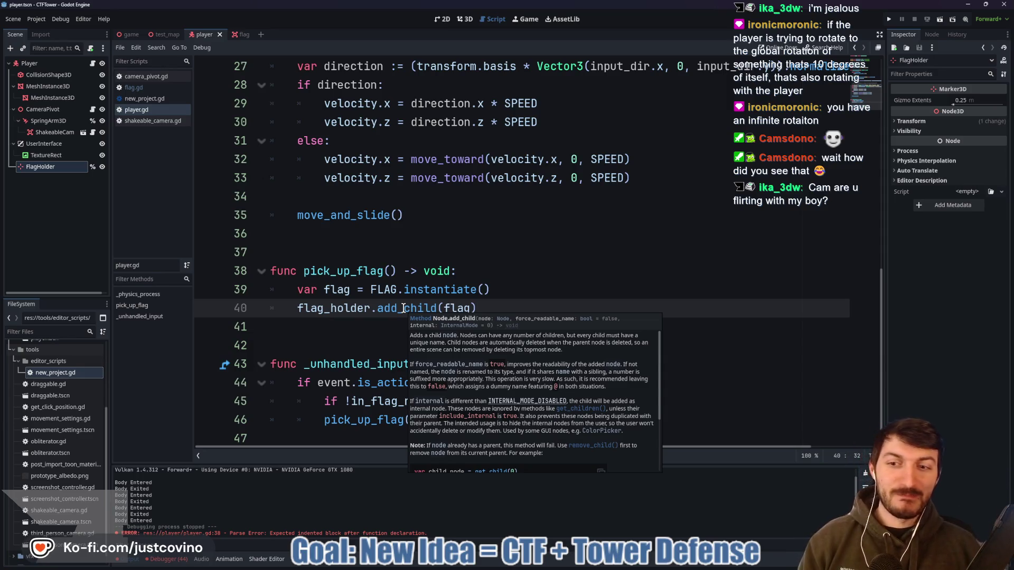
{"action": "left_click", "coordinate": [346, 343]}
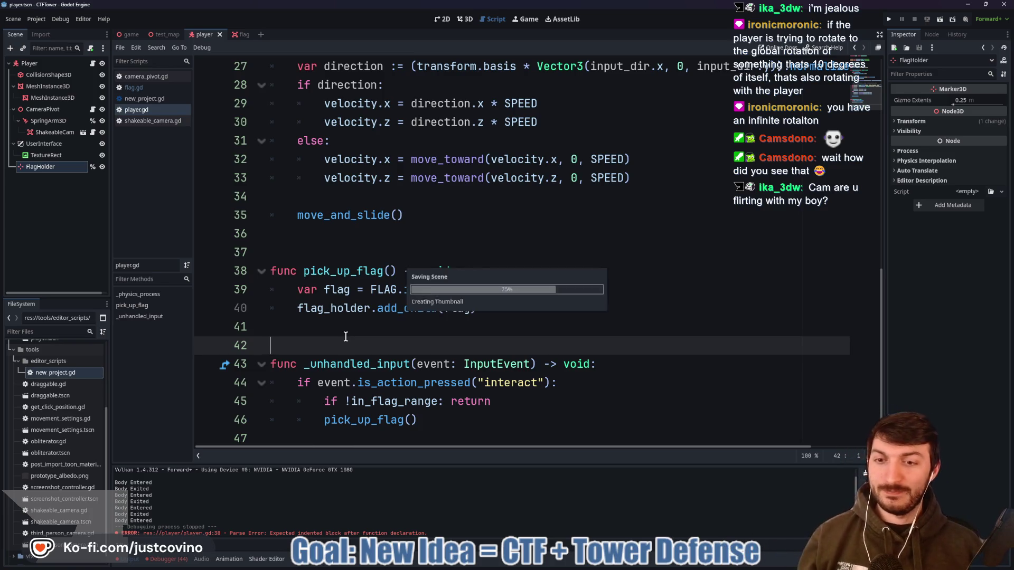
{"action": "scroll", "coordinate": [449, 274], "scroll_direction": "up", "scroll_amount": 2}
{"action": "scroll", "coordinate": [440, 294], "scroll_direction": "down", "scroll_amount": 2}
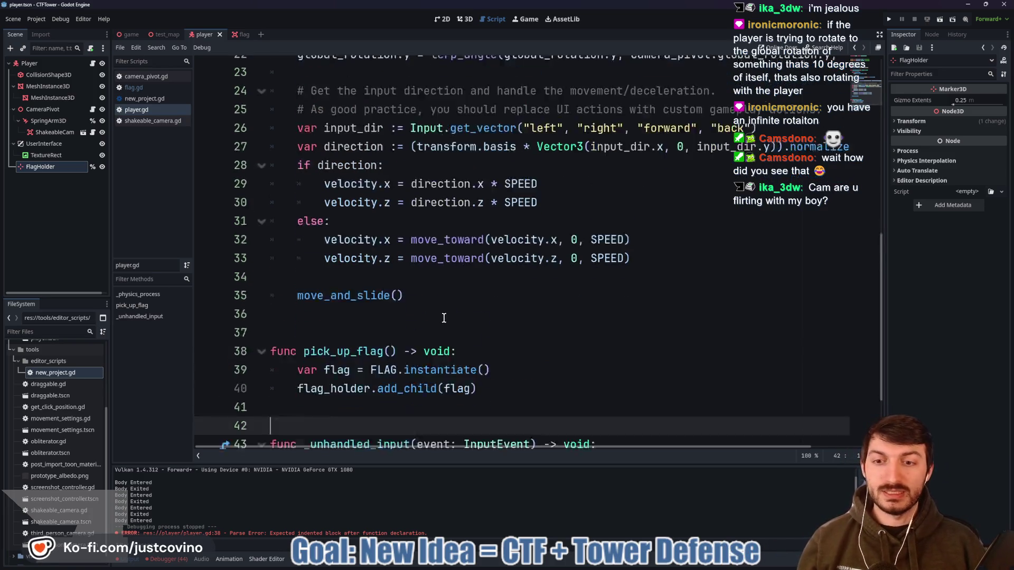
{"action": "scroll", "coordinate": [441, 297], "scroll_direction": "up", "scroll_amount": 9}
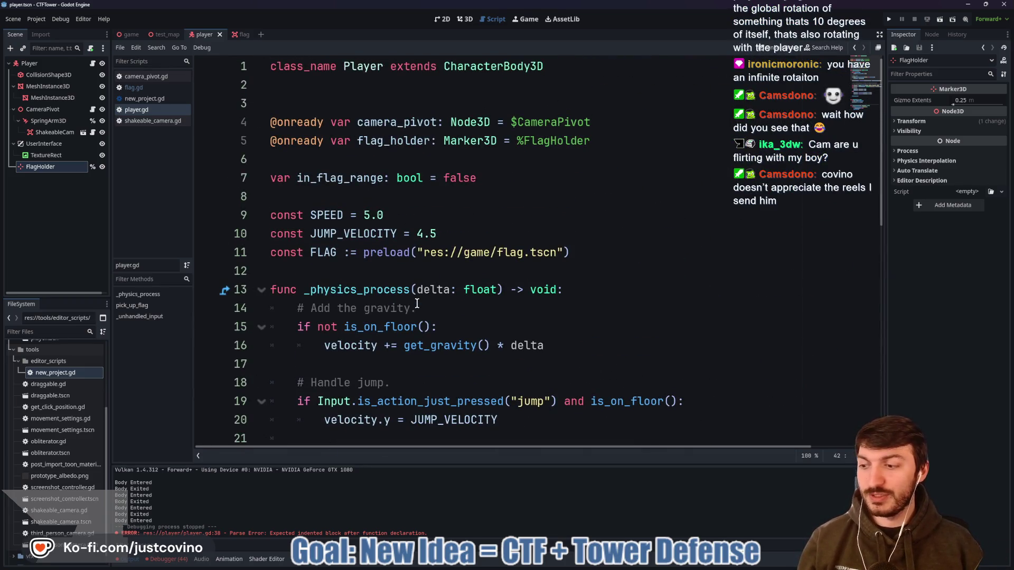
{"action": "left_click", "coordinate": [344, 197]}
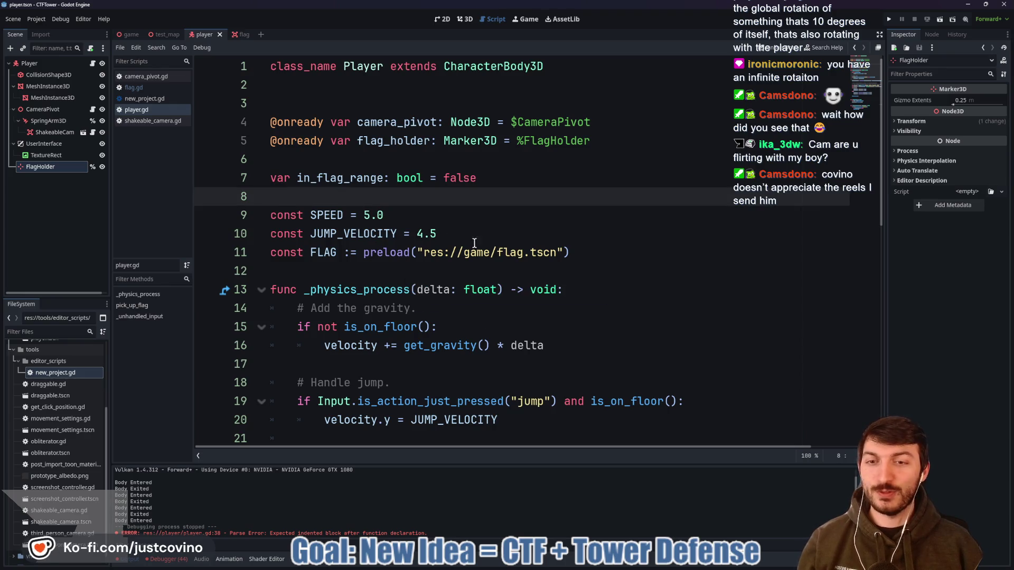
{"action": "left_click", "coordinate": [431, 268]}
{"action": "key", "text": "Return"}
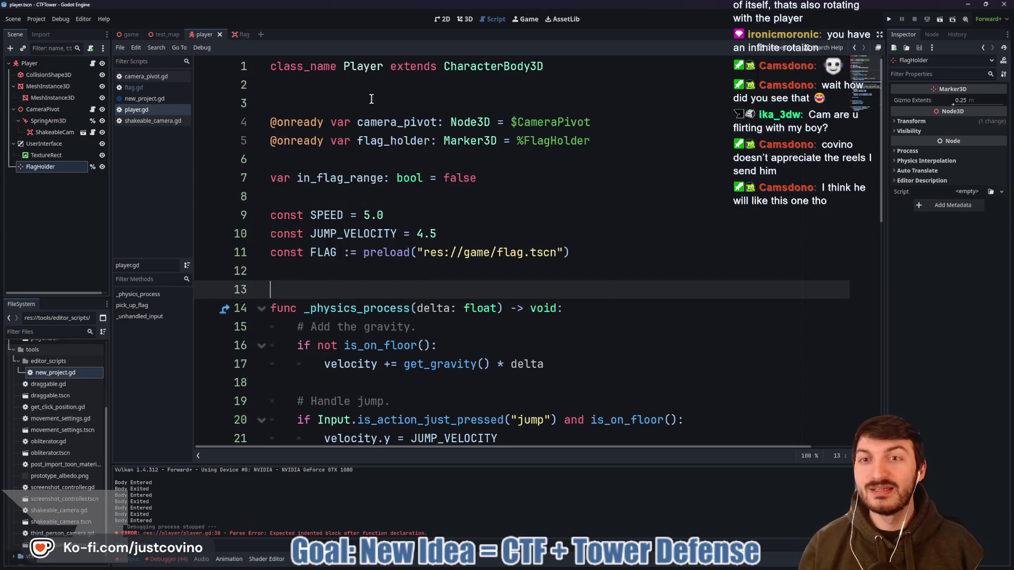
Delete the body.flag = self and body.flag = null lines from flag.gd's handlers.
{"action": "left_click", "coordinate": [238, 35]}
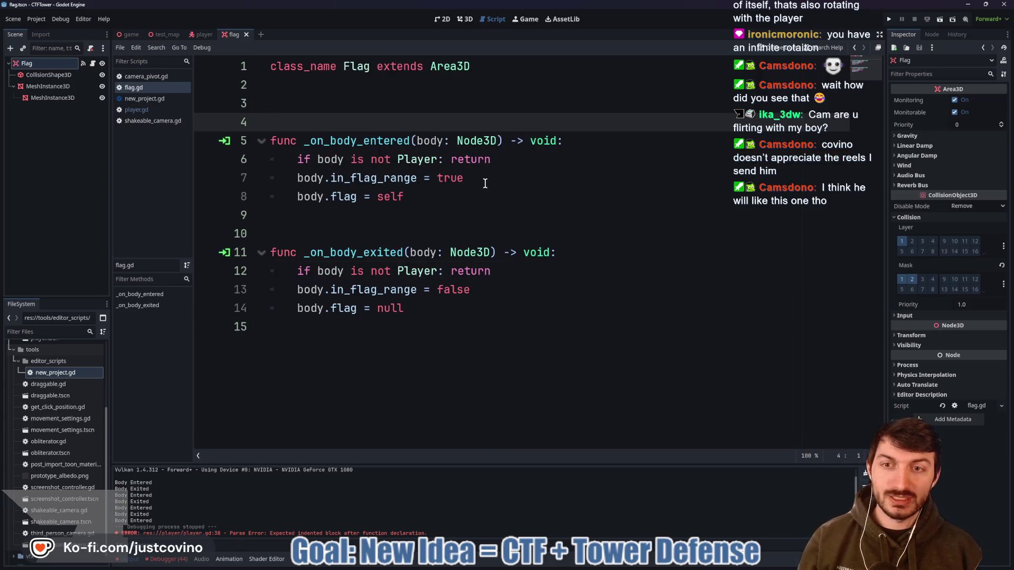
{"action": "left_click_drag", "start_coordinate": [432, 198], "coordinate": [243, 198]}
{"action": "key", "text": "BackSpace"}
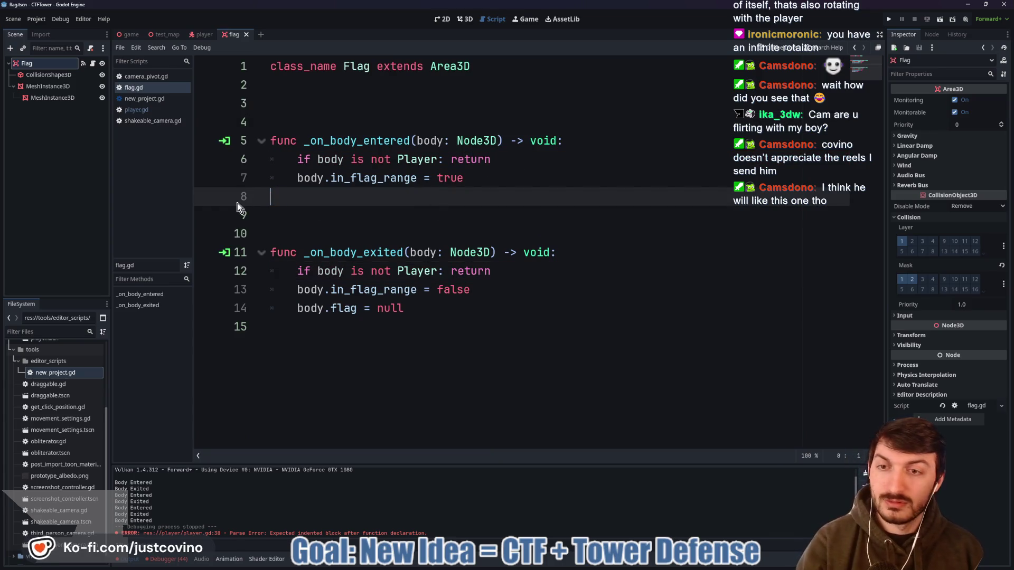
{"action": "key", "text": "BackSpace"}
{"action": "left_click_drag", "start_coordinate": [404, 289], "coordinate": [200, 291]}
{"action": "key", "text": "BackSpace"}
{"action": "key", "text": "BackSpace"}
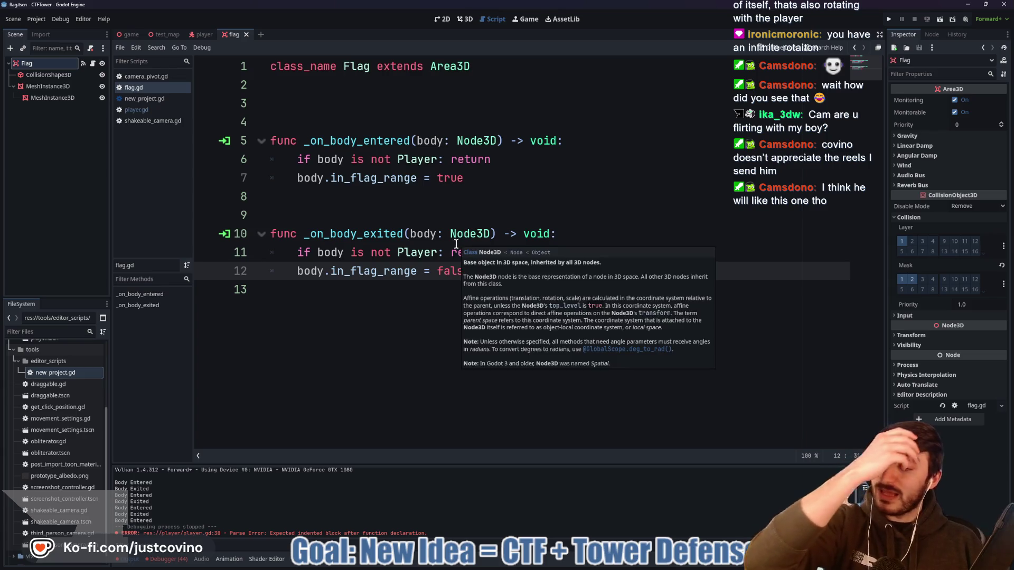
{"action": "left_click", "coordinate": [399, 207]}
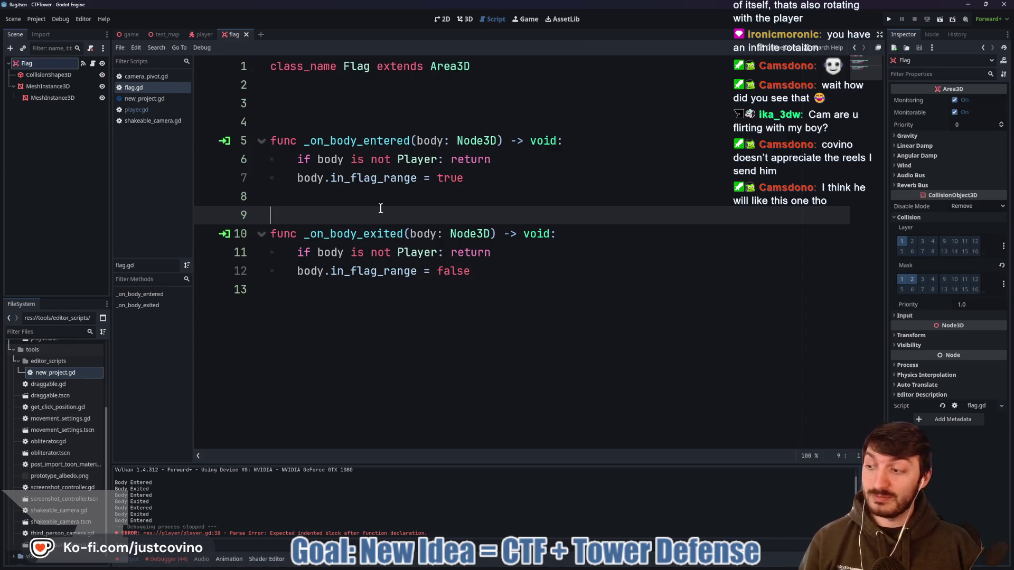
{"action": "left_click", "coordinate": [325, 101]}
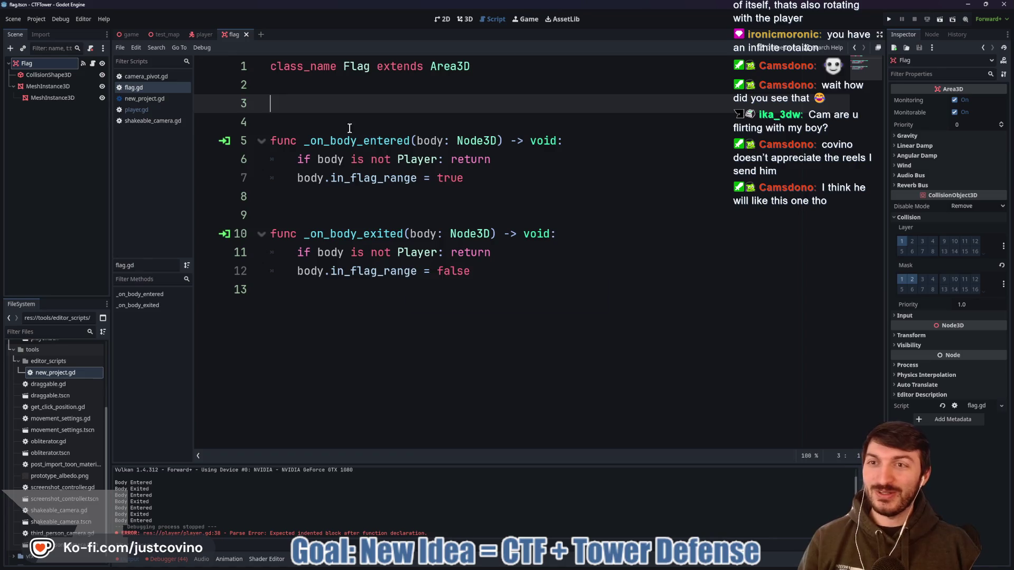
{"action": "left_click", "coordinate": [128, 35]}
{"action": "left_click", "coordinate": [353, 196]}
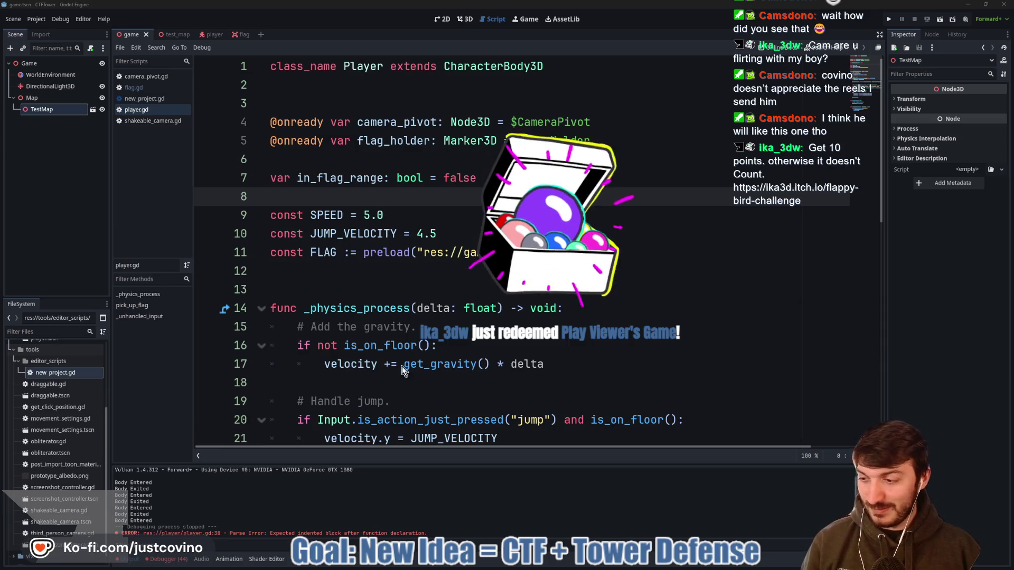
In the browser, paste and load the viewer's itch.io flappy-bird-challenge page URL.
{"action": "left_click", "coordinate": [567, 564]}
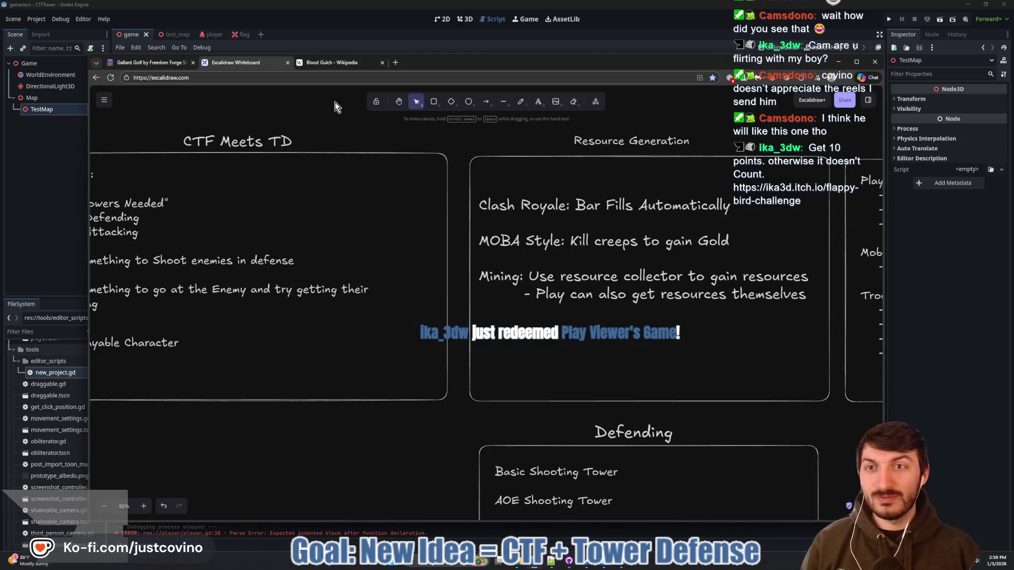
{"action": "left_click", "coordinate": [332, 62]}
{"action": "left_click", "coordinate": [338, 76]}
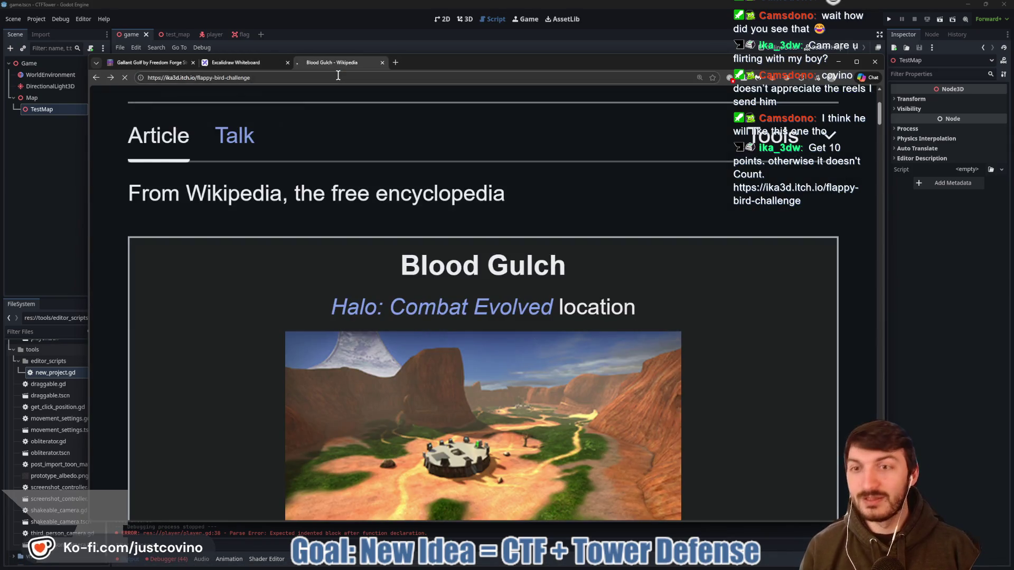
{"action": "key", "text": "ctrl+v"}
{"action": "key", "text": "Return"}
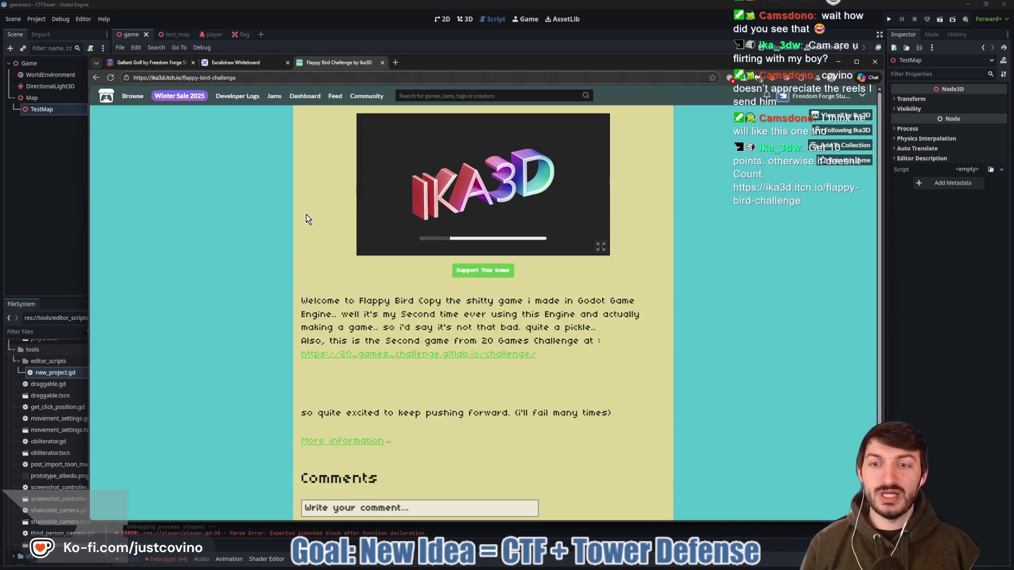
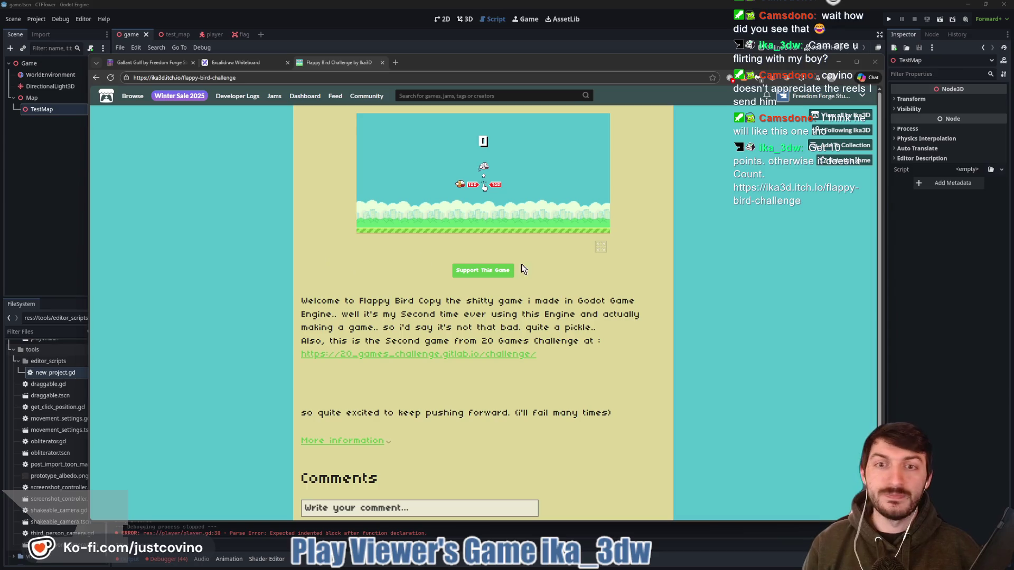
Switch the Flappy Bird Challenge embed to fullscreen, showing the start screen at score 0.
{"action": "left_click", "coordinate": [600, 246]}
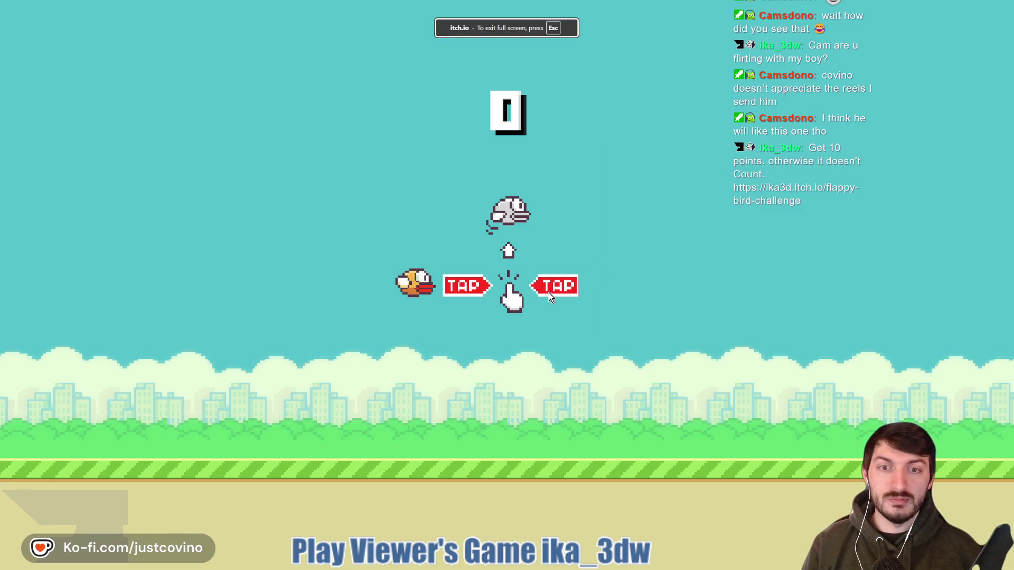
Start the first run and flap the bird through the first pipe gap until it crashes.
{"action": "left_click", "coordinate": [551, 341]}
{"action": "left_click", "coordinate": [556, 338]}
{"action": "left_click", "coordinate": [554, 338]}
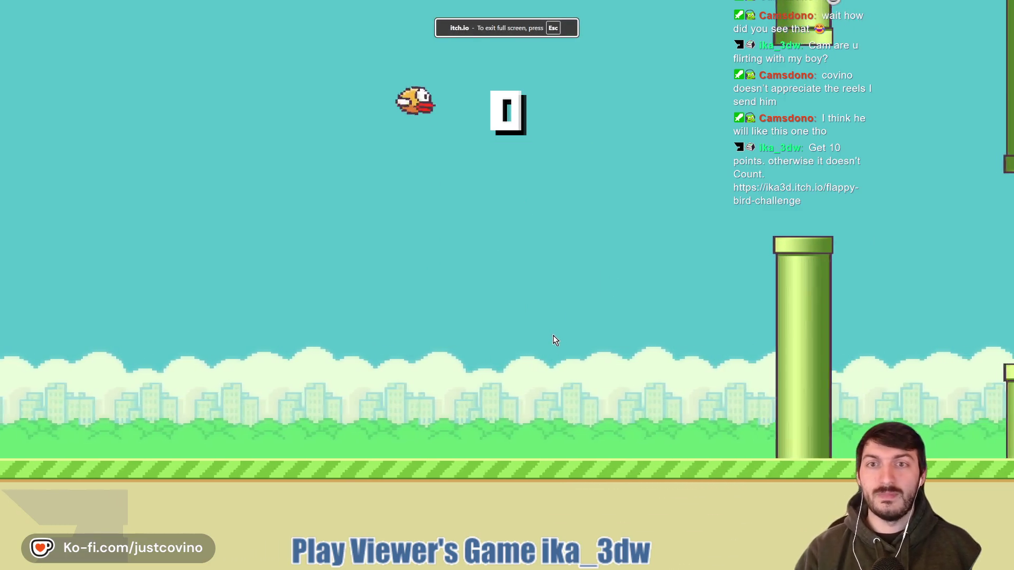
{"action": "left_click", "coordinate": [550, 332]}
{"action": "left_click", "coordinate": [545, 329]}
{"action": "left_click", "coordinate": [545, 331]}
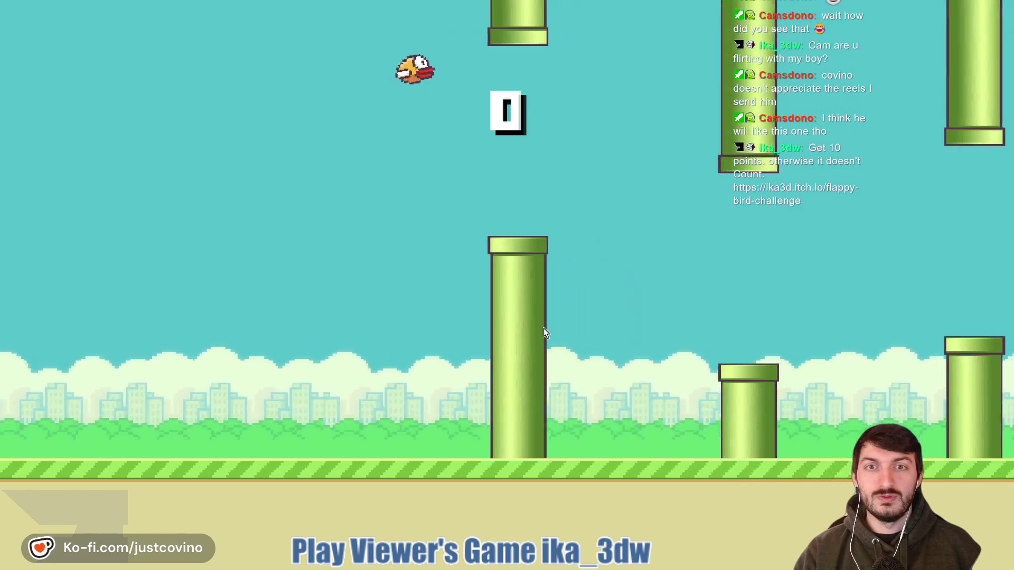
{"action": "left_click", "coordinate": [544, 331]}
{"action": "left_click", "coordinate": [544, 328]}
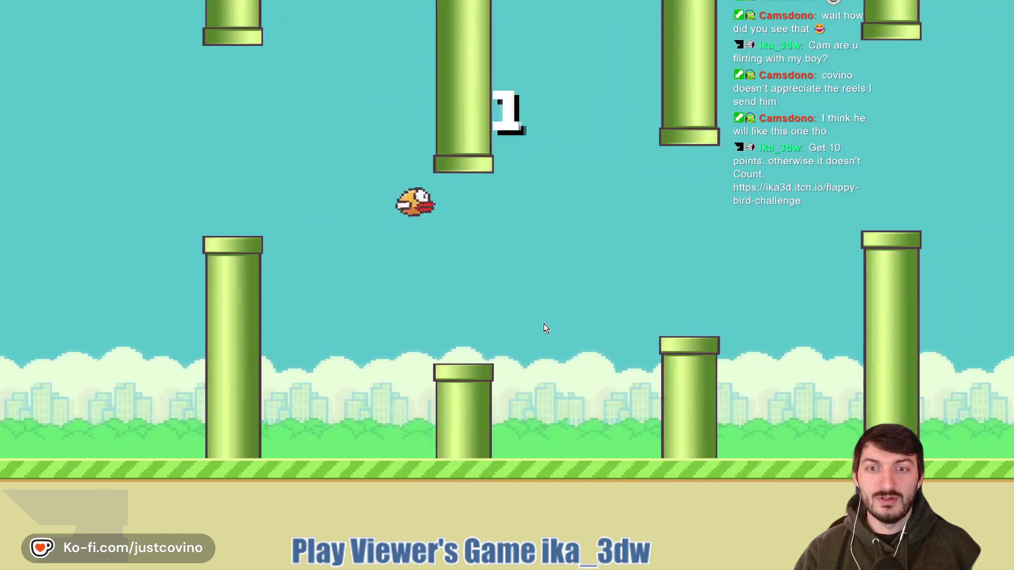
{"action": "left_click", "coordinate": [543, 323]}
{"action": "left_click", "coordinate": [544, 323]}
Restart after the crash and fly a short second run.
{"action": "left_click", "coordinate": [481, 298]}
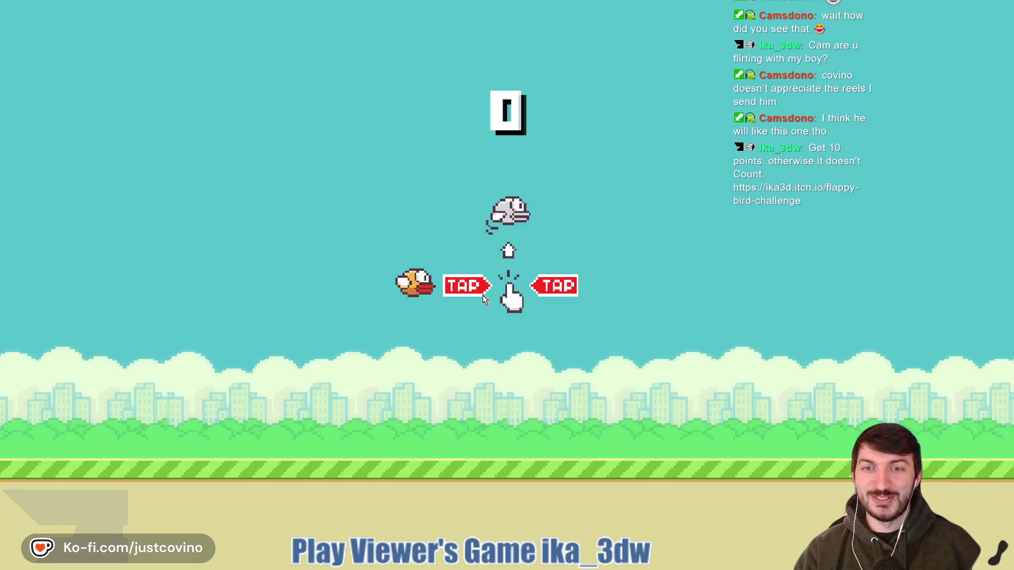
{"action": "left_click", "coordinate": [542, 356]}
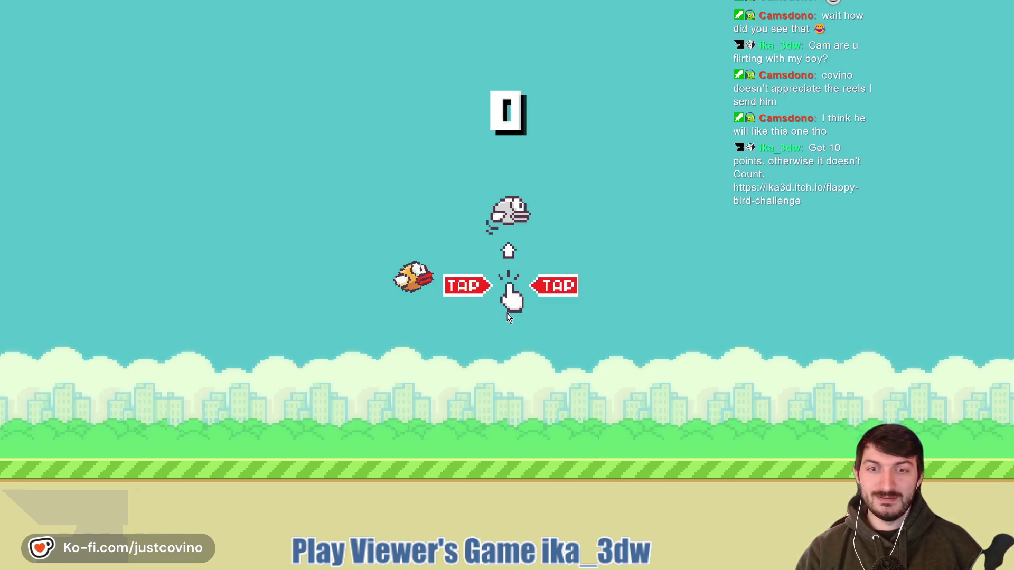
{"action": "left_click", "coordinate": [506, 312]}
{"action": "left_click", "coordinate": [523, 345]}
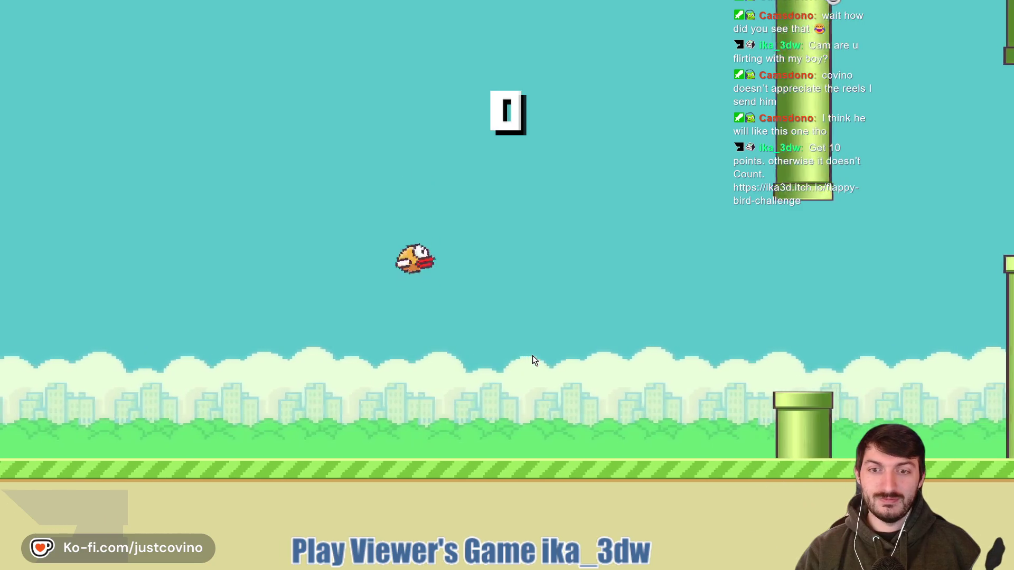
{"action": "left_click", "coordinate": [534, 356]}
{"action": "left_click", "coordinate": [535, 357]}
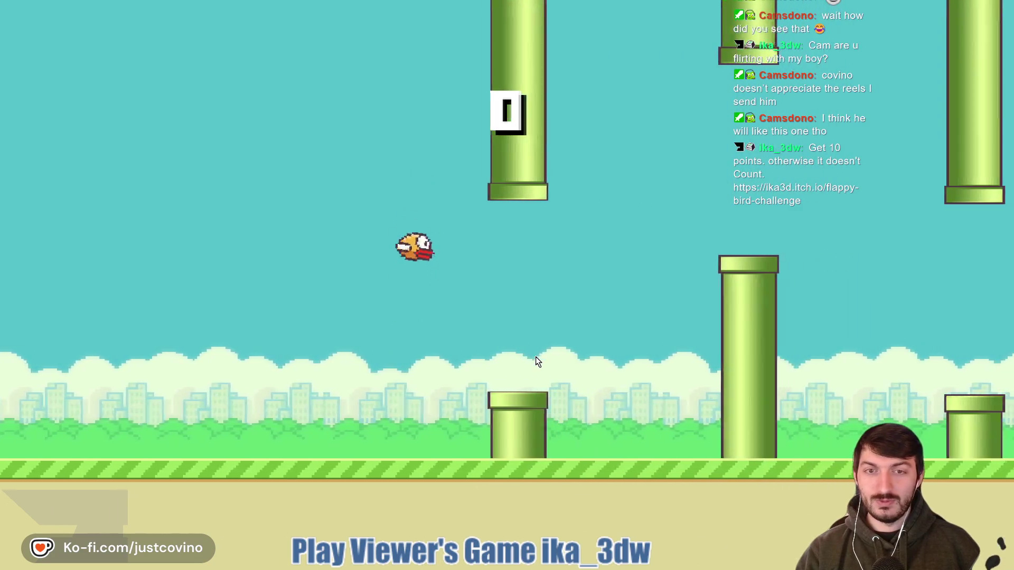
Replay a third round, flapping toward the first pipe gap.
{"action": "left_click", "coordinate": [511, 288]}
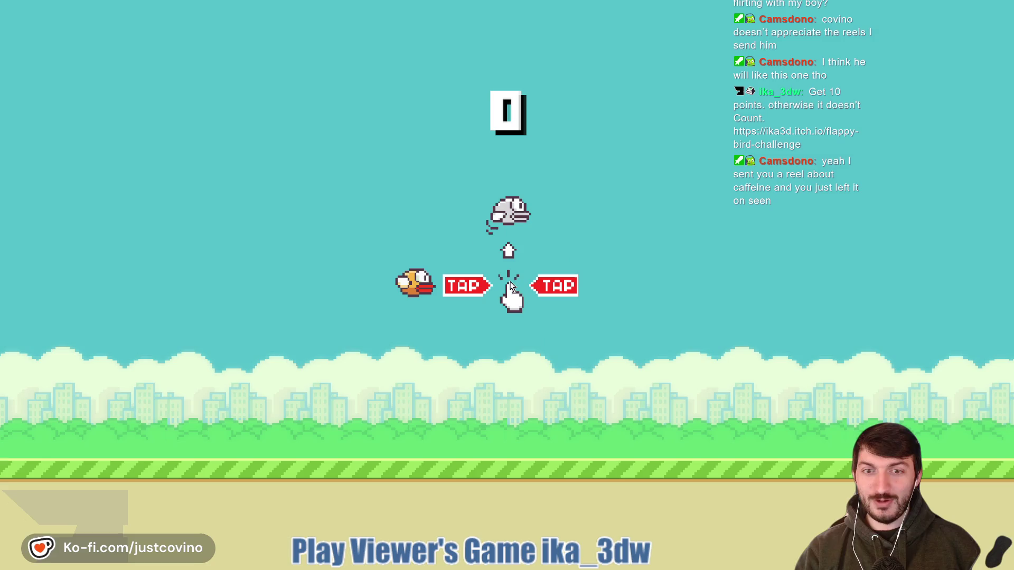
{"action": "left_click", "coordinate": [541, 356]}
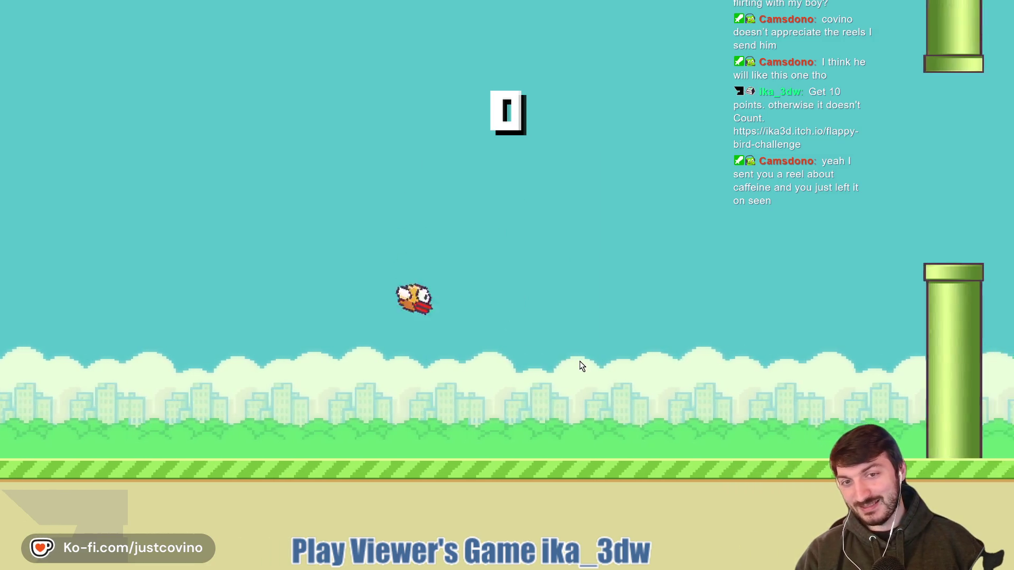
{"action": "left_click", "coordinate": [581, 366]}
{"action": "left_click", "coordinate": [581, 365]}
{"action": "left_click", "coordinate": [580, 366]}
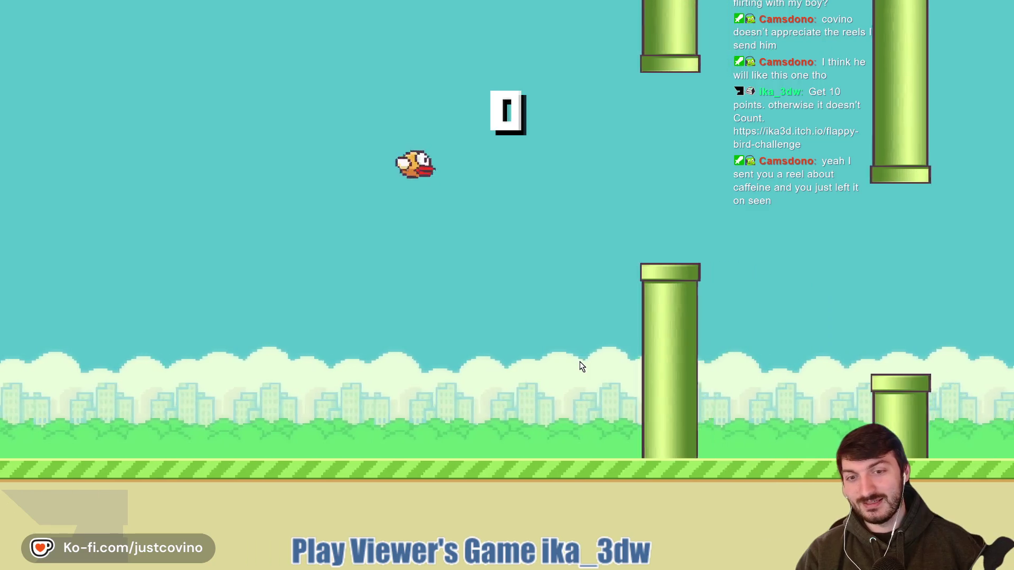
{"action": "left_click", "coordinate": [579, 365]}
{"action": "left_click", "coordinate": [577, 363]}
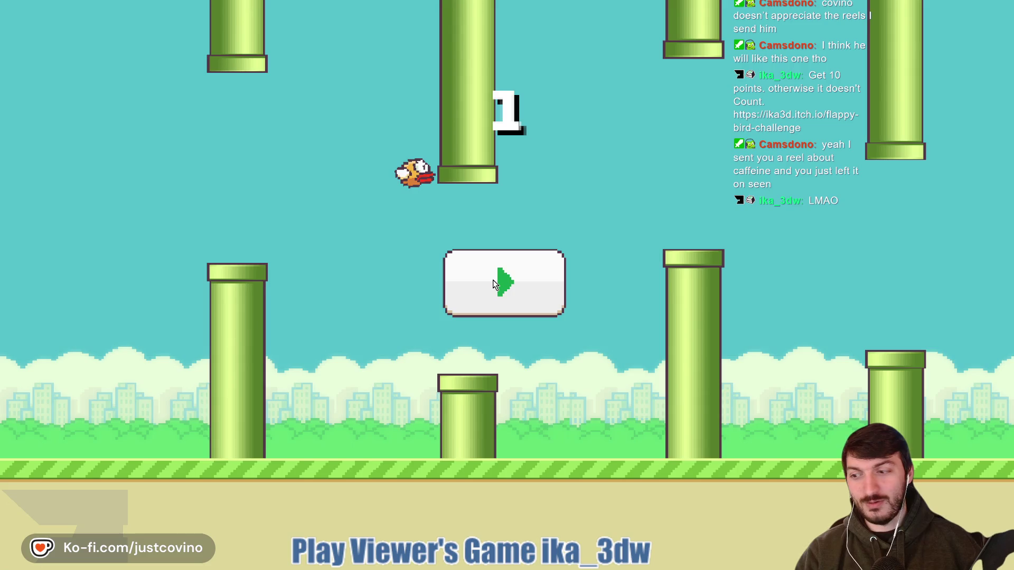
Restart for a fourth run and steer toward the pipe gap.
{"action": "left_click", "coordinate": [492, 281]}
{"action": "left_click", "coordinate": [491, 296]}
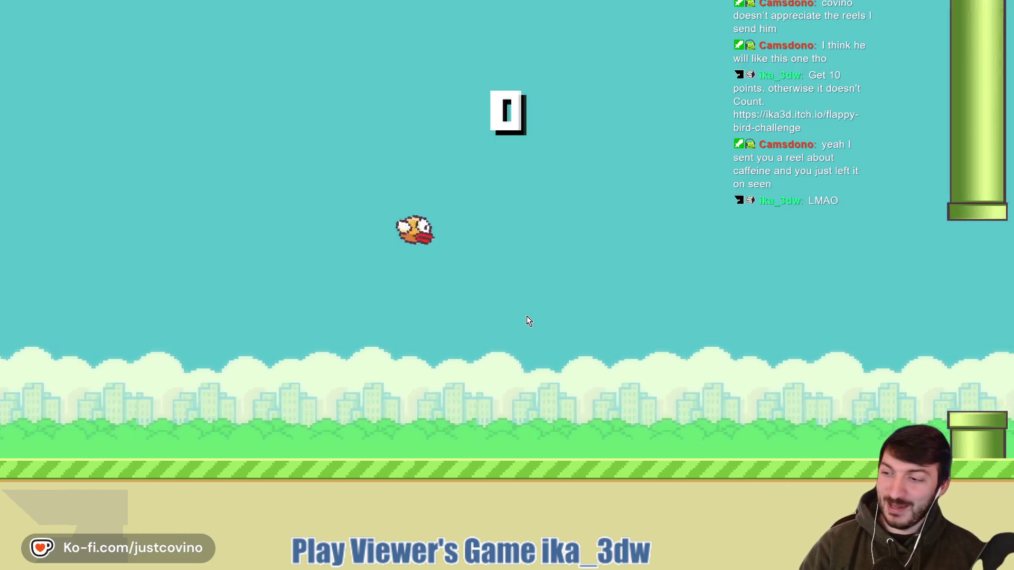
{"action": "left_click", "coordinate": [528, 320]}
{"action": "left_click", "coordinate": [528, 320]}
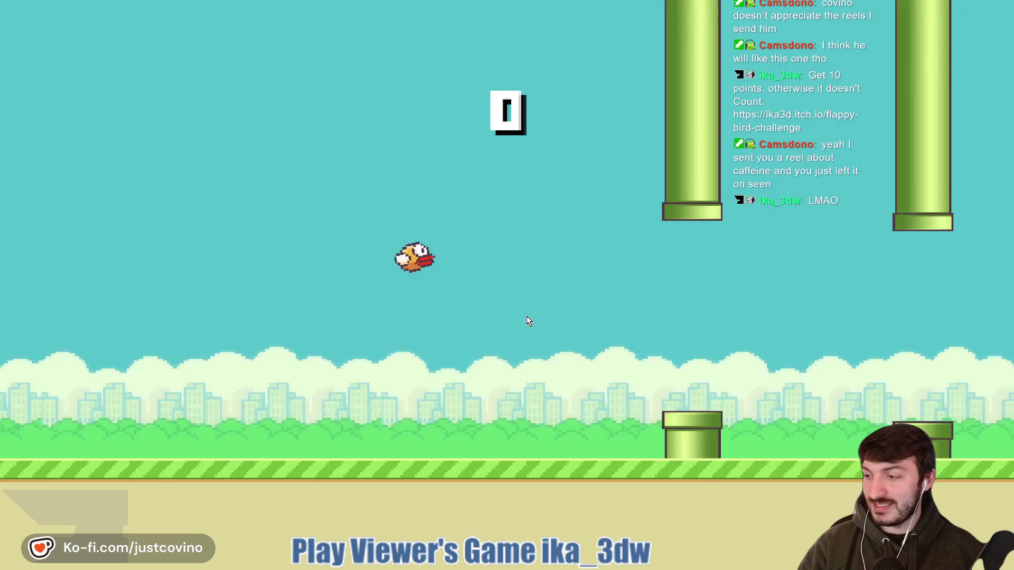
{"action": "left_click", "coordinate": [527, 316]}
{"action": "left_click", "coordinate": [527, 315]}
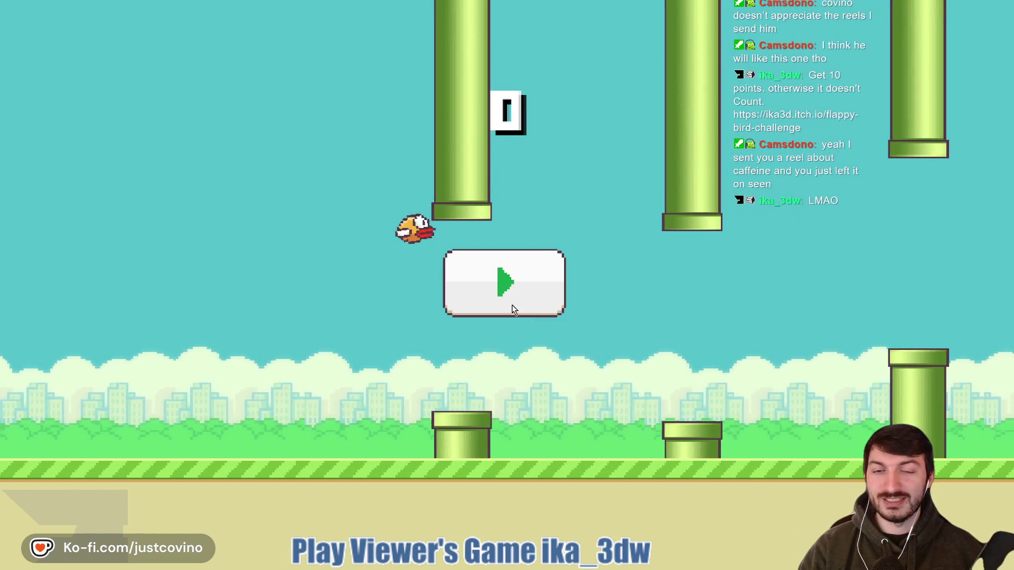
Begin a fifth run and flap the bird through two pipe gaps to score 2.
{"action": "left_click", "coordinate": [511, 308]}
{"action": "left_click", "coordinate": [523, 316]}
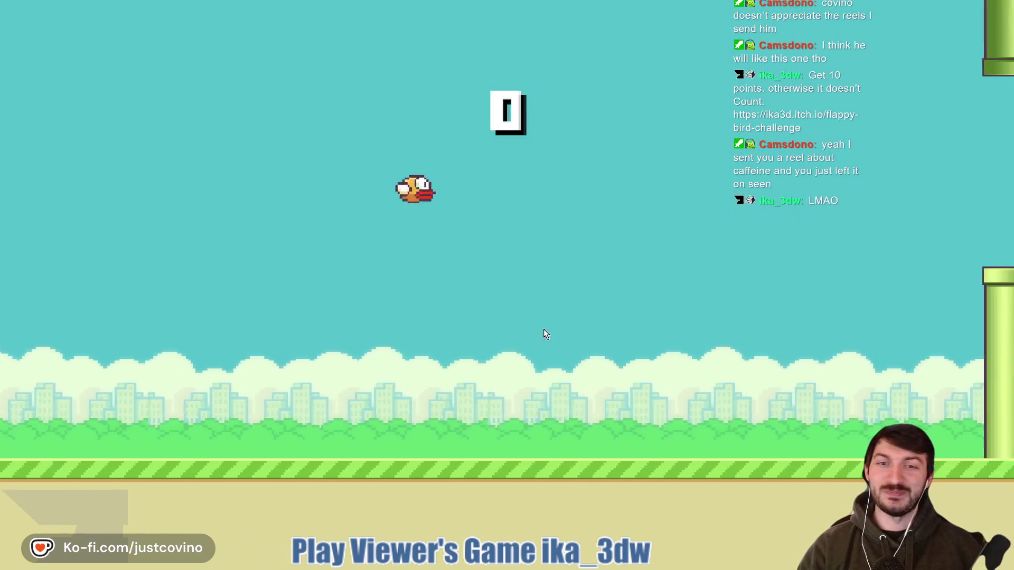
{"action": "left_click", "coordinate": [550, 327]}
{"action": "left_click", "coordinate": [545, 321]}
{"action": "left_click", "coordinate": [546, 322]}
{"action": "left_click", "coordinate": [545, 320]}
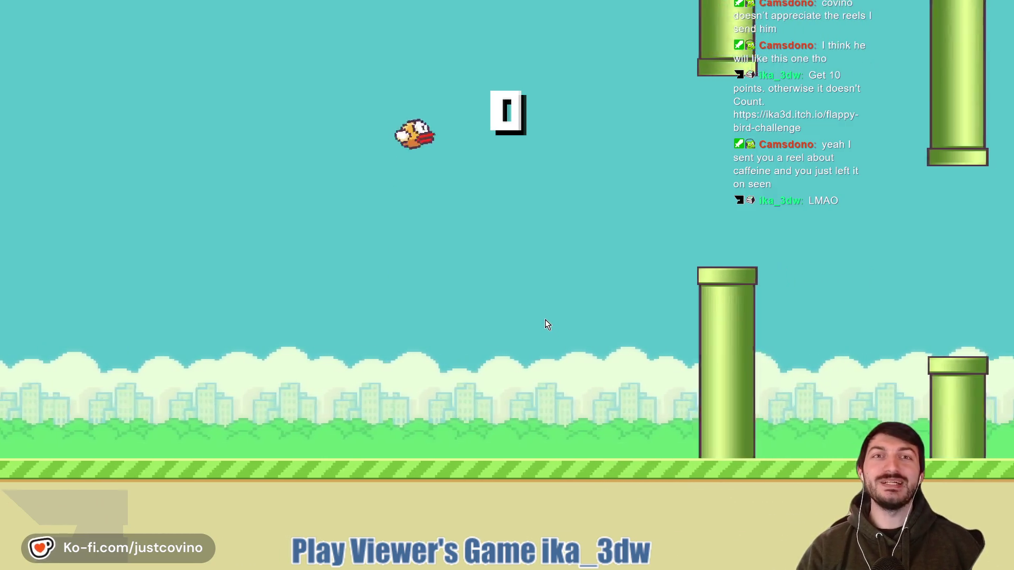
{"action": "left_click", "coordinate": [545, 321]}
{"action": "left_click", "coordinate": [546, 324]}
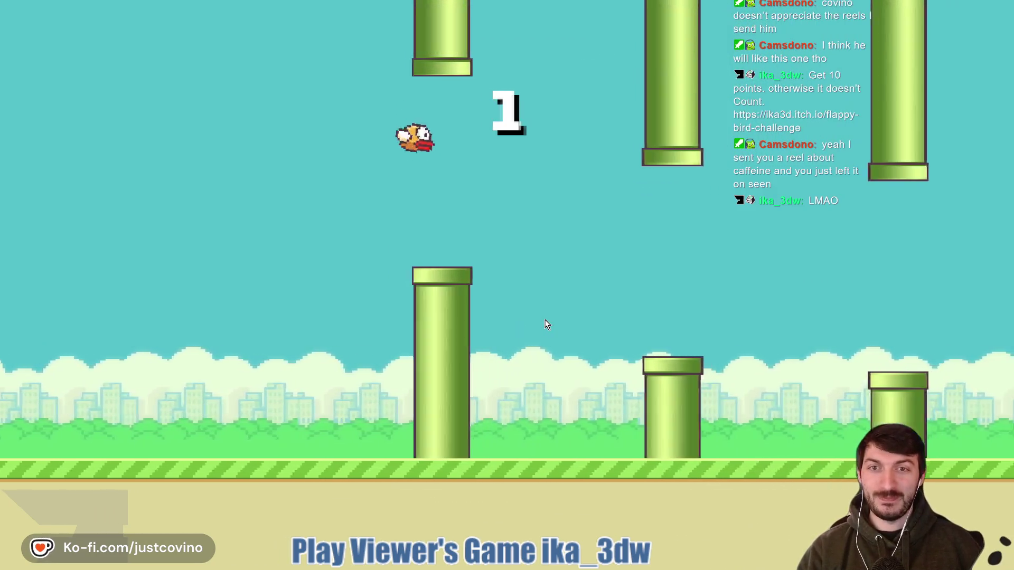
{"action": "left_click", "coordinate": [546, 323]}
{"action": "left_click", "coordinate": [546, 323]}
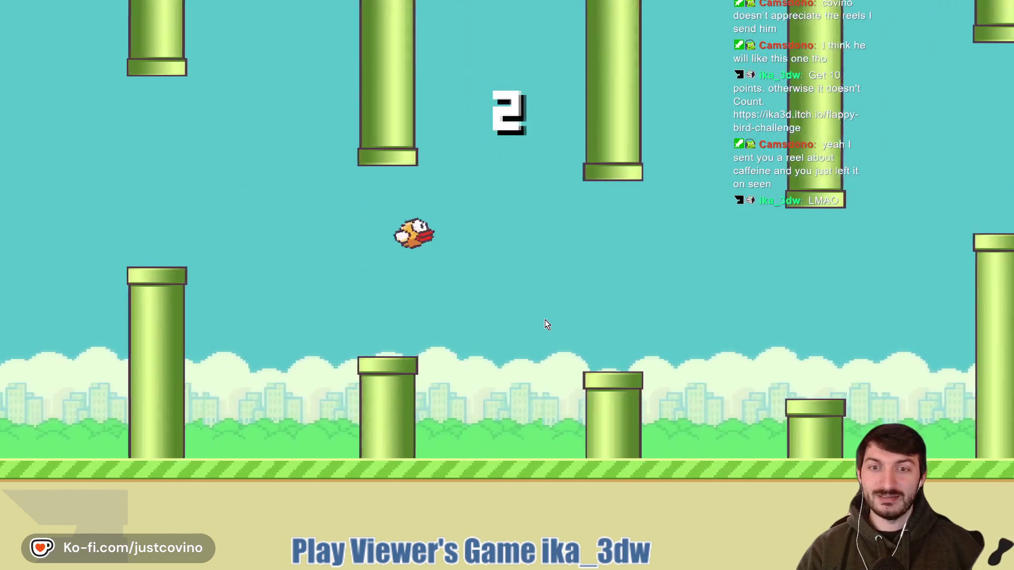
Finish the score-2 run, then restart and try a quick new round.
{"action": "left_click", "coordinate": [546, 323]}
{"action": "left_click", "coordinate": [546, 323]}
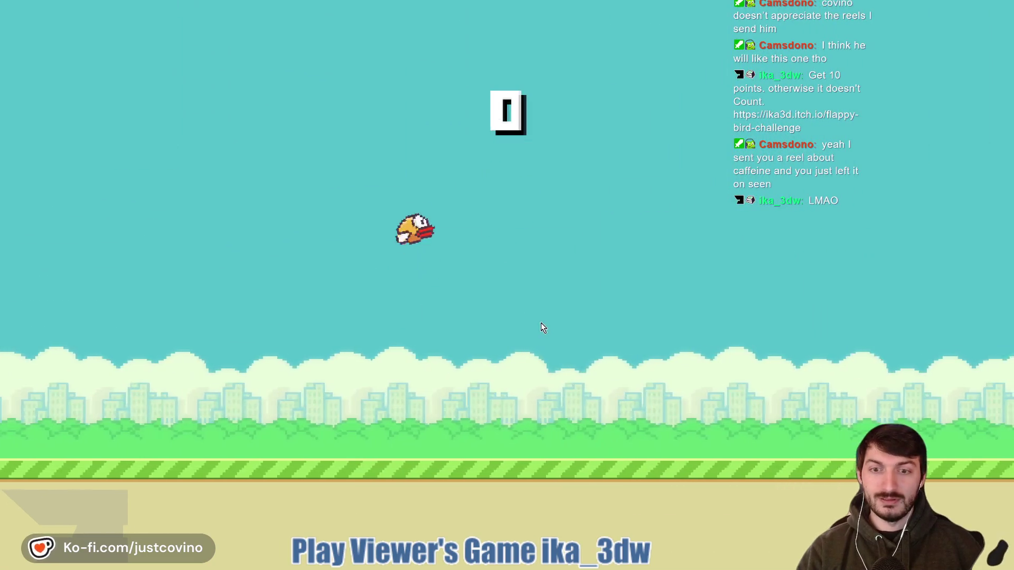
{"action": "left_click", "coordinate": [540, 322]}
{"action": "left_click", "coordinate": [540, 322]}
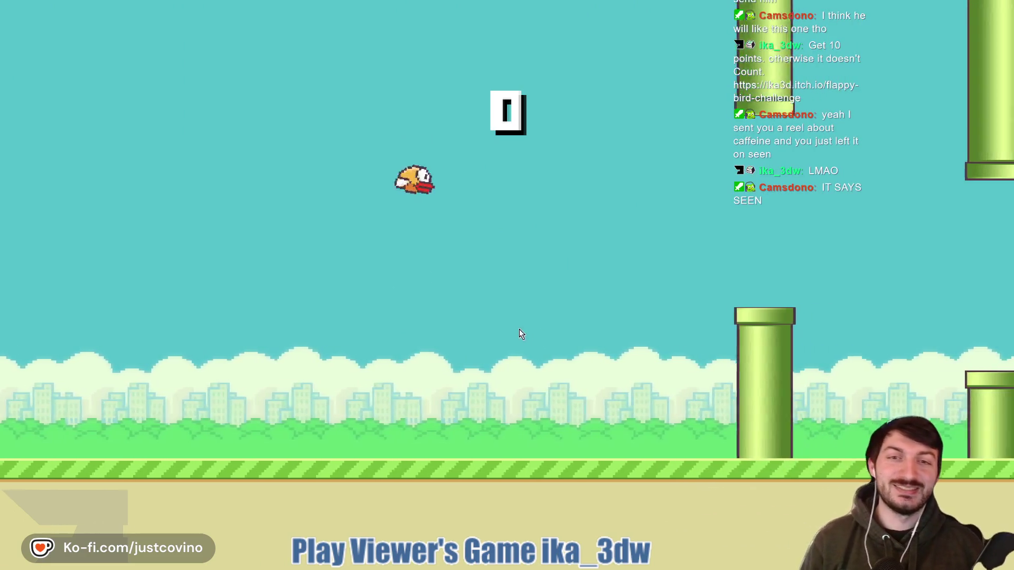
{"action": "left_click", "coordinate": [507, 325]}
{"action": "left_click", "coordinate": [507, 324]}
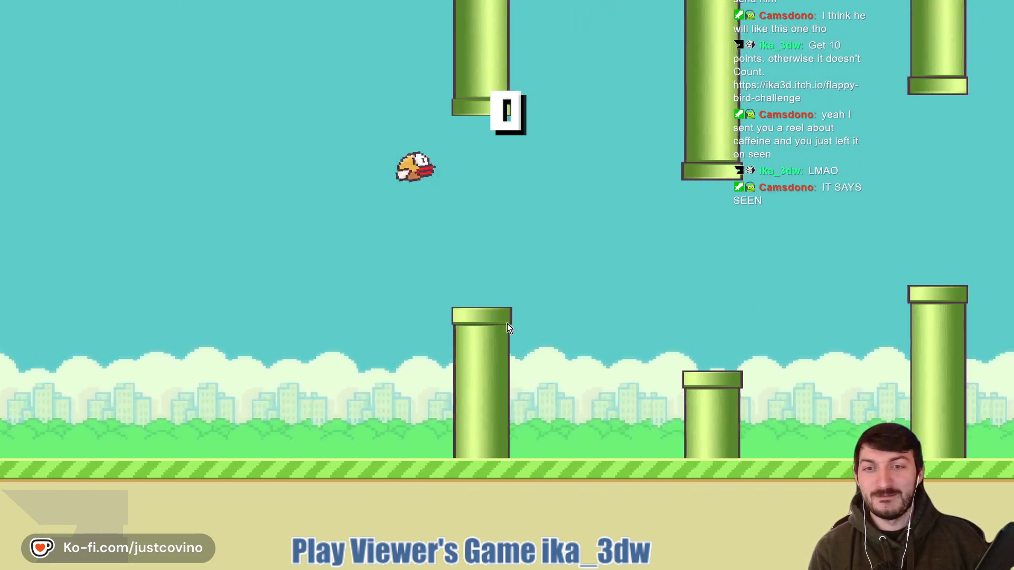
{"action": "left_click", "coordinate": [507, 324]}
Start another run and keep the bird airborne until it crashes.
{"action": "left_click", "coordinate": [497, 294]}
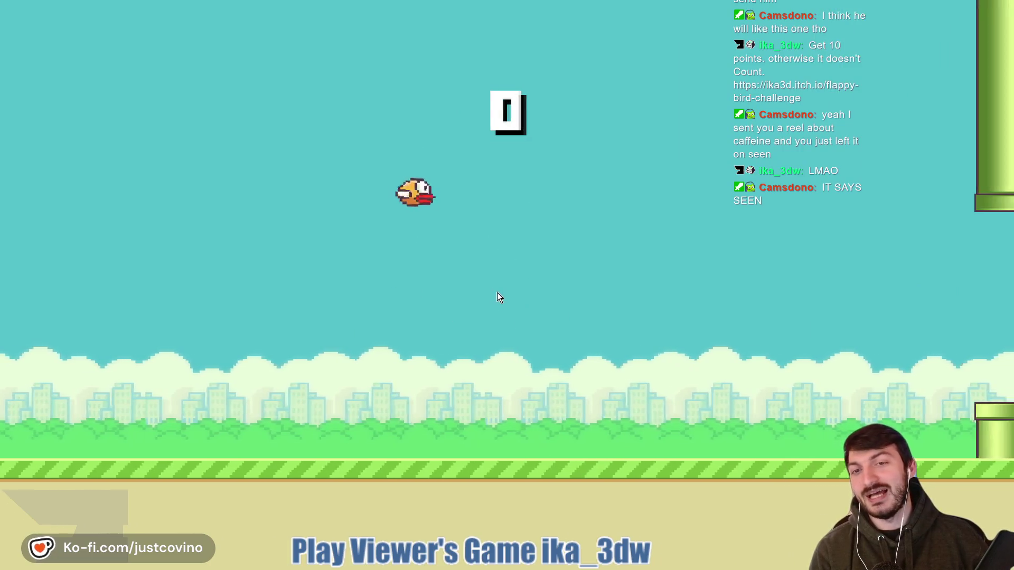
{"action": "left_click", "coordinate": [543, 323]}
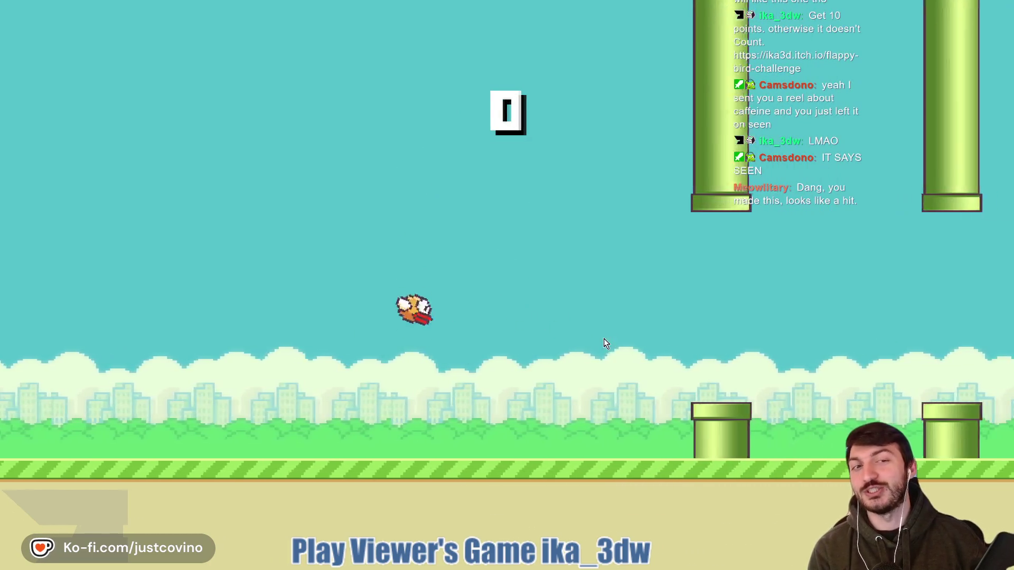
{"action": "left_click", "coordinate": [606, 344]}
{"action": "left_click", "coordinate": [607, 345]}
{"action": "left_click", "coordinate": [606, 347]}
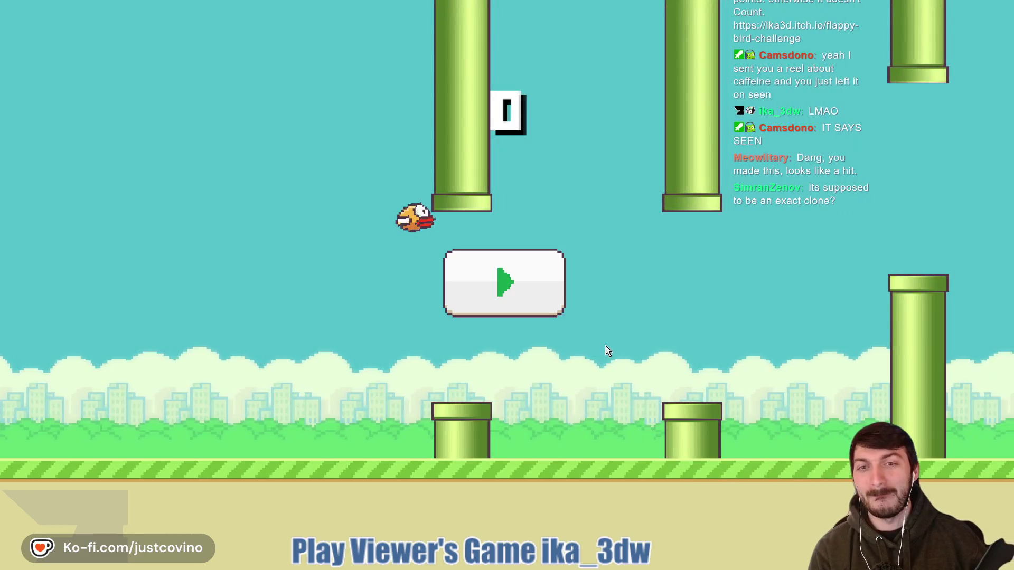
Restart and flap through the first pipe gap toward the next pipe.
{"action": "left_click", "coordinate": [530, 285]}
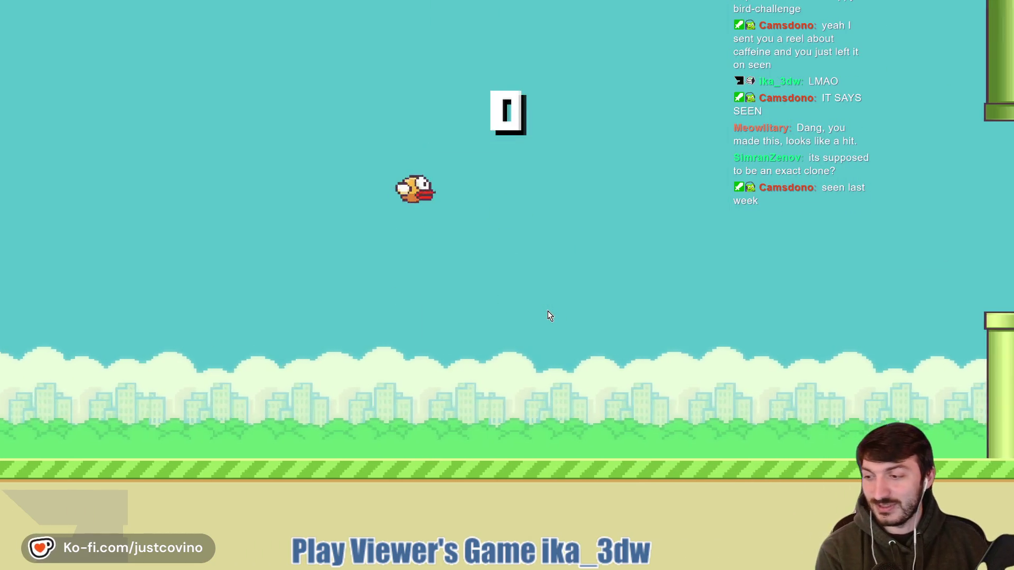
{"action": "left_click", "coordinate": [548, 312]}
{"action": "left_click", "coordinate": [548, 312]}
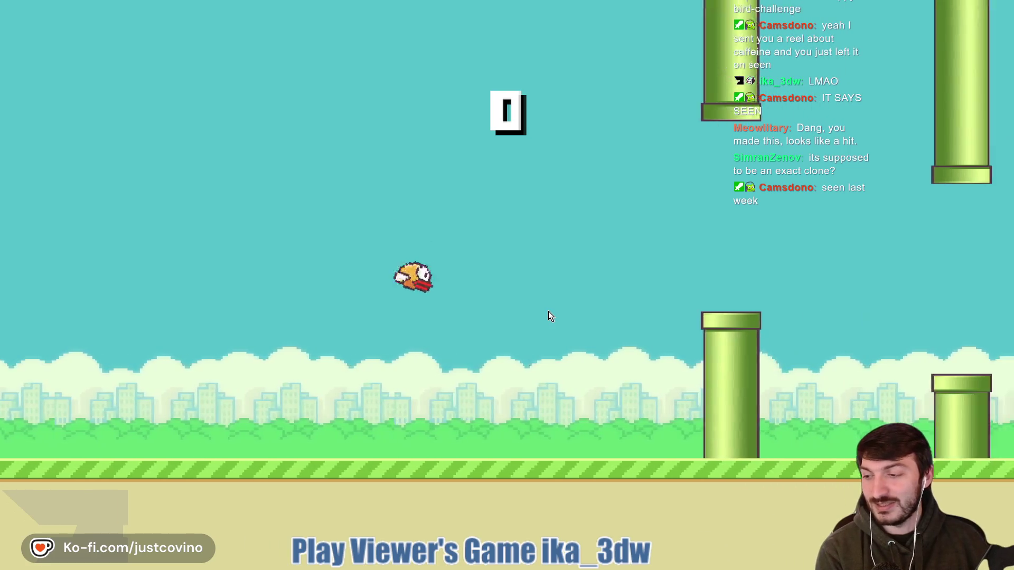
{"action": "left_click", "coordinate": [549, 311]}
{"action": "left_click", "coordinate": [549, 316]}
{"action": "left_click", "coordinate": [548, 316]}
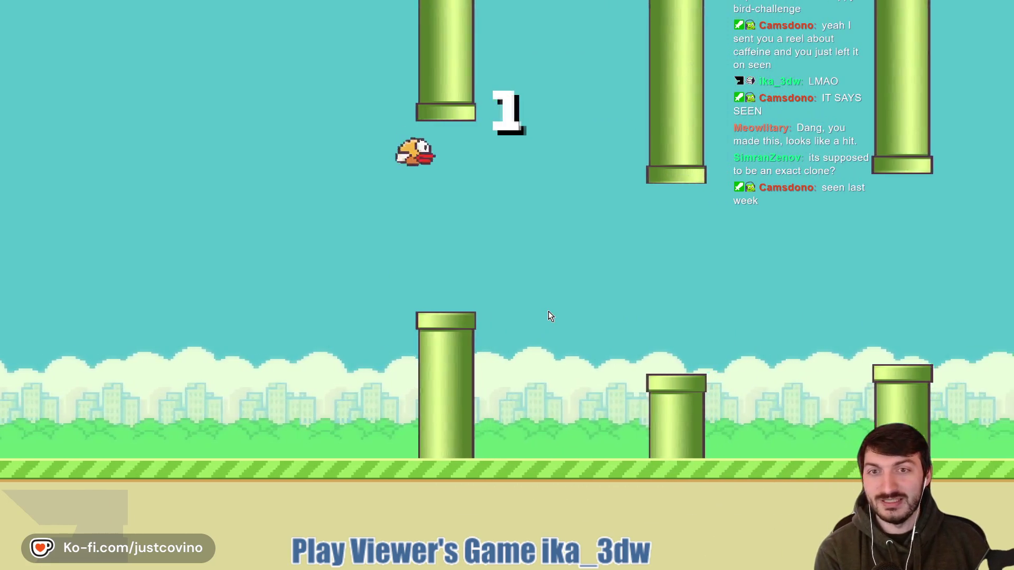
{"action": "left_click", "coordinate": [548, 316]}
{"action": "left_click", "coordinate": [548, 312]}
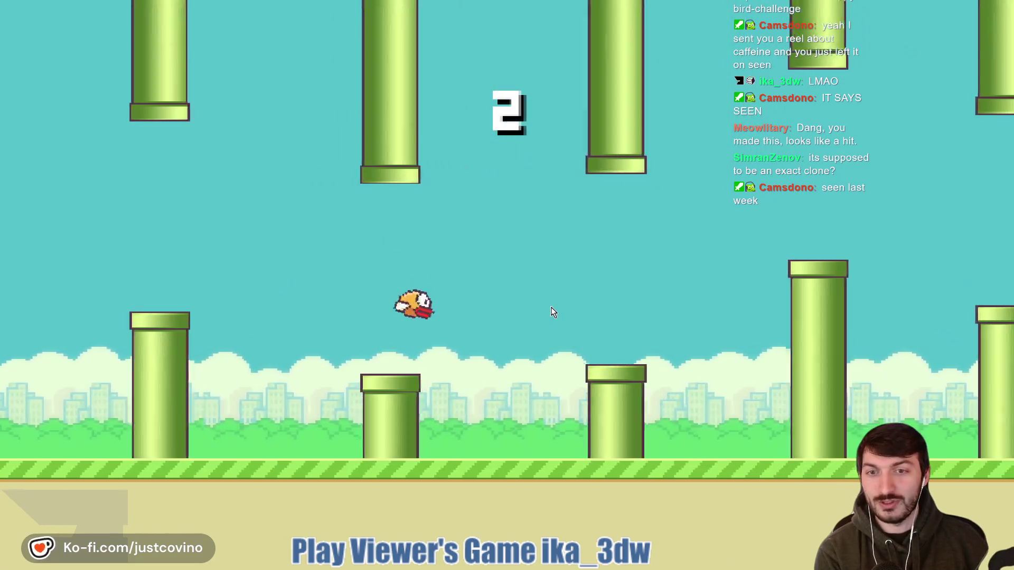
{"action": "left_click", "coordinate": [551, 309]}
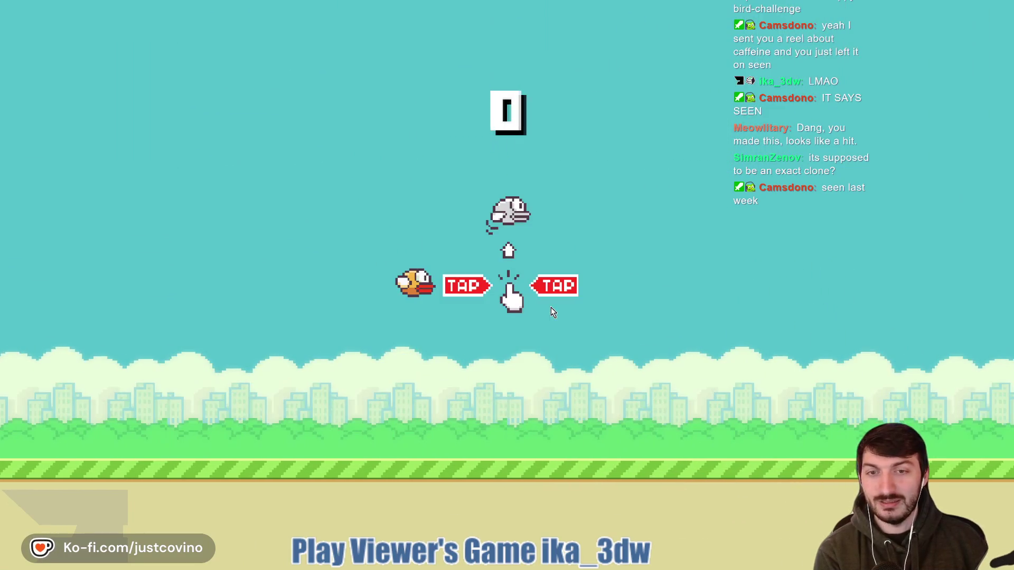
Play a new round, holding height before the pipes and clearing the first gap.
{"action": "left_click", "coordinate": [549, 310]}
{"action": "left_click", "coordinate": [549, 311]}
{"action": "left_click", "coordinate": [549, 311]}
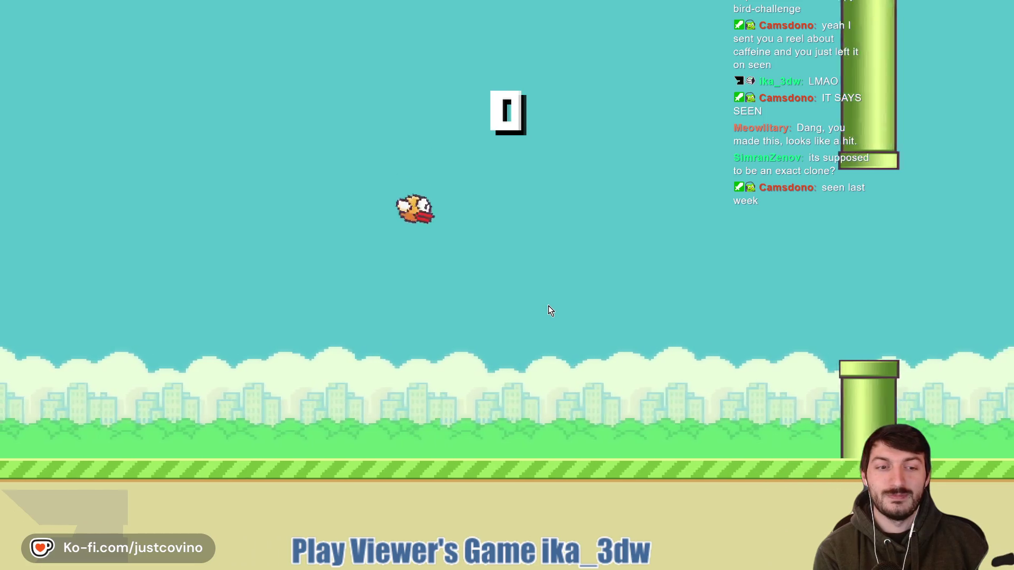
{"action": "left_click", "coordinate": [549, 310]}
{"action": "left_click", "coordinate": [547, 313]}
{"action": "left_click", "coordinate": [546, 316]}
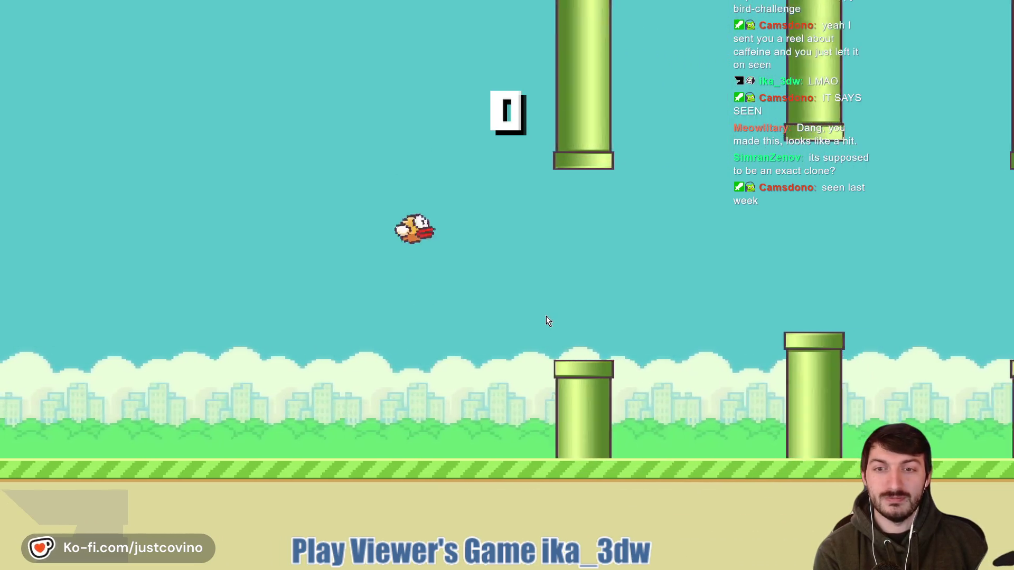
{"action": "left_click", "coordinate": [546, 316]}
{"action": "left_click", "coordinate": [547, 316]}
{"action": "left_click", "coordinate": [546, 315]}
{"action": "left_click", "coordinate": [546, 316]}
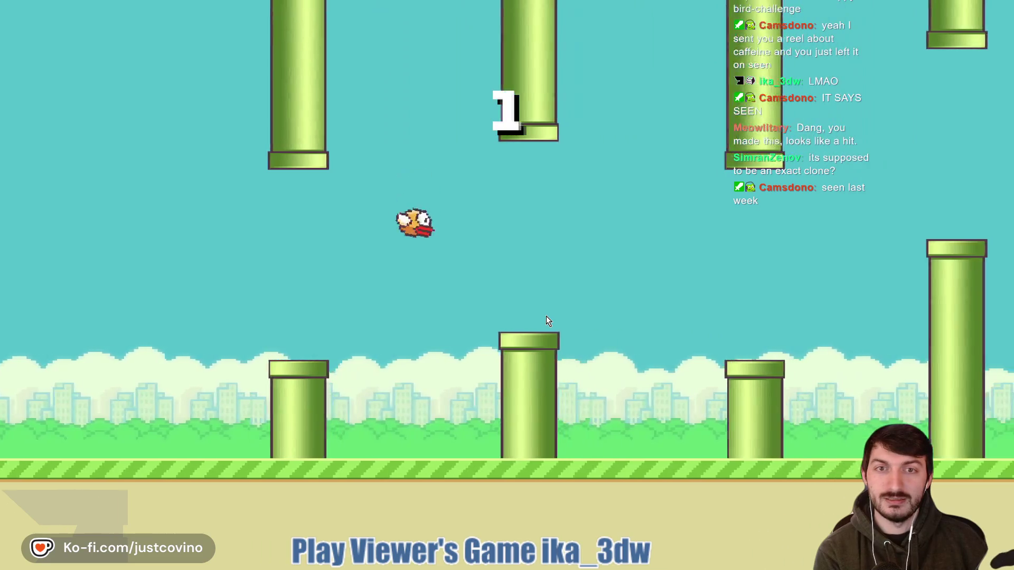
{"action": "left_click", "coordinate": [546, 316]}
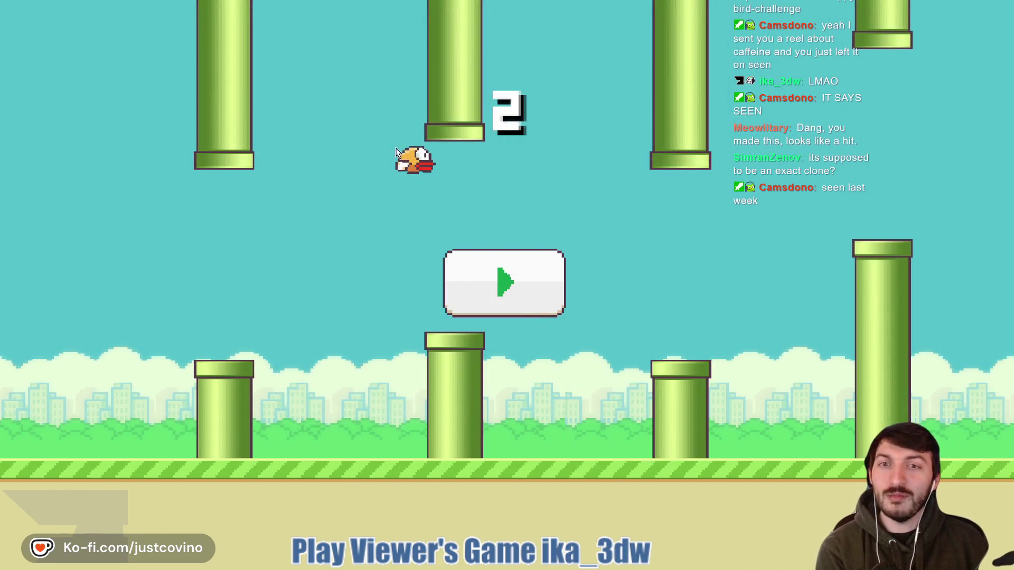
Restart after the crash and fly through the first several pipe gaps.
{"action": "left_click", "coordinate": [512, 295]}
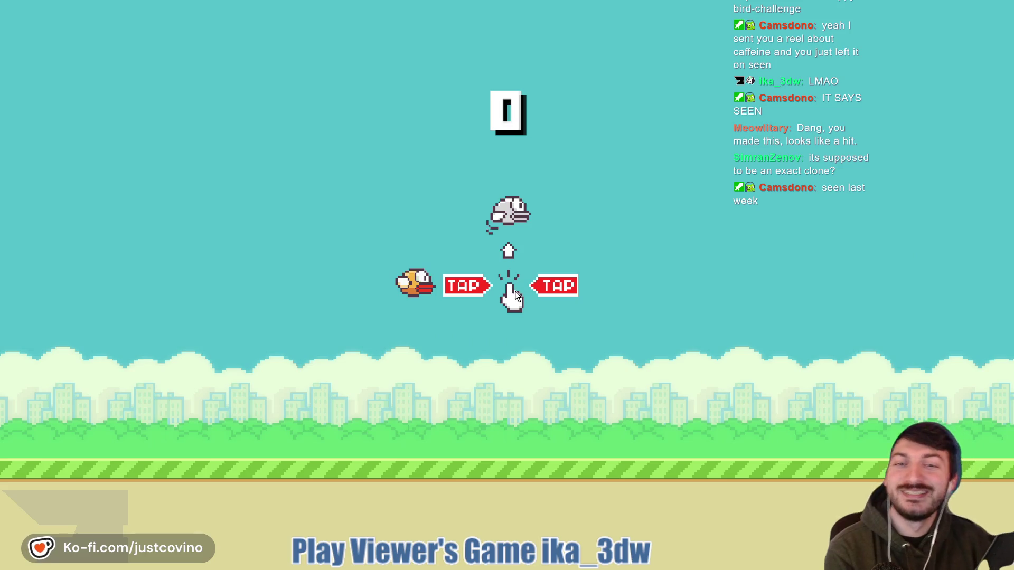
{"action": "left_click", "coordinate": [556, 320]}
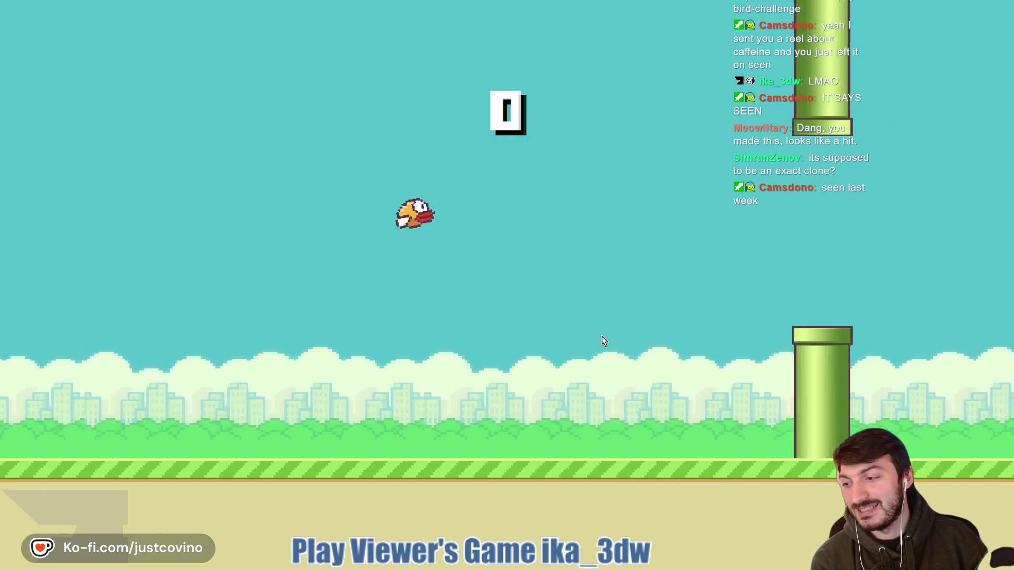
{"action": "left_click", "coordinate": [605, 327]}
{"action": "left_click", "coordinate": [605, 320]}
{"action": "left_click", "coordinate": [606, 321]}
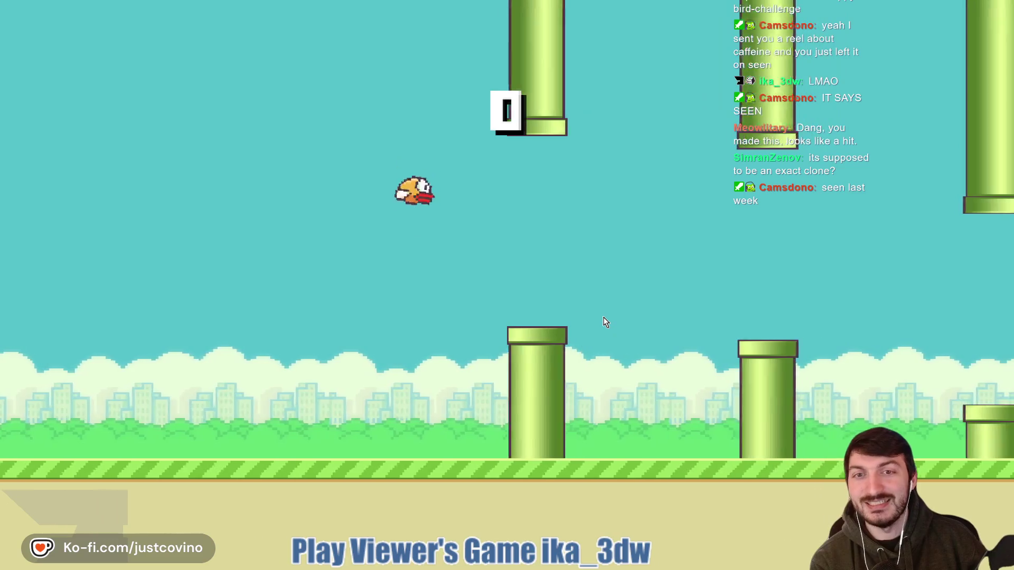
{"action": "left_click", "coordinate": [606, 322]}
{"action": "left_click", "coordinate": [606, 322]}
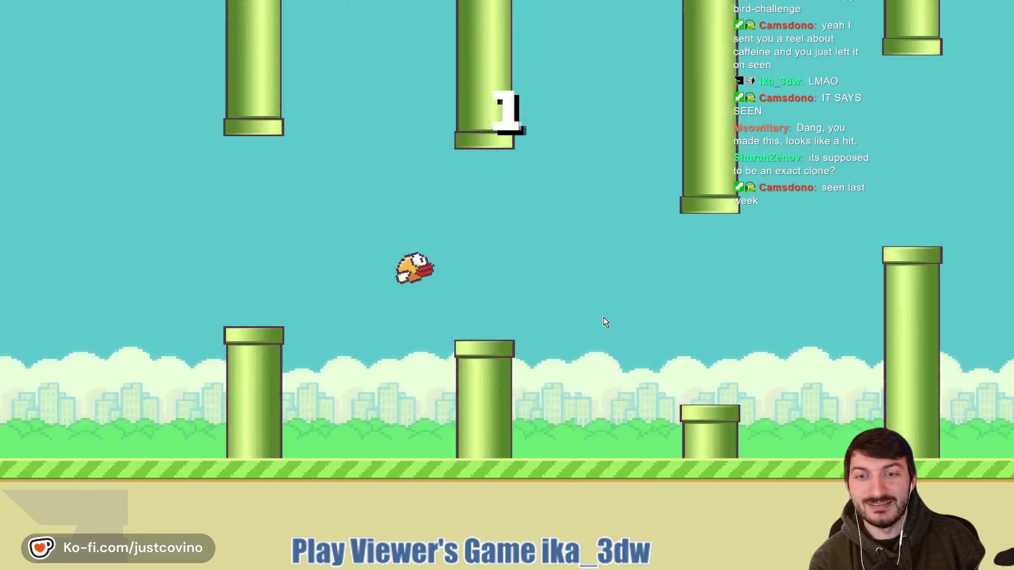
{"action": "left_click", "coordinate": [606, 322]}
{"action": "left_click", "coordinate": [606, 323]}
{"action": "left_click", "coordinate": [606, 323]}
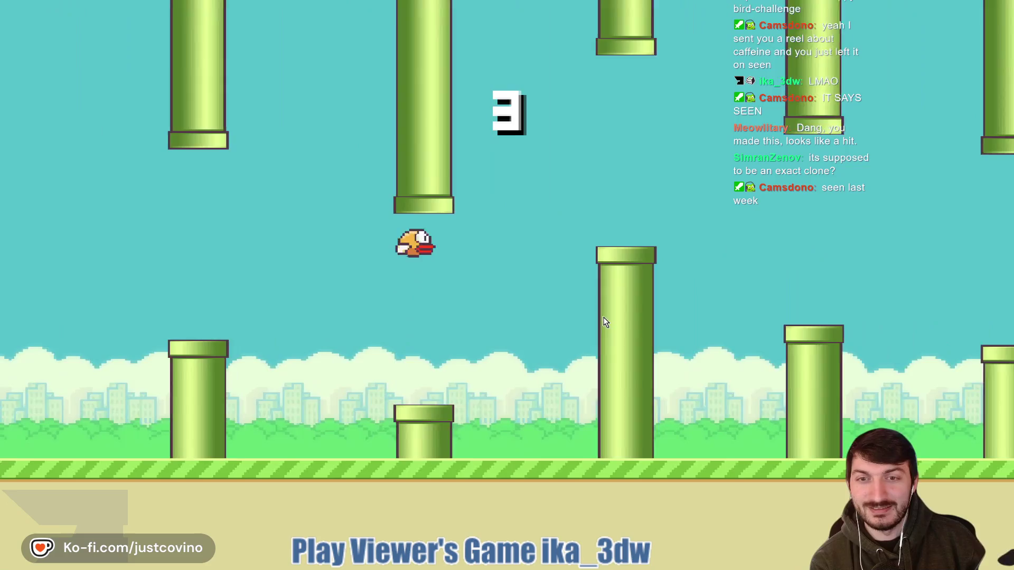
Climb the bird toward a higher gap and keep scoring until it crashes.
{"action": "left_click", "coordinate": [605, 322]}
{"action": "left_click", "coordinate": [605, 323]}
{"action": "left_click", "coordinate": [605, 322]}
{"action": "left_click", "coordinate": [604, 323]}
{"action": "left_click", "coordinate": [603, 324]}
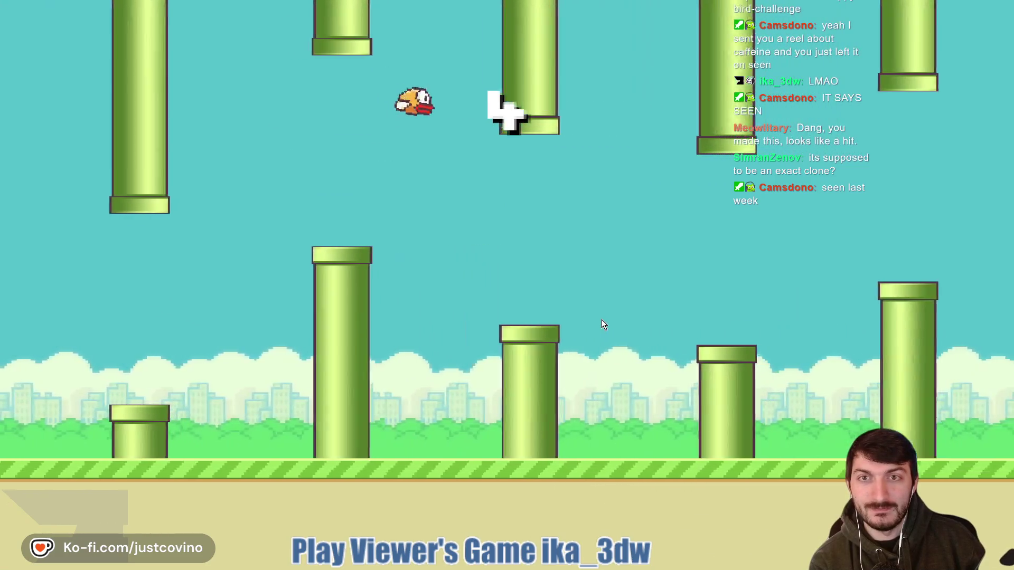
{"action": "left_click", "coordinate": [604, 325]}
{"action": "left_click", "coordinate": [603, 325]}
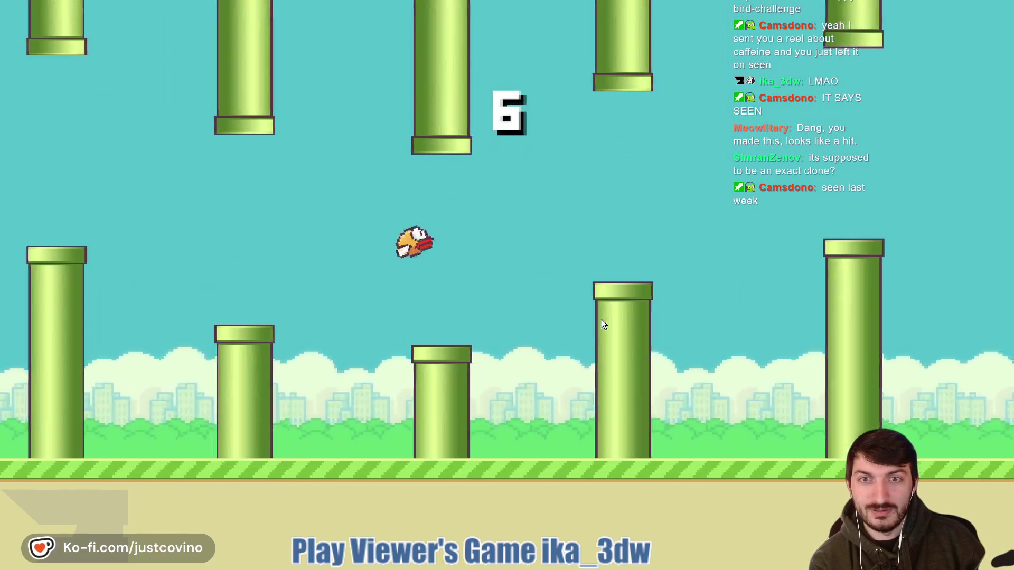
{"action": "left_click", "coordinate": [601, 320]}
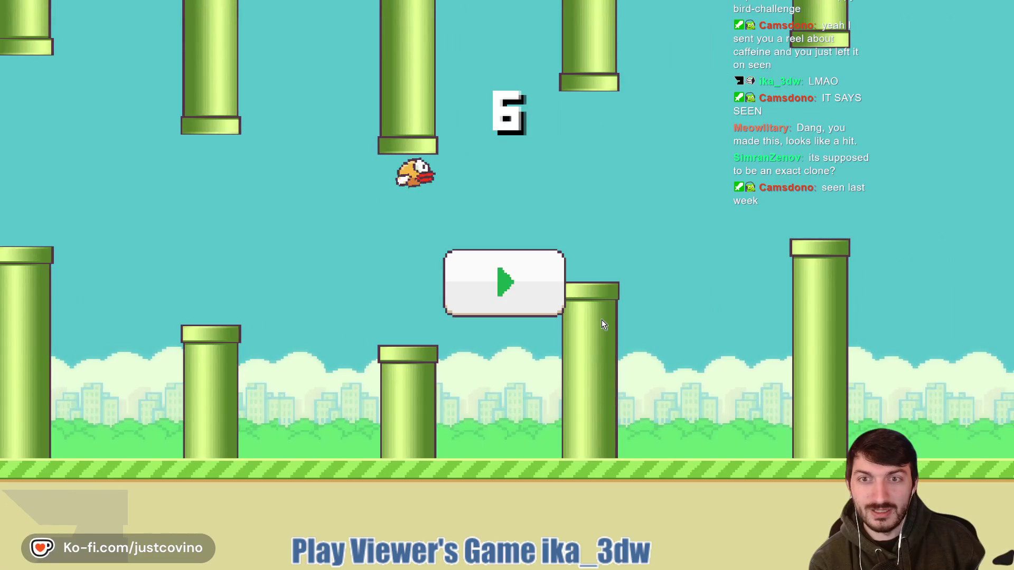
Start another round and flap through the first pipe gap.
{"action": "left_click", "coordinate": [520, 287]}
{"action": "left_click", "coordinate": [518, 281]}
{"action": "left_click", "coordinate": [518, 282]}
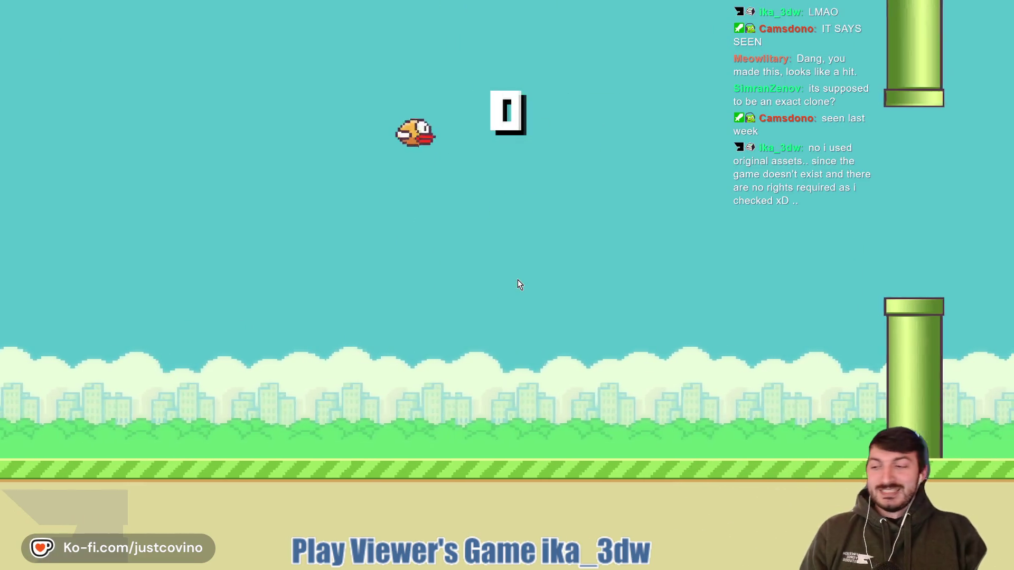
{"action": "left_click", "coordinate": [560, 283]}
{"action": "left_click", "coordinate": [623, 282]}
{"action": "left_click", "coordinate": [663, 280]}
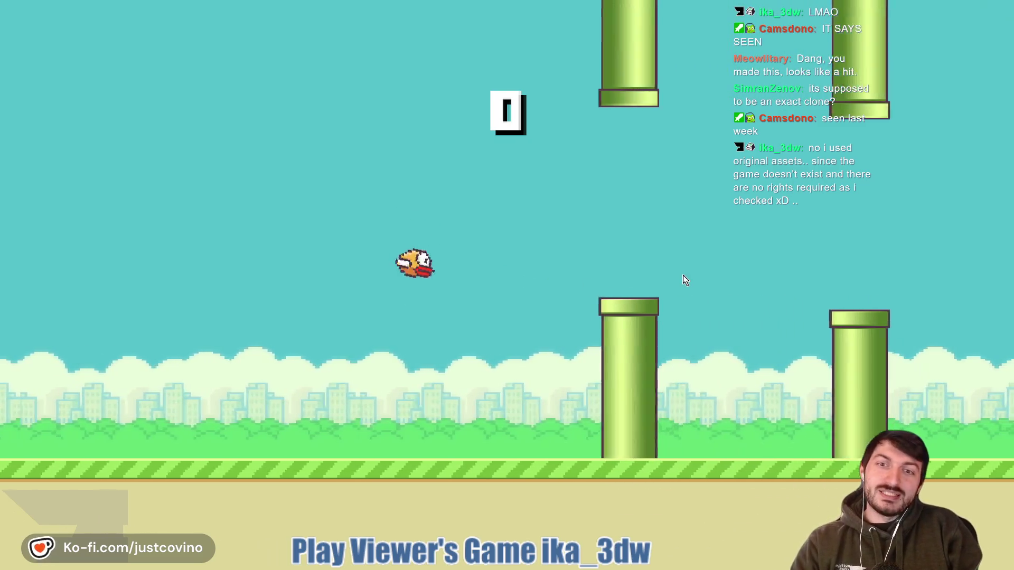
{"action": "left_click", "coordinate": [683, 277]}
{"action": "left_click", "coordinate": [671, 271]}
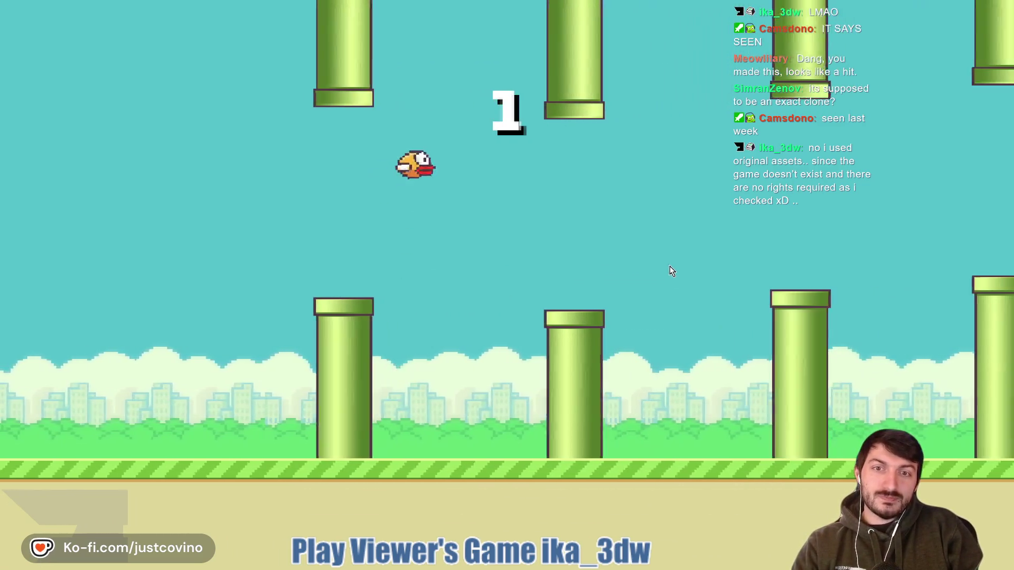
{"action": "left_click", "coordinate": [603, 271]}
Restart, hold the bird mid-height, and clear the first two pipe gaps.
{"action": "left_click", "coordinate": [579, 277]}
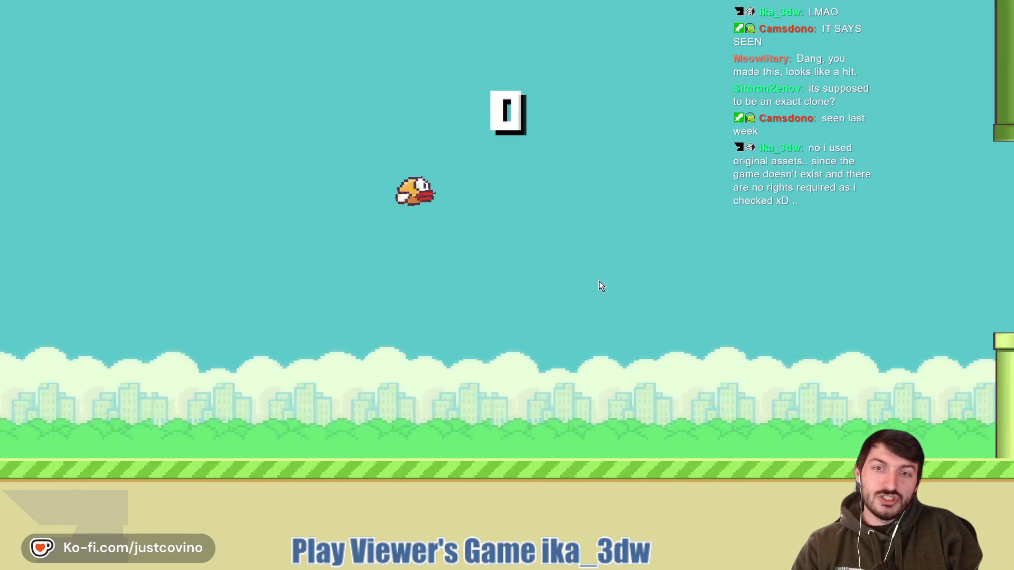
{"action": "left_click", "coordinate": [605, 286]}
{"action": "left_click", "coordinate": [605, 286]}
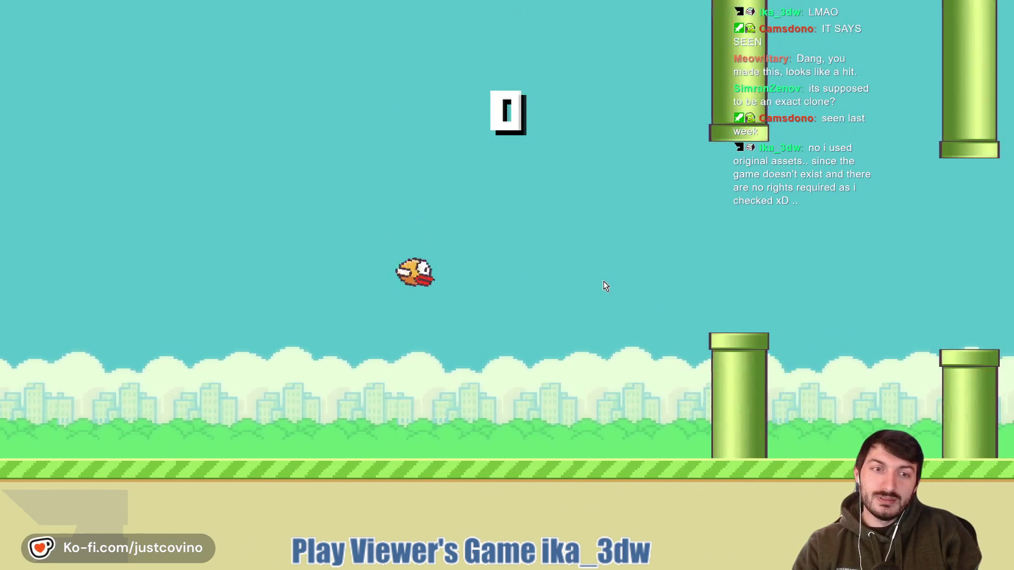
{"action": "left_click", "coordinate": [605, 286]}
{"action": "left_click", "coordinate": [605, 286]}
{"action": "left_click", "coordinate": [605, 286]}
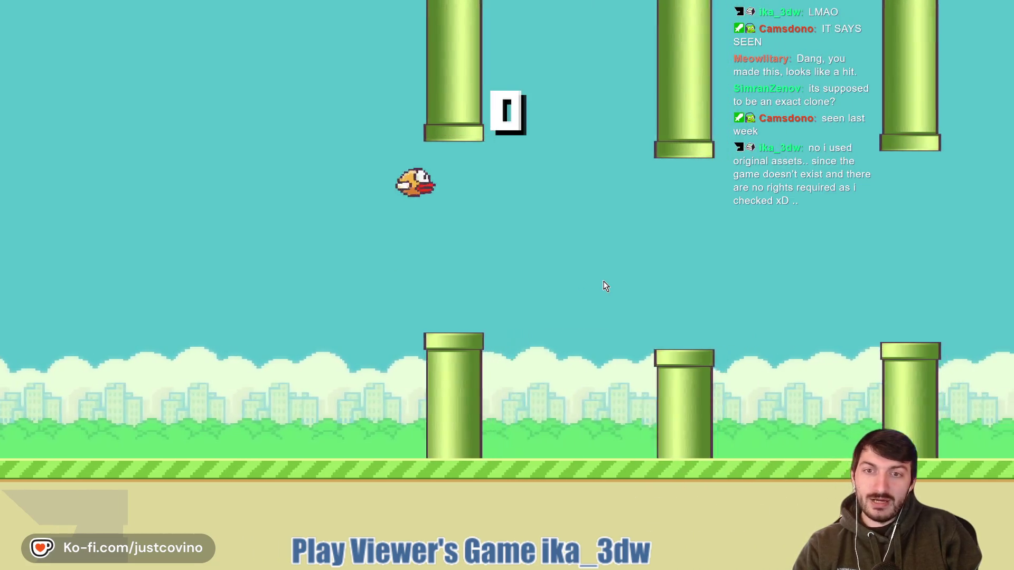
{"action": "left_click", "coordinate": [606, 286]}
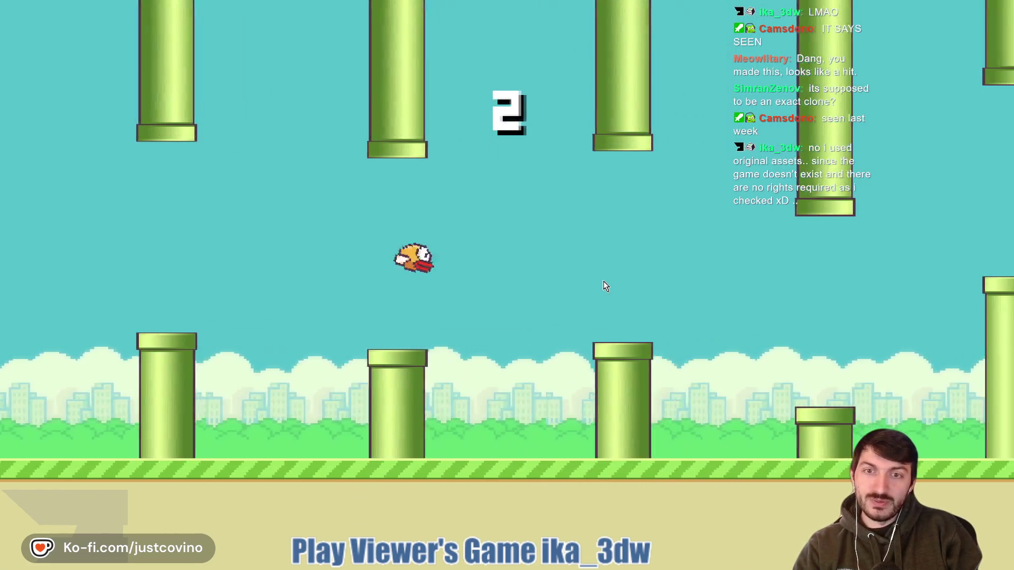
{"action": "left_click", "coordinate": [605, 286]}
Keep flapping through further gaps until the bird crashes at a score of 6.
{"action": "left_click", "coordinate": [605, 280]}
{"action": "left_click", "coordinate": [604, 281]}
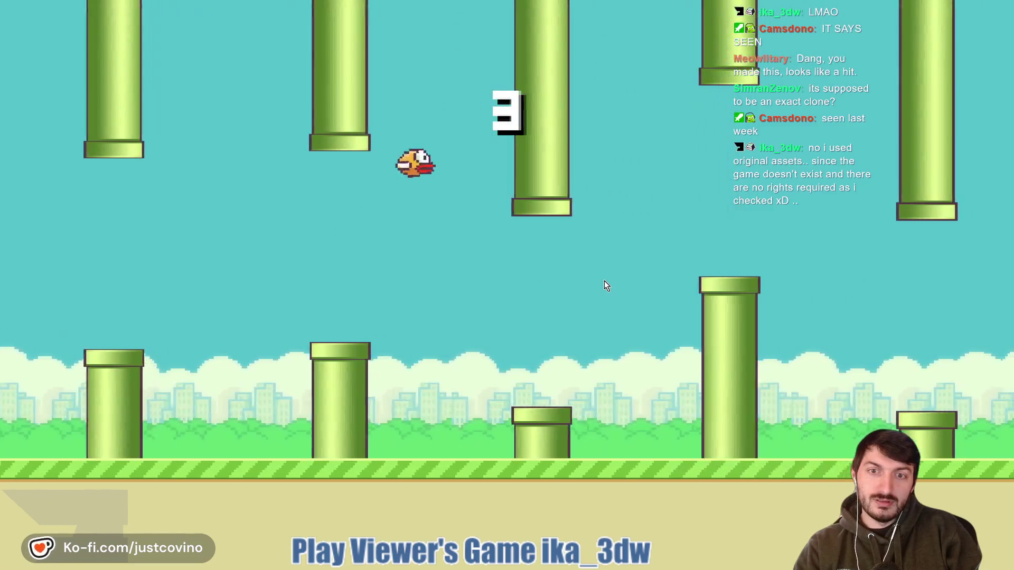
{"action": "left_click", "coordinate": [604, 280]}
{"action": "left_click", "coordinate": [604, 281]}
{"action": "left_click", "coordinate": [602, 281]}
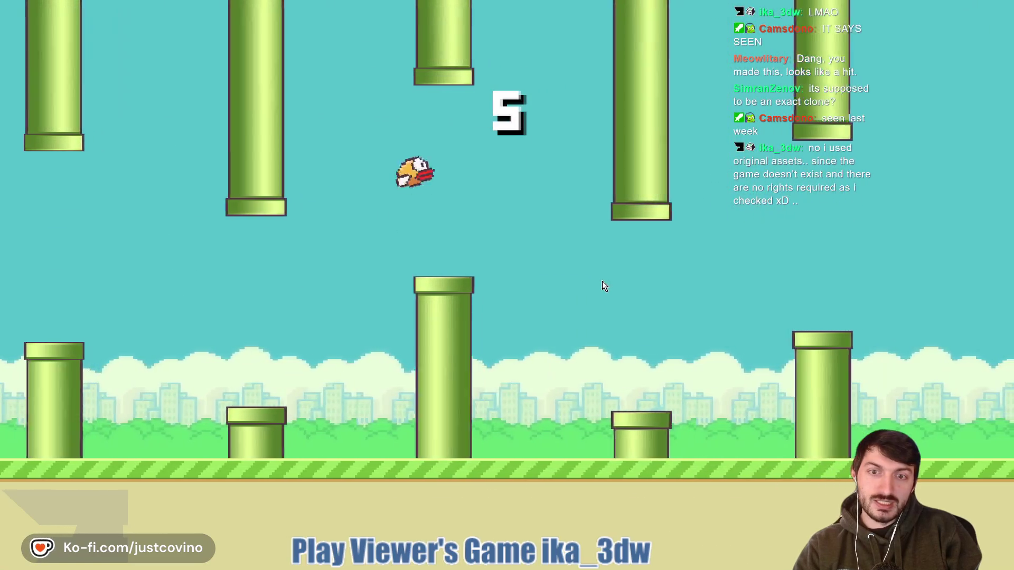
{"action": "left_click", "coordinate": [602, 281]}
{"action": "left_click", "coordinate": [602, 281]}
{"action": "left_click", "coordinate": [602, 281]}
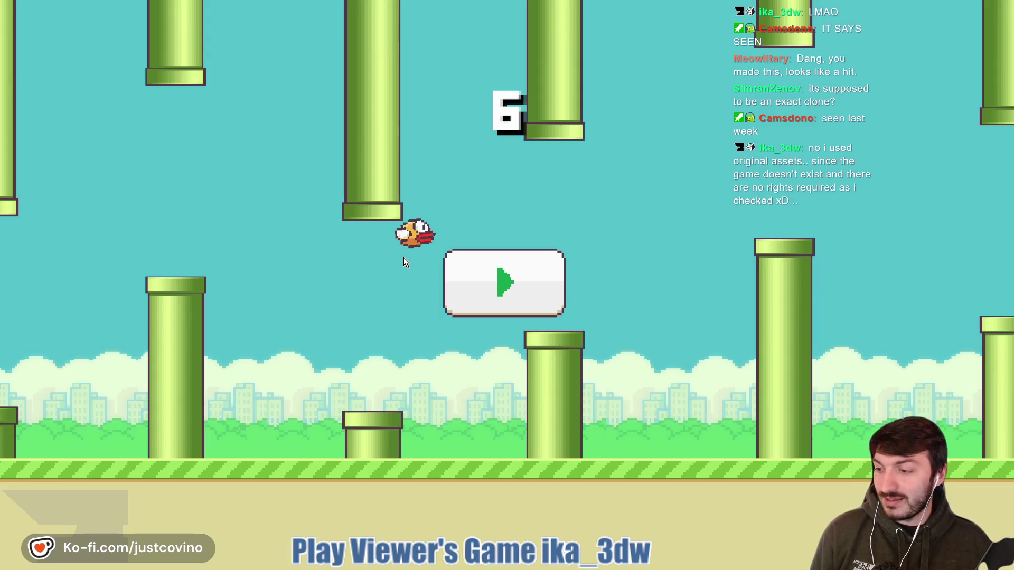
Restart the game and flap the bird through the pipes until it crashes.
{"action": "left_click", "coordinate": [483, 271]}
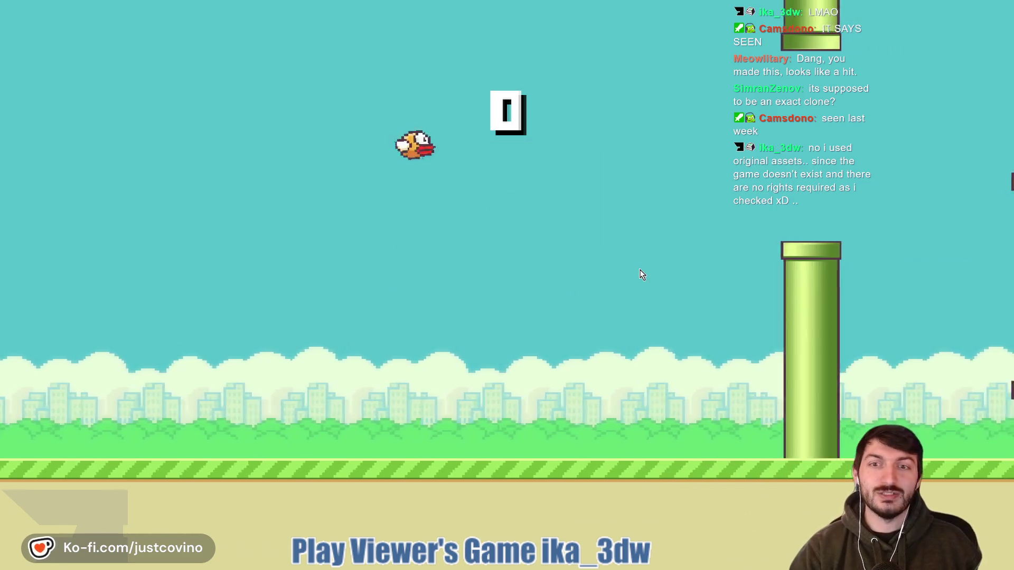
{"action": "left_click", "coordinate": [605, 267]}
{"action": "left_click", "coordinate": [600, 267]}
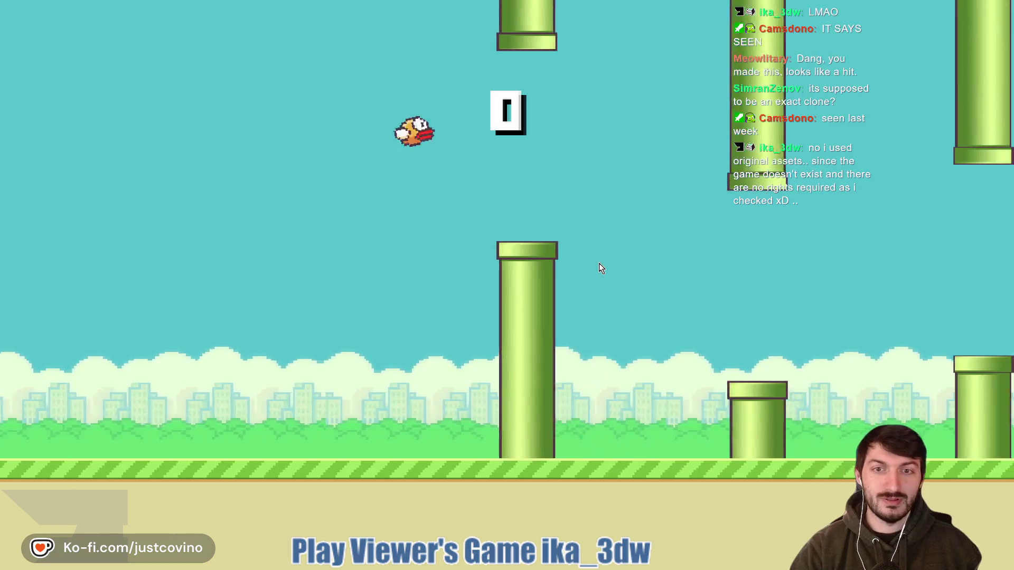
{"action": "left_click", "coordinate": [599, 264]}
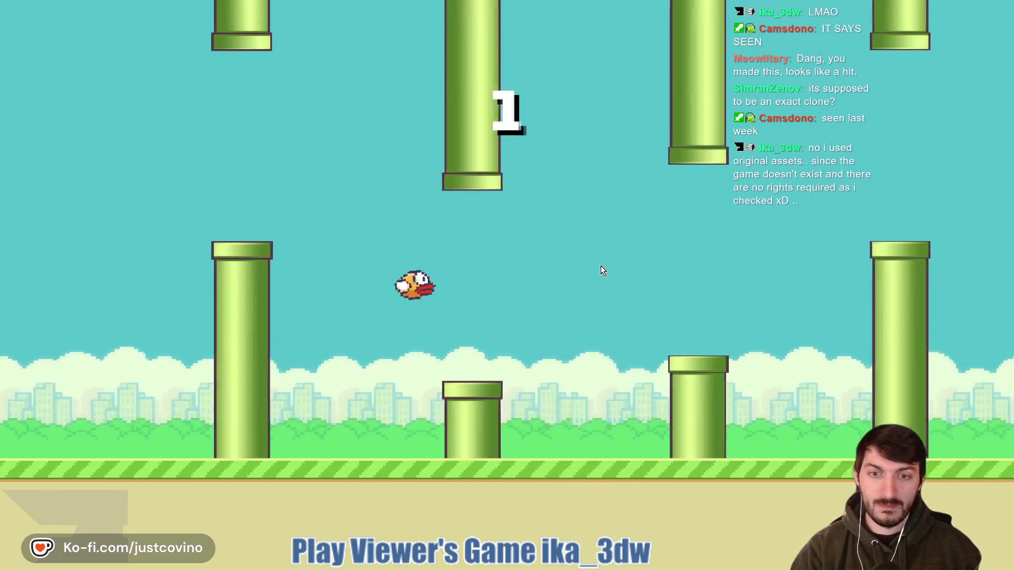
{"action": "left_click", "coordinate": [601, 265]}
{"action": "left_click", "coordinate": [600, 266]}
{"action": "left_click", "coordinate": [598, 267]}
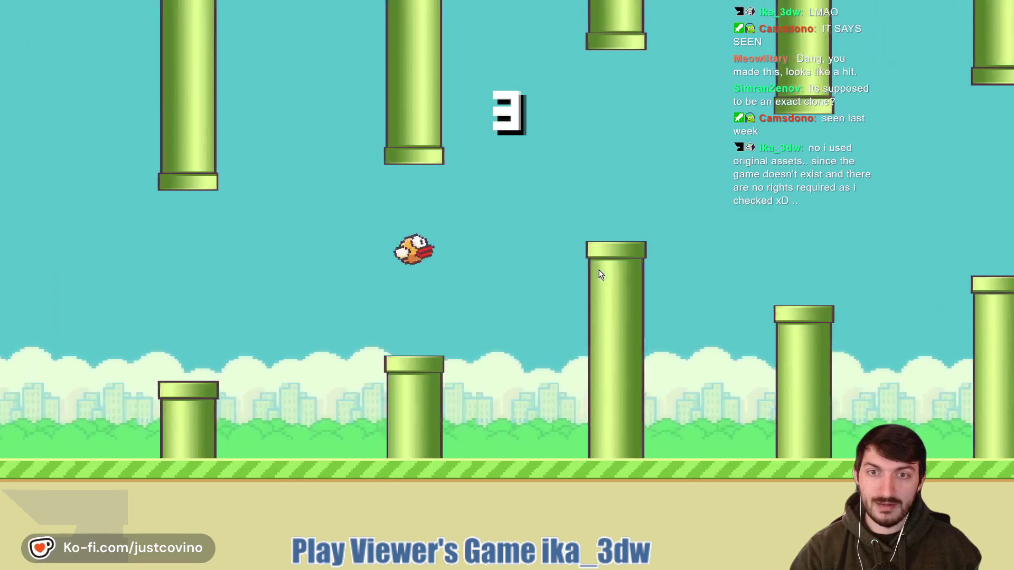
{"action": "left_click", "coordinate": [600, 273]}
{"action": "left_click", "coordinate": [600, 274]}
{"action": "left_click", "coordinate": [600, 274]}
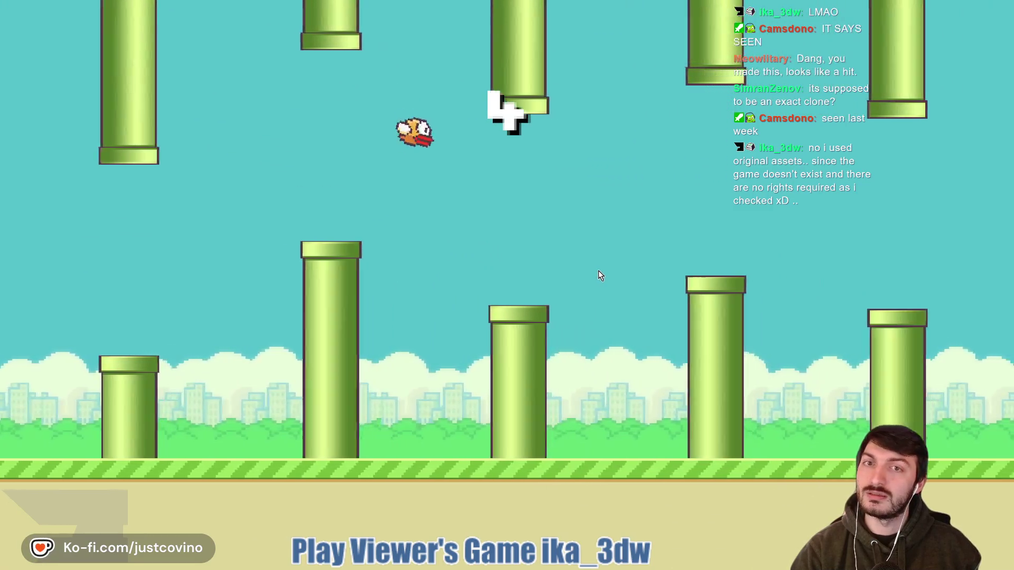
{"action": "left_click", "coordinate": [599, 274]}
Restart and play another short run until the bird crashes again.
{"action": "left_click", "coordinate": [532, 278]}
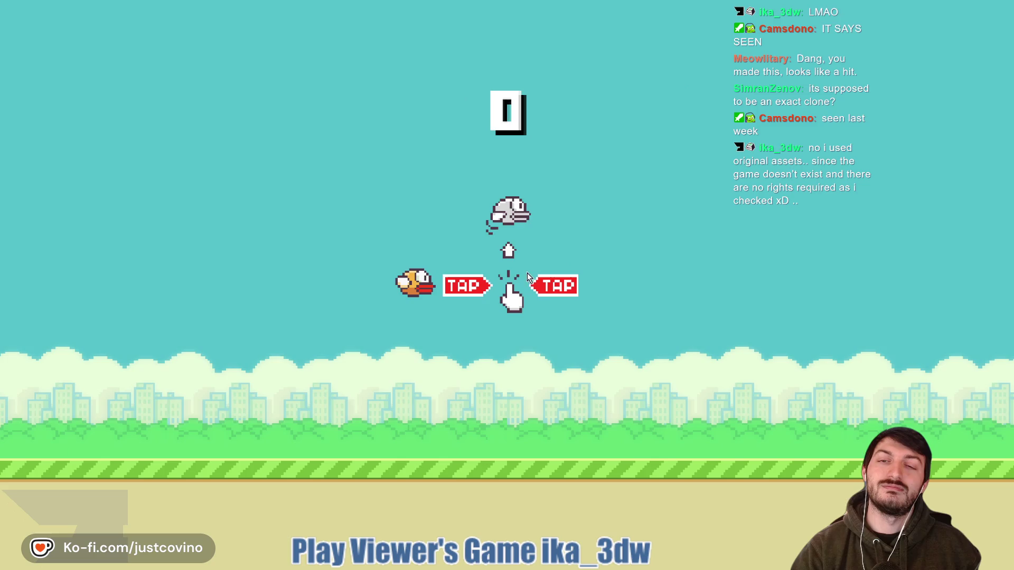
{"action": "left_click", "coordinate": [516, 272]}
{"action": "left_click", "coordinate": [587, 289]}
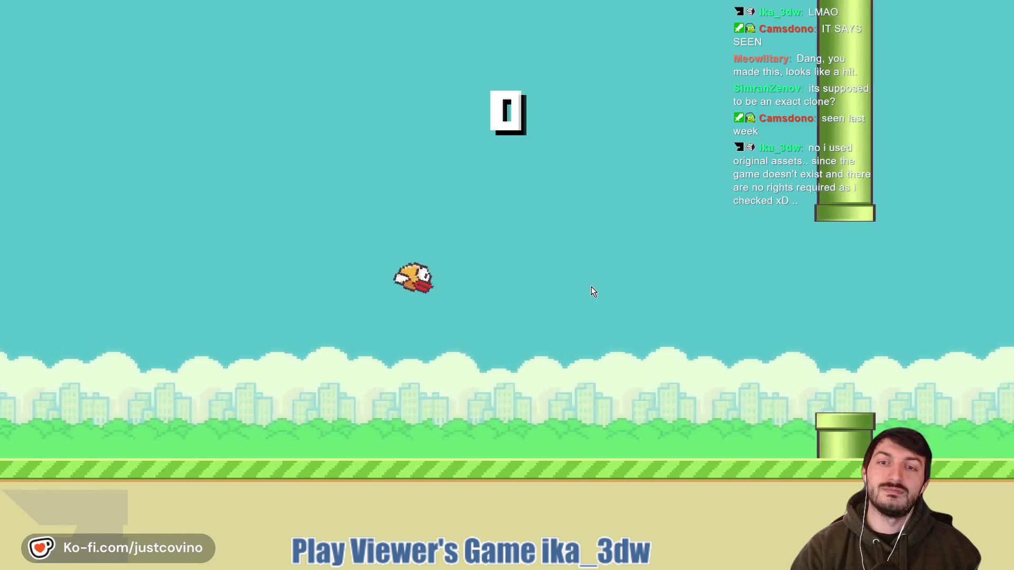
{"action": "left_click", "coordinate": [591, 290]}
{"action": "left_click", "coordinate": [591, 290]}
{"action": "left_click", "coordinate": [591, 292]}
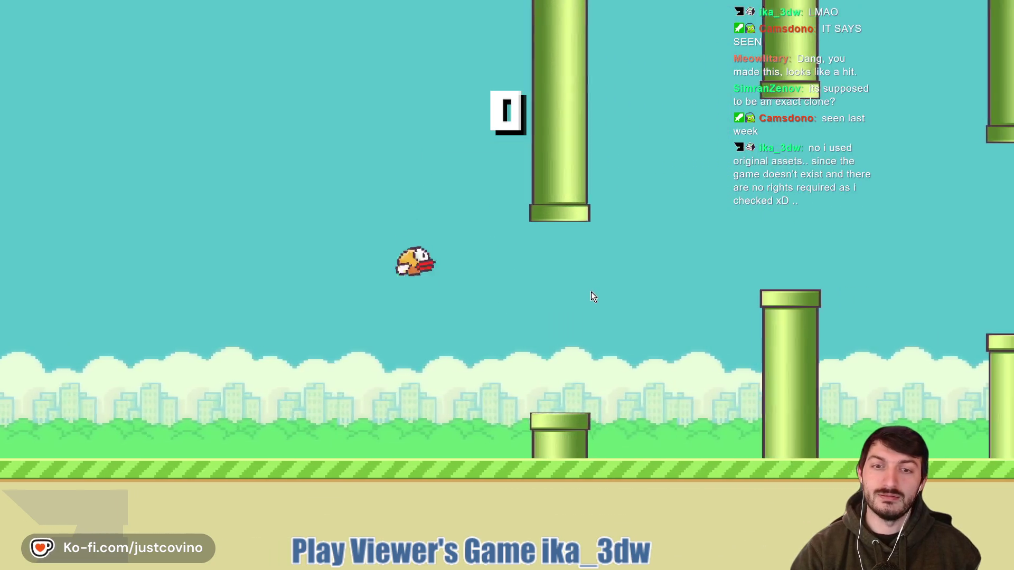
{"action": "left_click", "coordinate": [591, 291]}
Restart and play one more run, crashing at a score of 2.
{"action": "left_click", "coordinate": [590, 293]}
{"action": "left_click", "coordinate": [579, 290]}
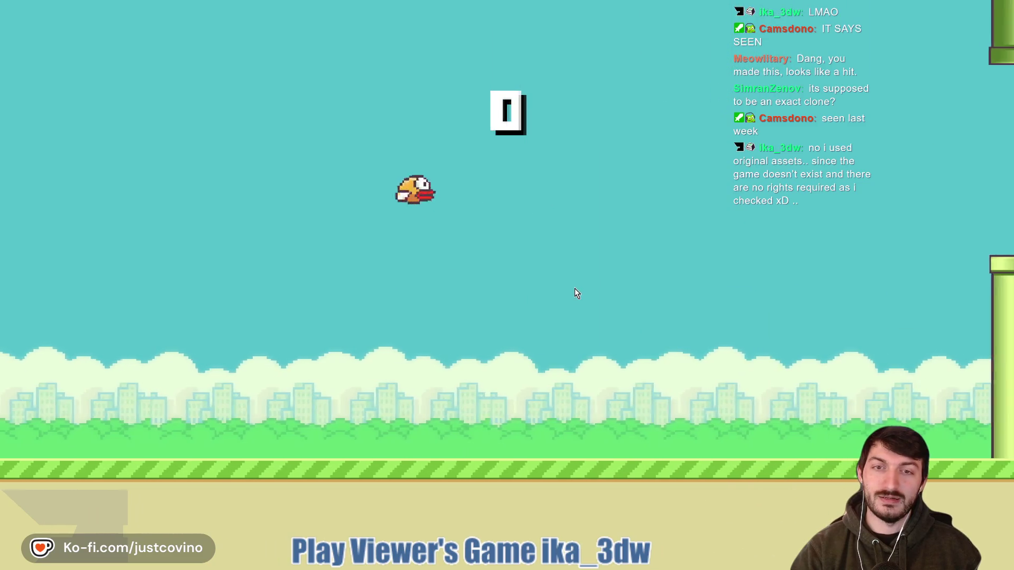
{"action": "left_click", "coordinate": [575, 288]}
{"action": "left_click", "coordinate": [574, 290]}
{"action": "left_click", "coordinate": [573, 290]}
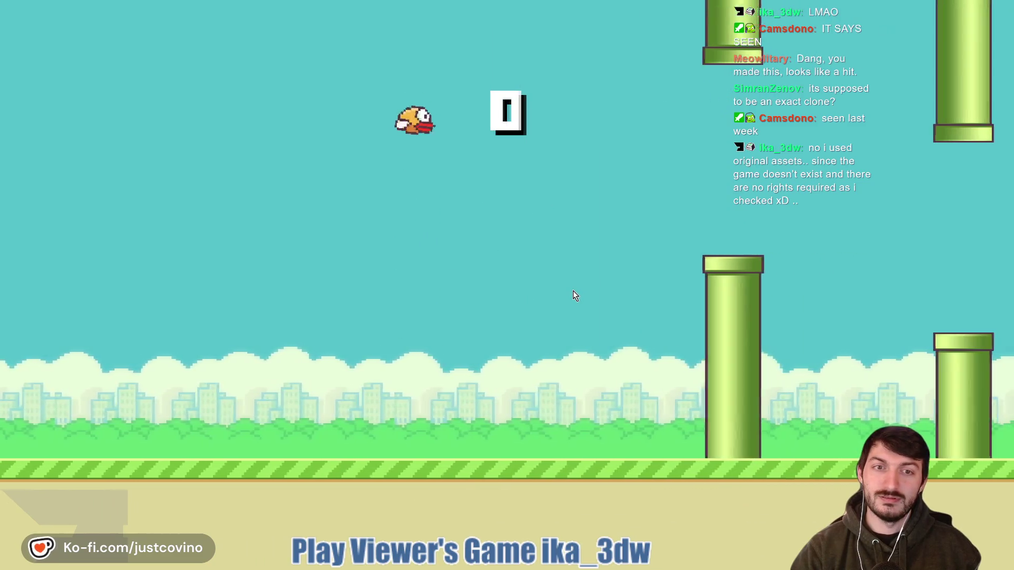
{"action": "left_click", "coordinate": [573, 291]}
{"action": "left_click", "coordinate": [572, 291]}
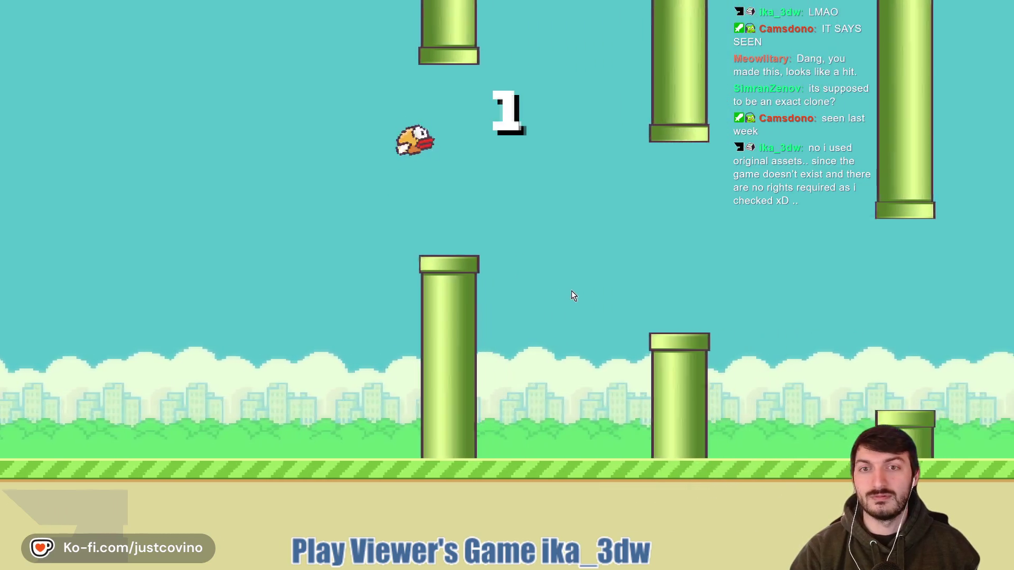
{"action": "left_click", "coordinate": [571, 290]}
{"action": "left_click", "coordinate": [569, 291]}
{"action": "left_click", "coordinate": [569, 292]}
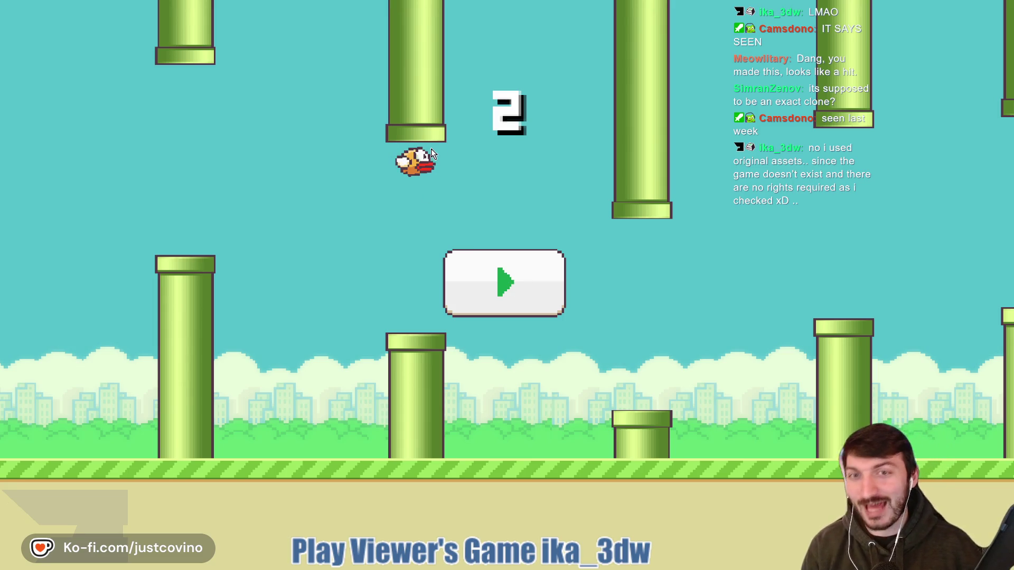
Restart after the crash and flap through a brief run until crashing again.
{"action": "left_click", "coordinate": [501, 288]}
{"action": "left_click", "coordinate": [545, 303]}
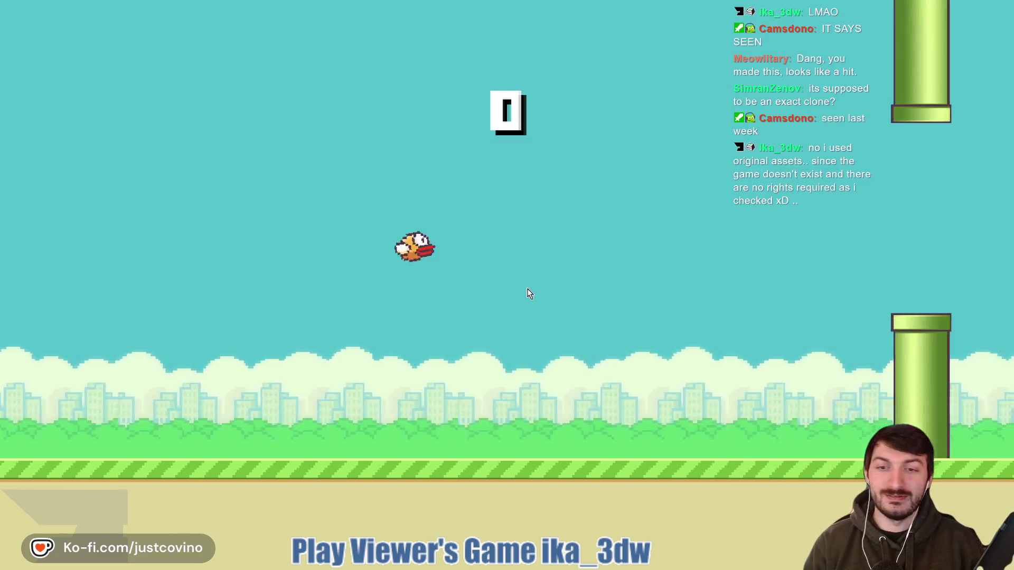
{"action": "left_click", "coordinate": [529, 294]}
{"action": "left_click", "coordinate": [529, 294]}
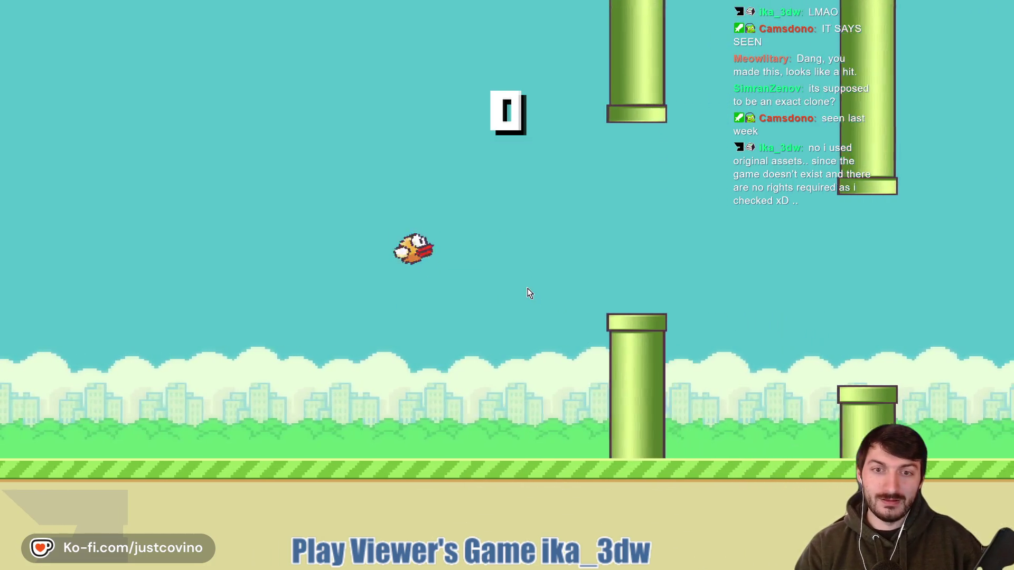
{"action": "left_click", "coordinate": [529, 294]}
{"action": "left_click", "coordinate": [528, 290]}
{"action": "left_click", "coordinate": [528, 290]}
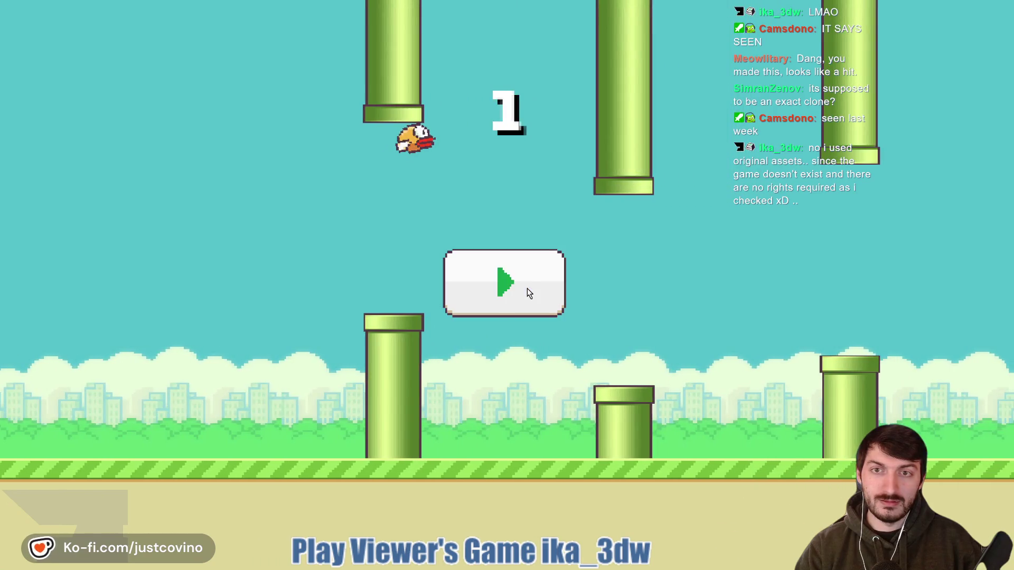
Restart and play another run, flapping until the bird hits a pipe.
{"action": "left_click", "coordinate": [465, 280]}
{"action": "left_click", "coordinate": [516, 280]}
{"action": "left_click", "coordinate": [516, 280]}
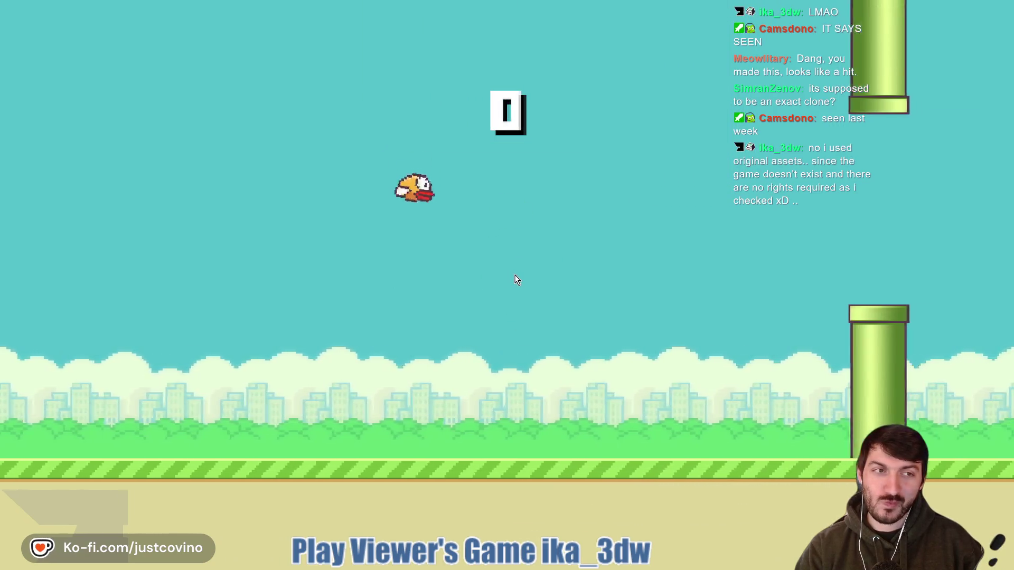
{"action": "left_click", "coordinate": [516, 281]}
{"action": "left_click", "coordinate": [516, 280]}
{"action": "left_click", "coordinate": [509, 283]}
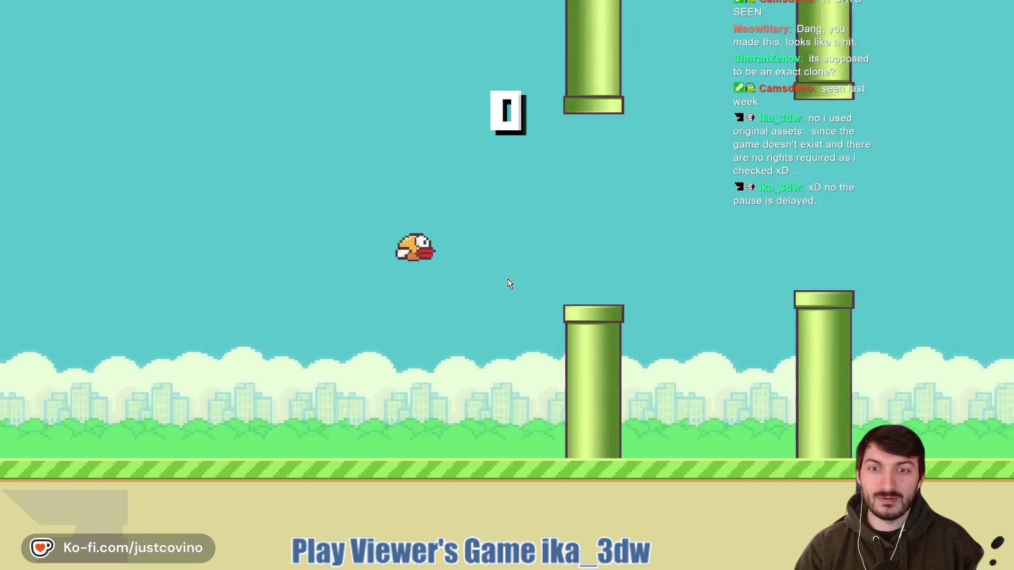
{"action": "left_click", "coordinate": [510, 283]}
{"action": "left_click", "coordinate": [509, 283]}
{"action": "left_click", "coordinate": [509, 283]}
{"action": "key", "text": "Escape"}
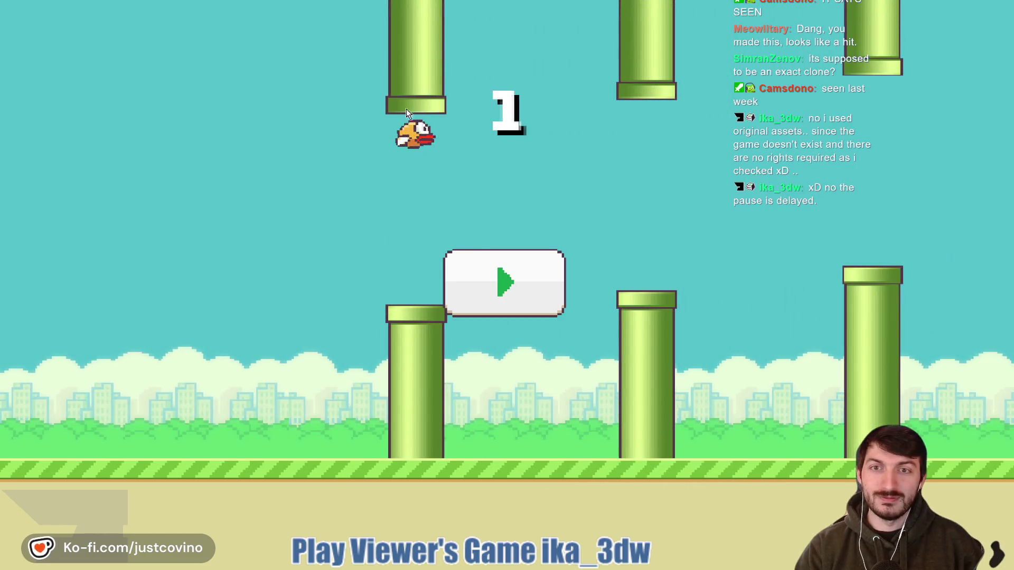
Play one more short run, then restart and begin a fresh run at score 0.
{"action": "left_click", "coordinate": [483, 297]}
{"action": "left_click", "coordinate": [502, 304]}
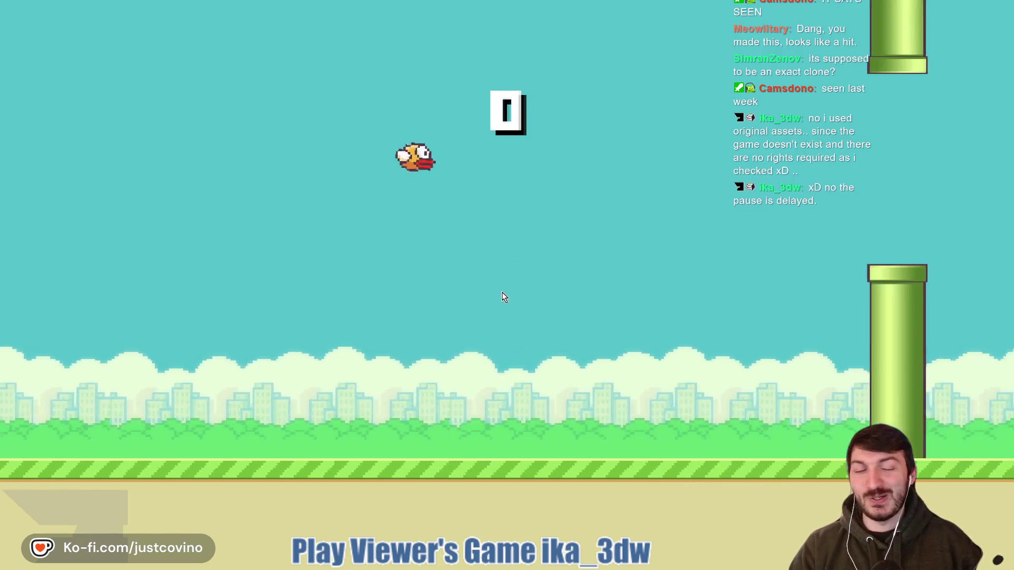
{"action": "left_click", "coordinate": [507, 293]}
{"action": "left_click", "coordinate": [539, 295]}
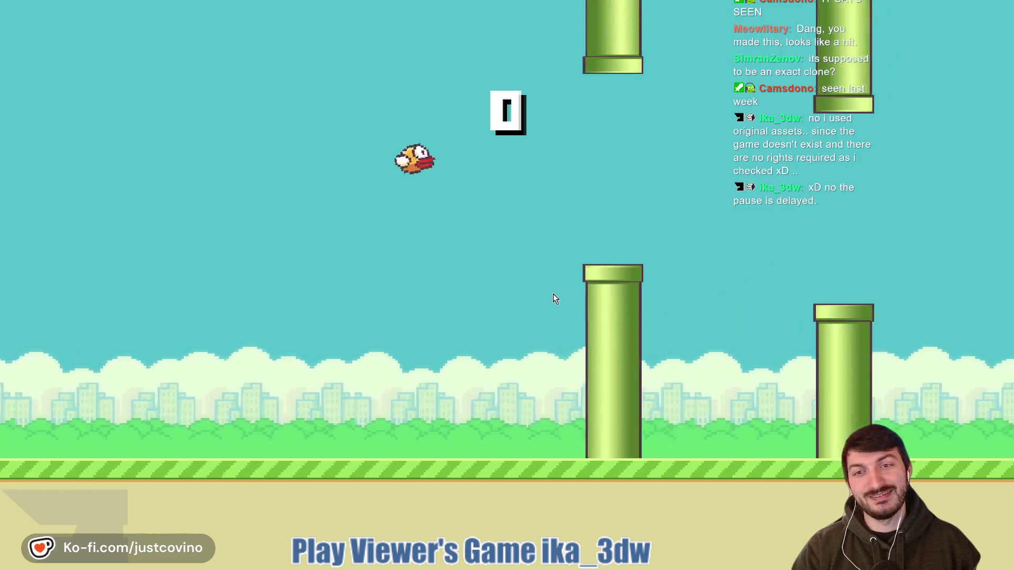
{"action": "left_click", "coordinate": [554, 294]}
{"action": "left_click", "coordinate": [553, 295]}
{"action": "key", "text": "Escape"}
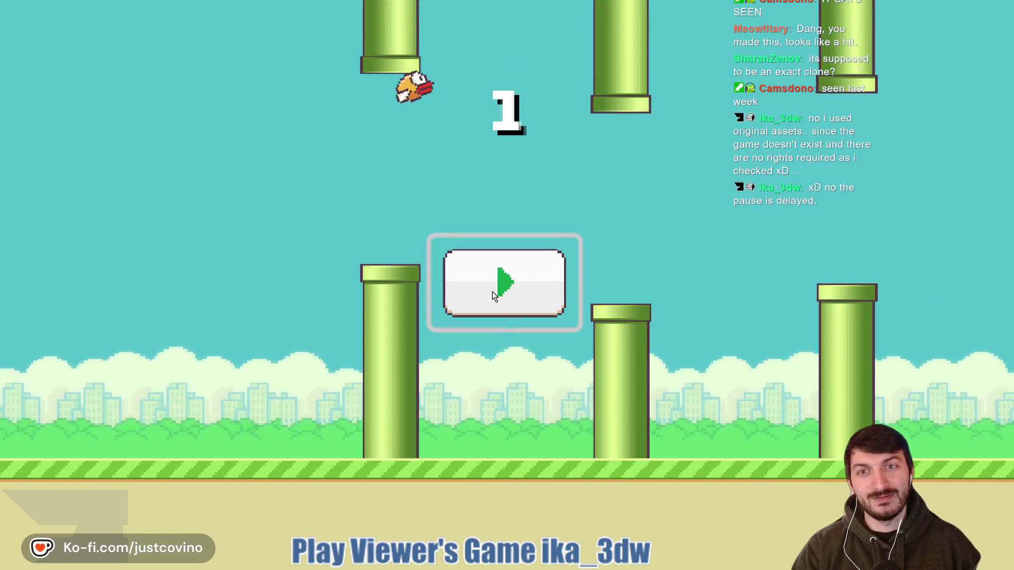
{"action": "left_click", "coordinate": [492, 291]}
{"action": "left_click", "coordinate": [530, 299]}
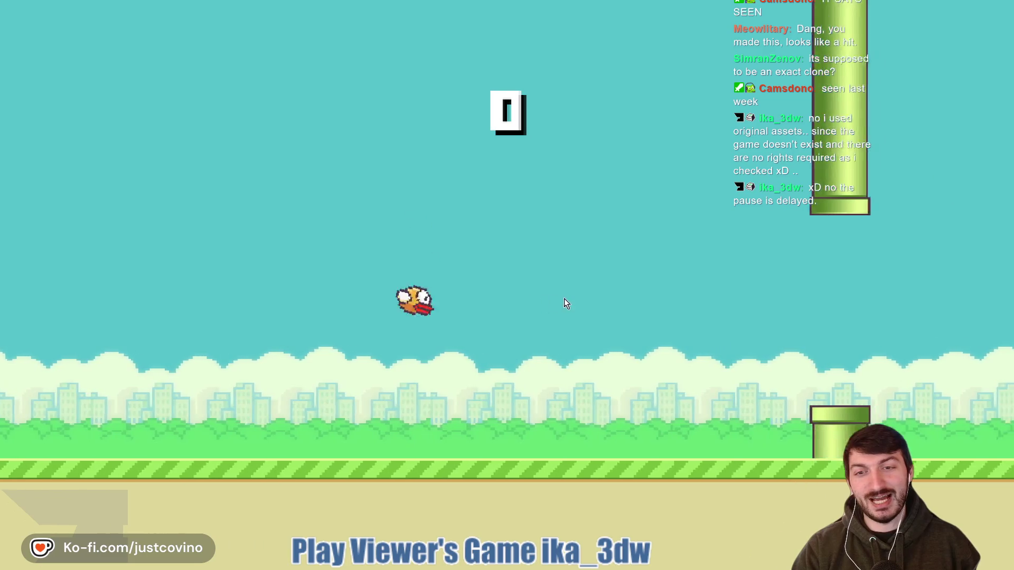